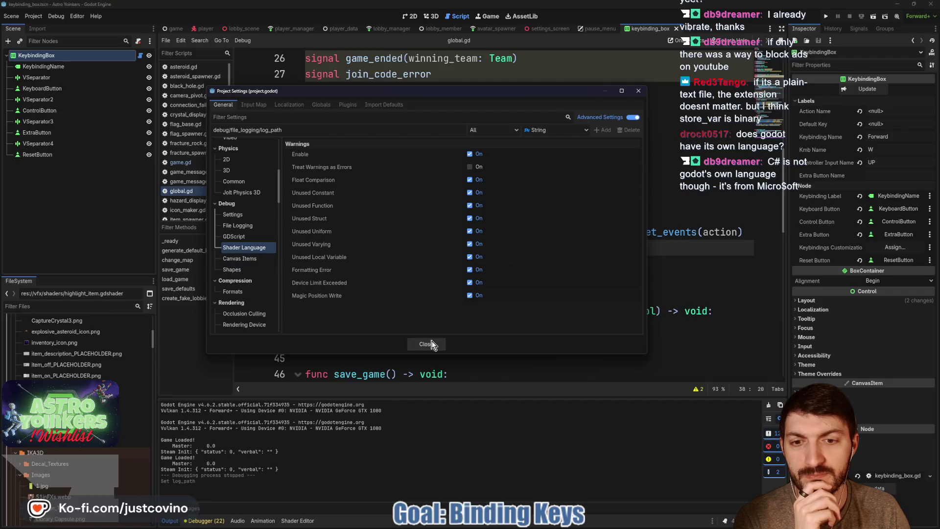
- Glance at the Canvas Items debug settings, then close Project Settings and return to global.gd
{"action": "left_click", "coordinate": [232, 269]}
{"action": "left_click", "coordinate": [239, 258]}
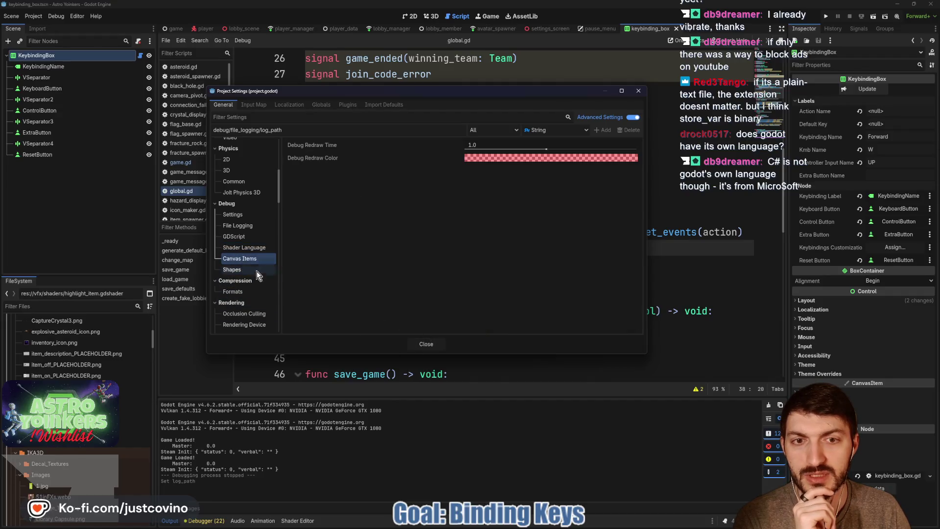
{"action": "left_click", "coordinate": [427, 345]}
{"action": "left_click", "coordinate": [413, 278]}
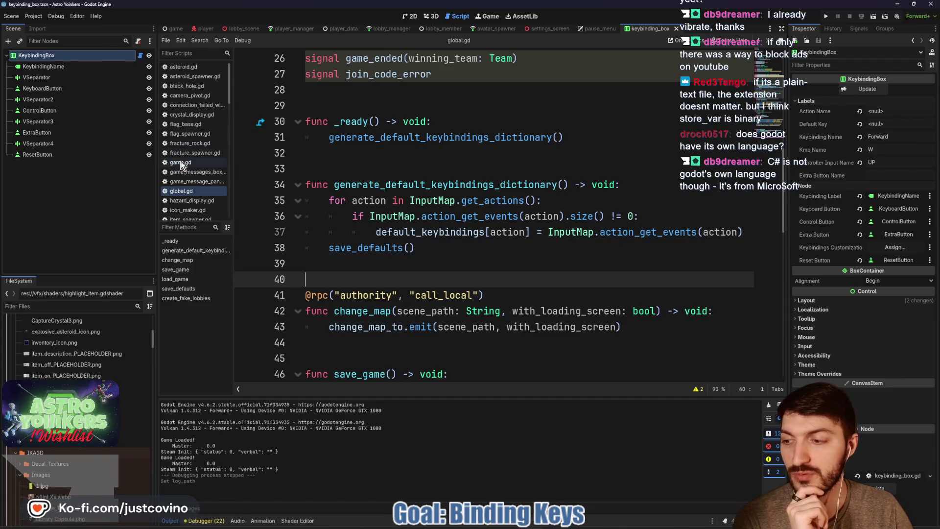
- Test-run Astro Yoinkers to its splash screen, then stop the debug session
{"action": "left_click", "coordinate": [827, 16]}
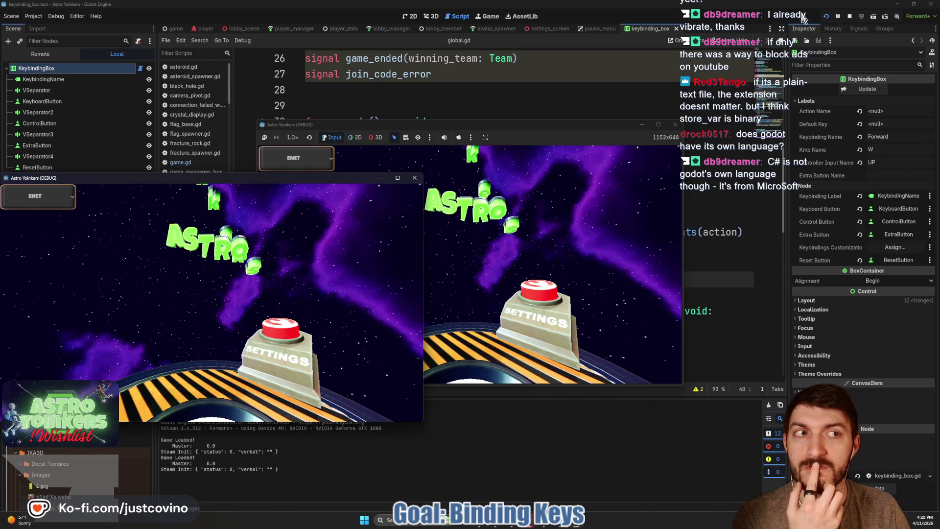
{"action": "left_click", "coordinate": [848, 16]}
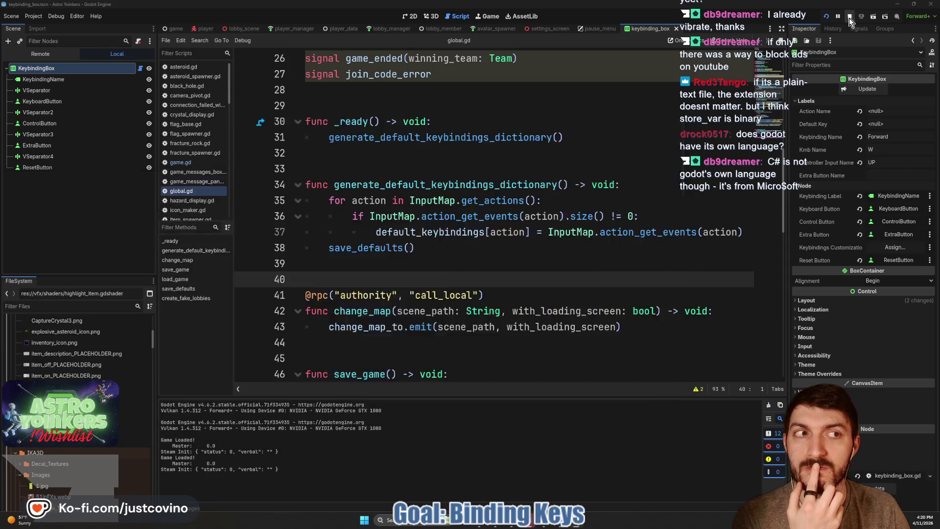
{"action": "left_click", "coordinate": [33, 16]}
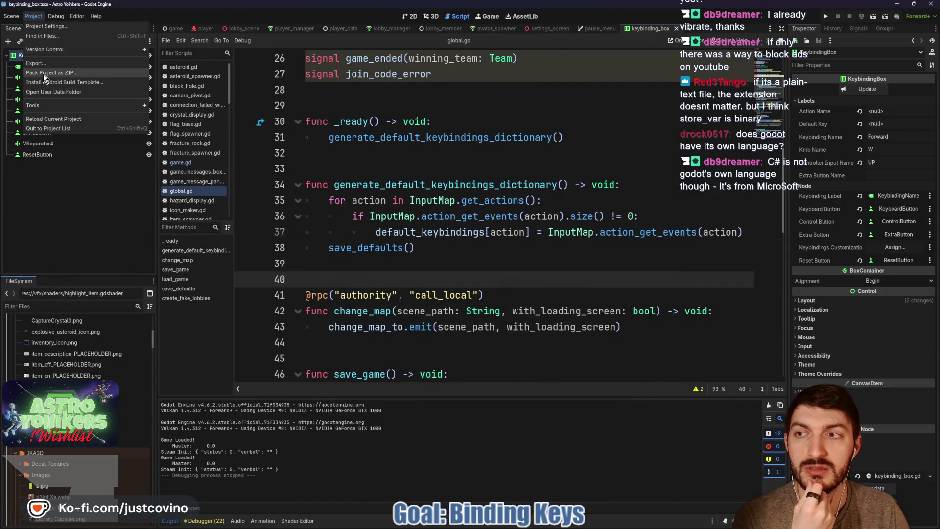
- Open the user data folder and delete the old Grabity folder from FreedomForgeStudios
{"action": "left_click", "coordinate": [52, 91]}
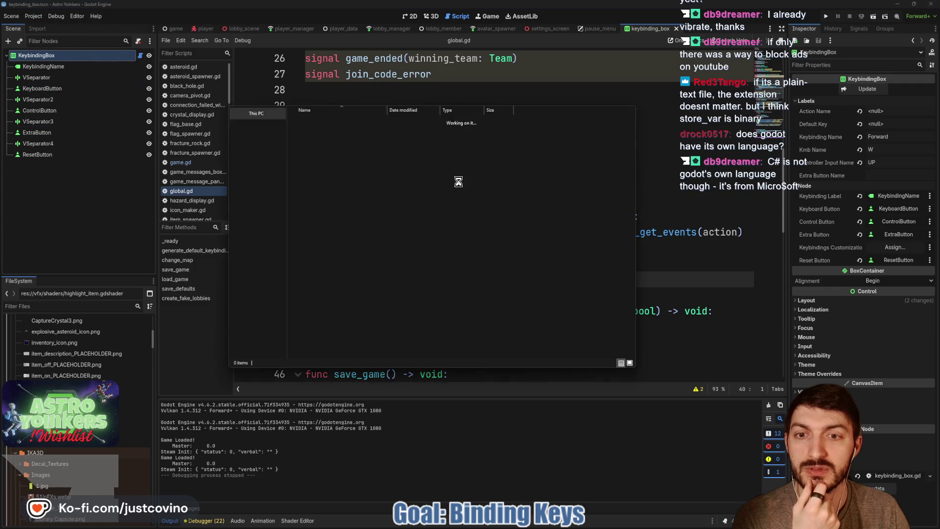
{"action": "double_click", "coordinate": [336, 172]}
{"action": "left_click", "coordinate": [324, 182]}
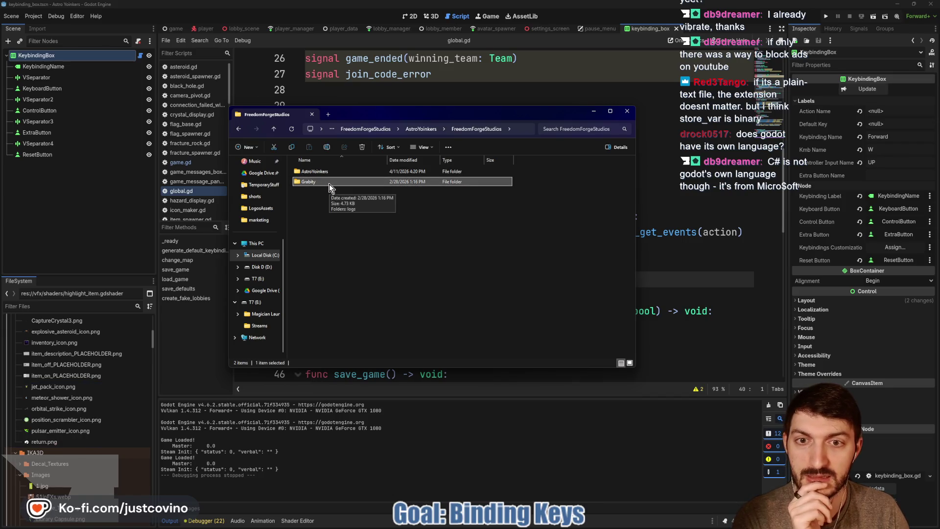
{"action": "left_click", "coordinate": [364, 147]}
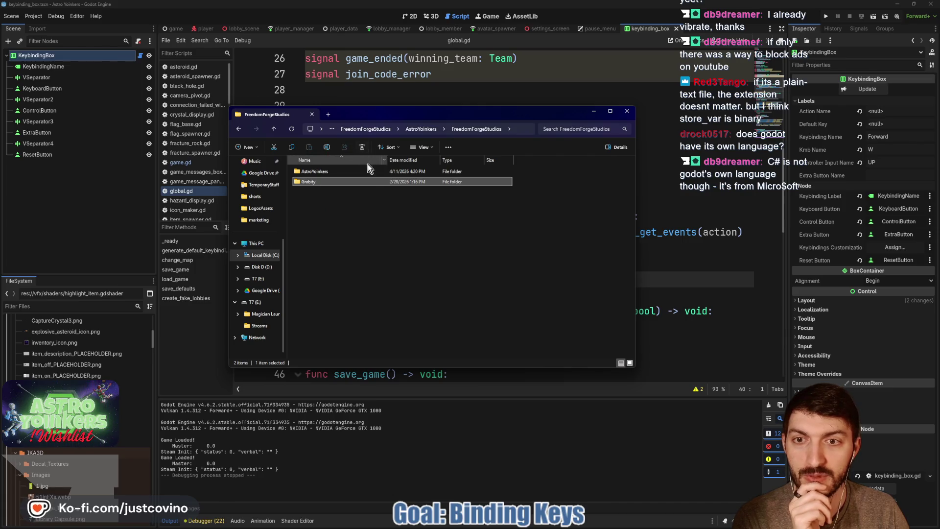
- Browse the AstroYoinkers logs, objectdb_snapshots and shader_cache folders, then close File Explorer
{"action": "double_click", "coordinate": [318, 172]}
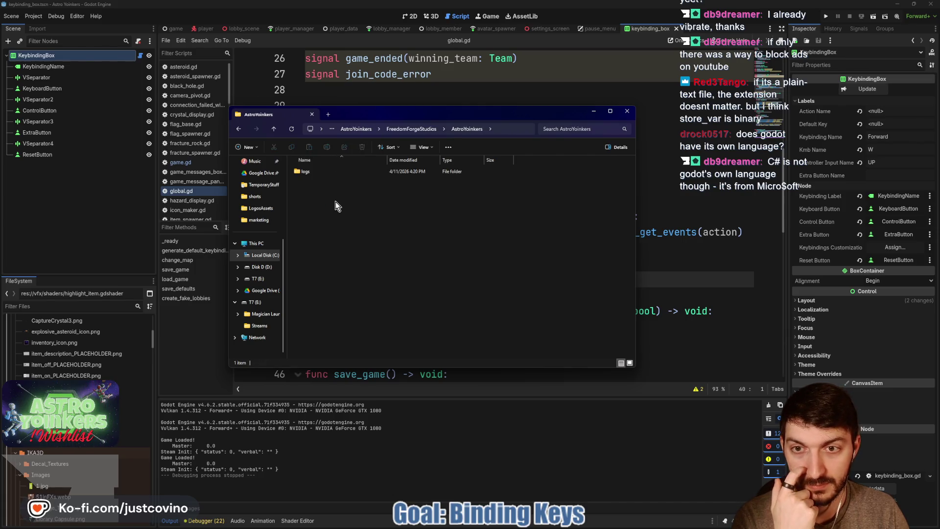
{"action": "double_click", "coordinate": [316, 172]}
{"action": "double_click", "coordinate": [274, 129]}
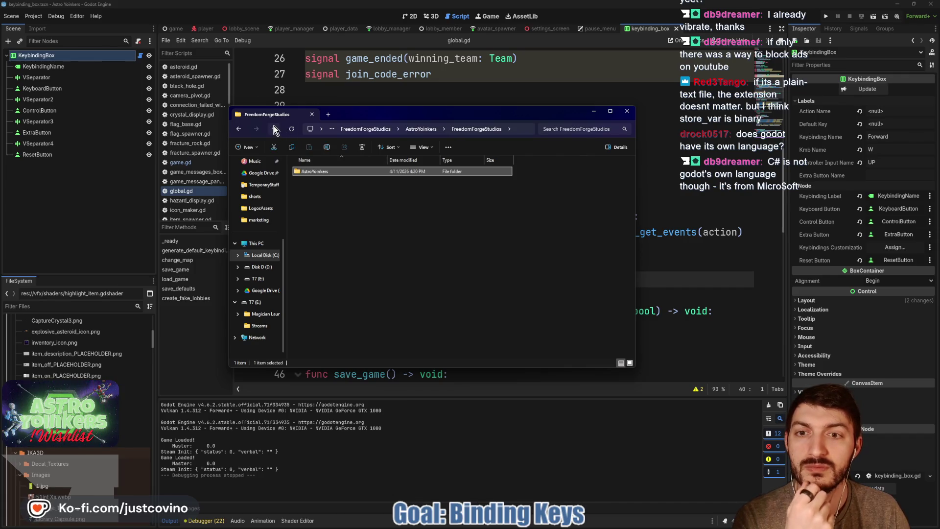
{"action": "left_click", "coordinate": [274, 128]}
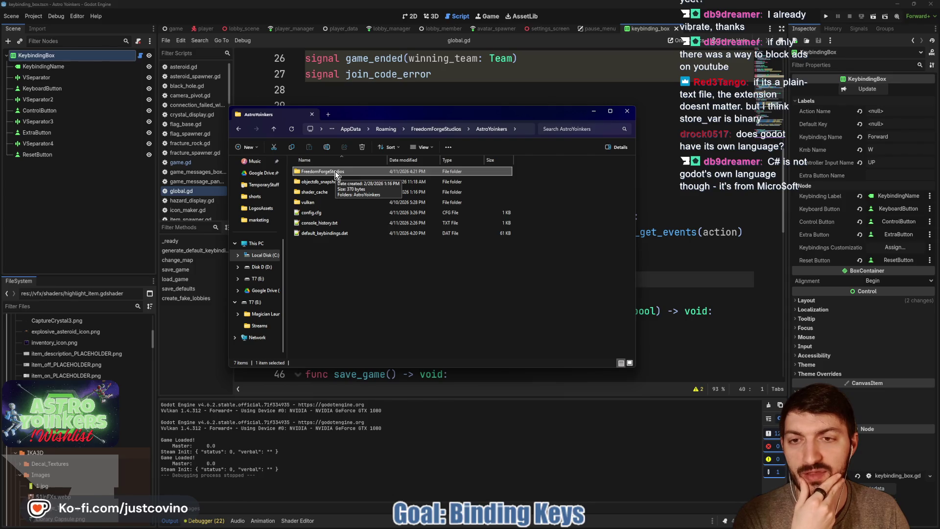
{"action": "left_click", "coordinate": [337, 184]}
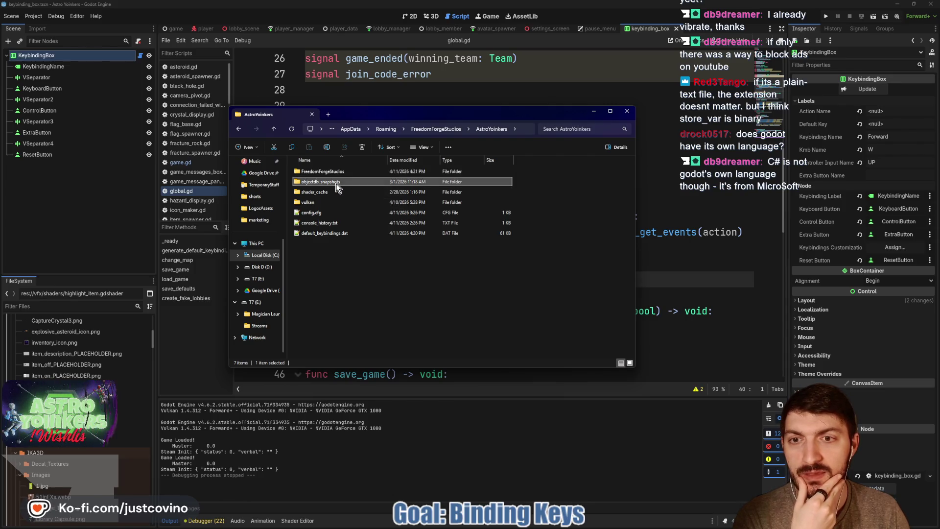
{"action": "double_click", "coordinate": [336, 184]}
{"action": "left_click", "coordinate": [274, 129]}
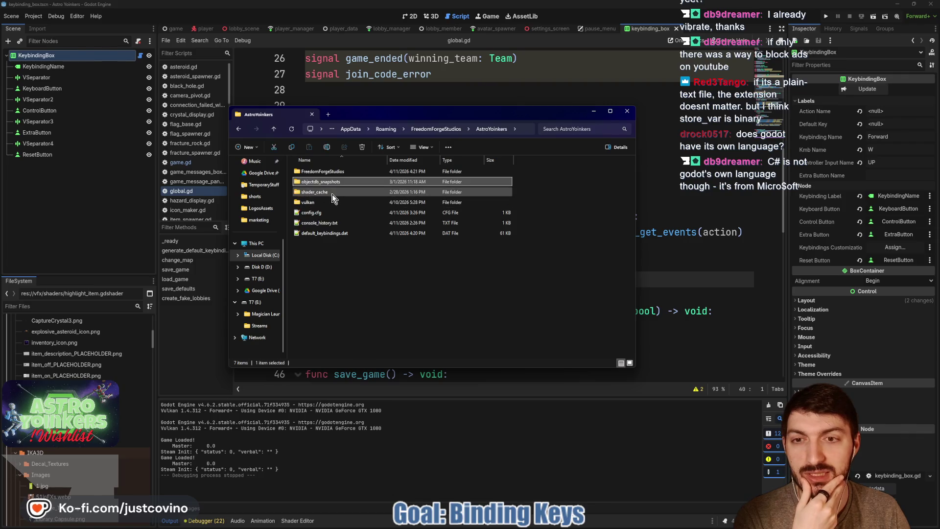
{"action": "double_click", "coordinate": [332, 194]}
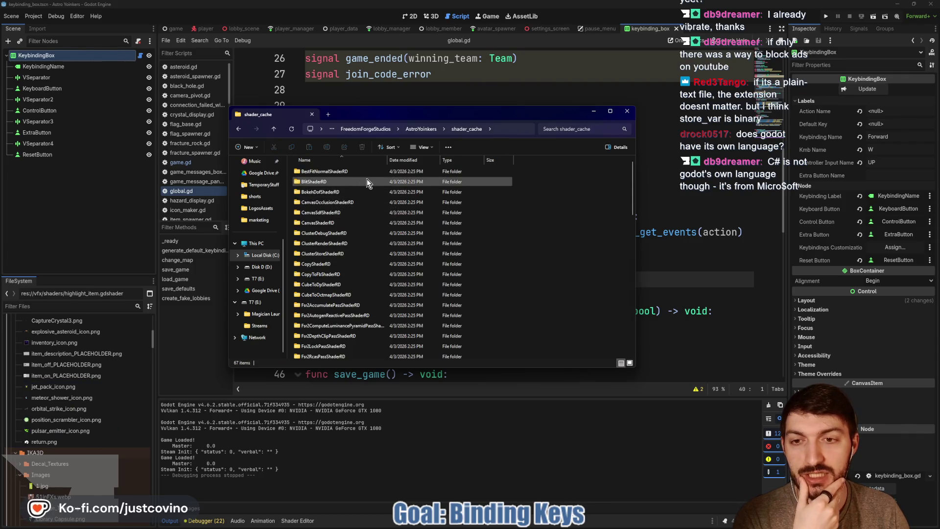
{"action": "scroll", "coordinate": [364, 183], "scroll_direction": "down", "scroll_amount": 6}
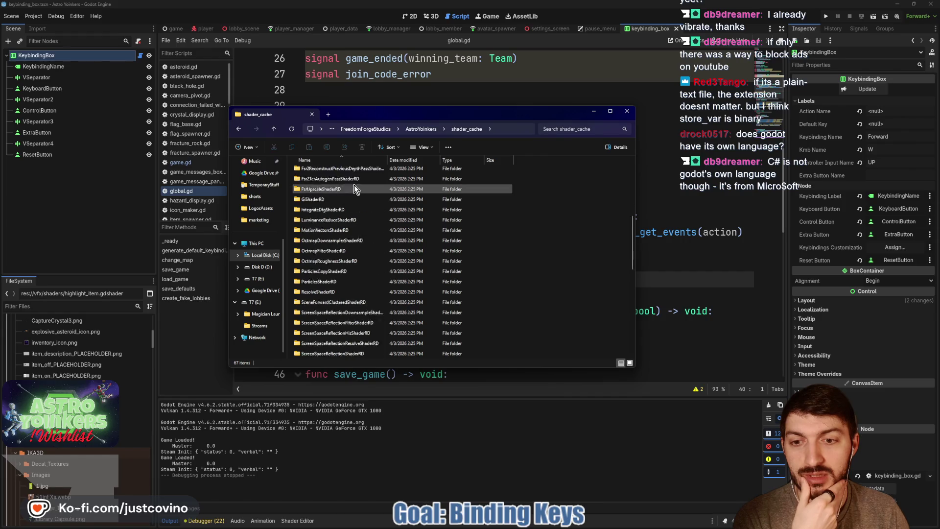
{"action": "scroll", "coordinate": [348, 195], "scroll_direction": "up", "scroll_amount": 6}
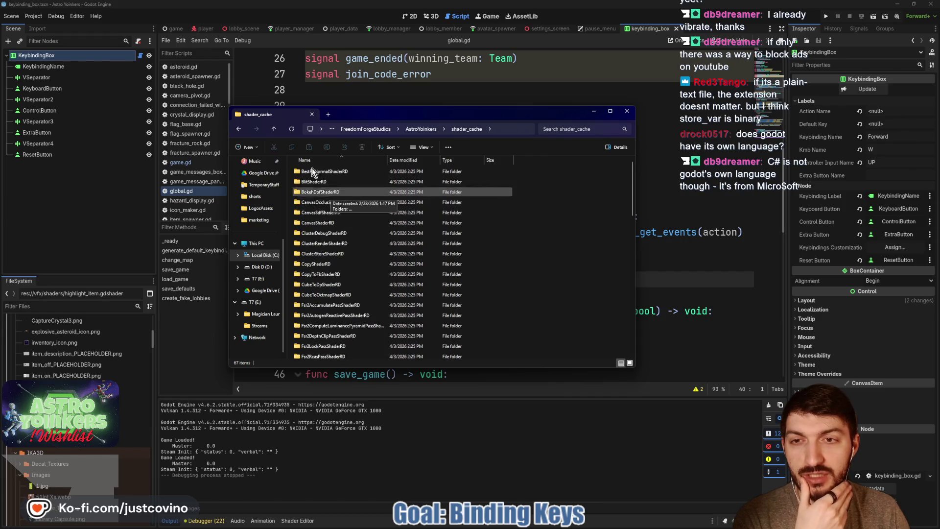
{"action": "left_click", "coordinate": [277, 129]}
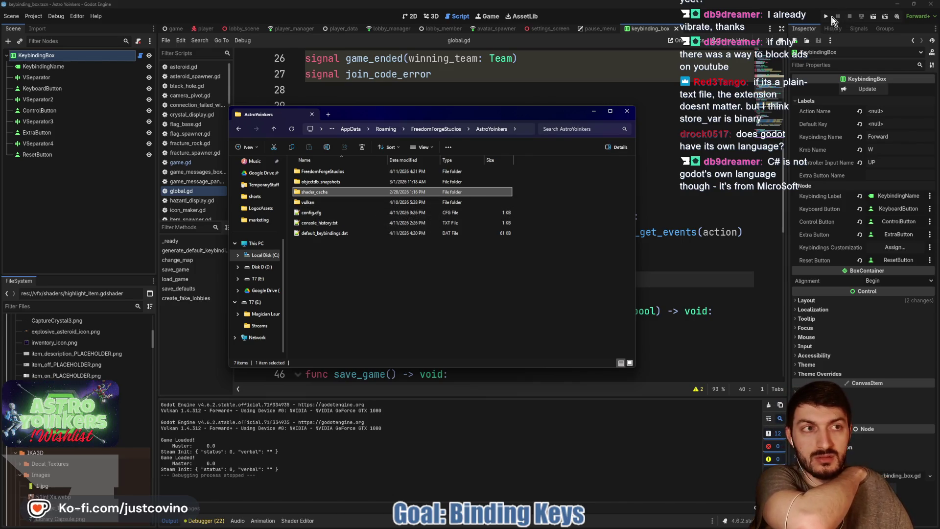
{"action": "left_click", "coordinate": [627, 112]}
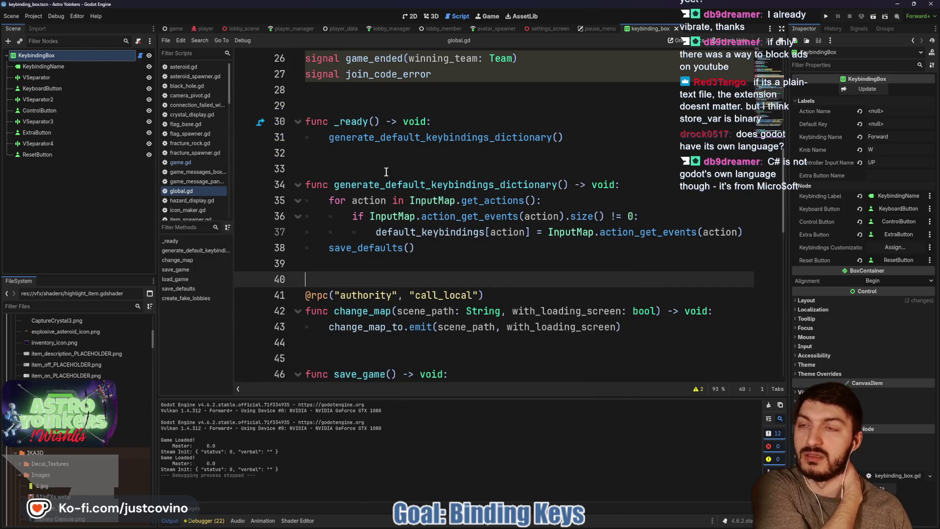
- Open Project Settings and browse Debug and Shader Language settings, briefly filtering for 'freedom'
{"action": "left_click", "coordinate": [36, 16]}
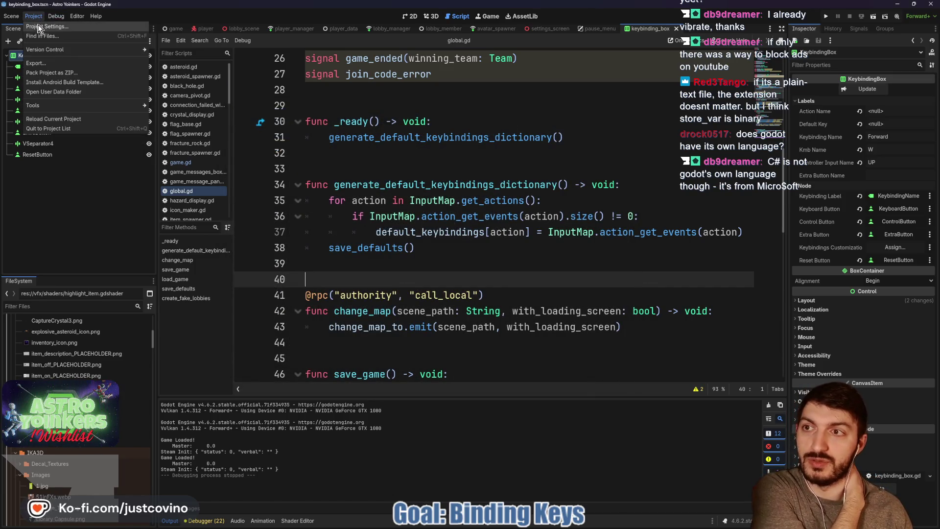
{"action": "left_click", "coordinate": [41, 26]}
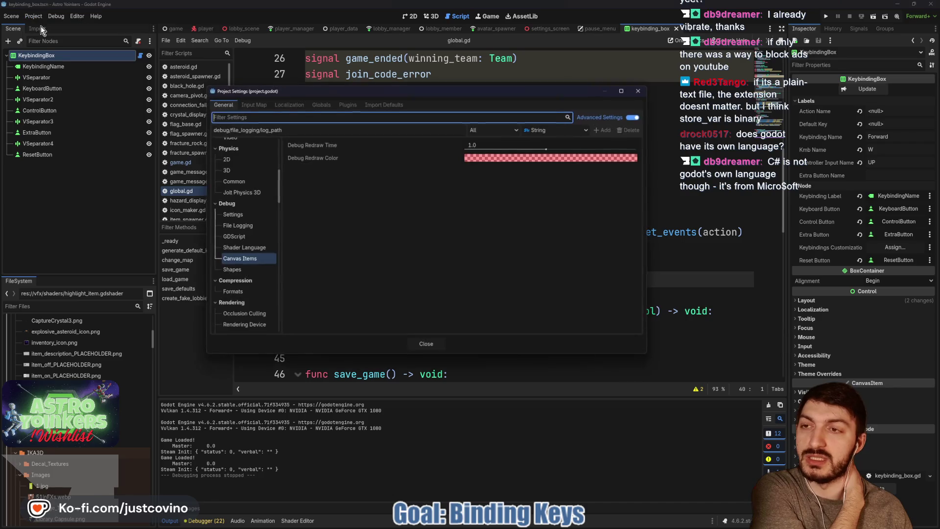
{"action": "left_click", "coordinate": [247, 218]}
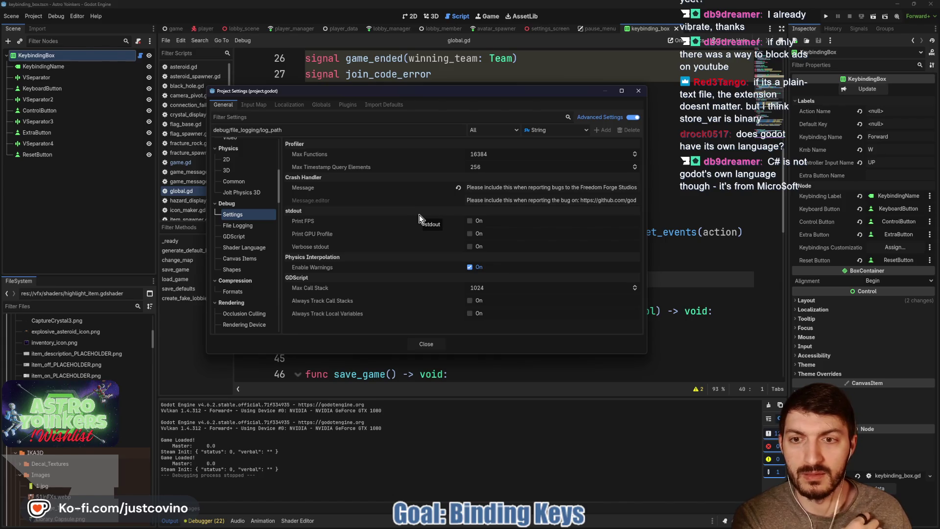
{"action": "left_click", "coordinate": [243, 248]}
{"action": "scroll", "coordinate": [243, 248], "scroll_direction": "down", "scroll_amount": 5}
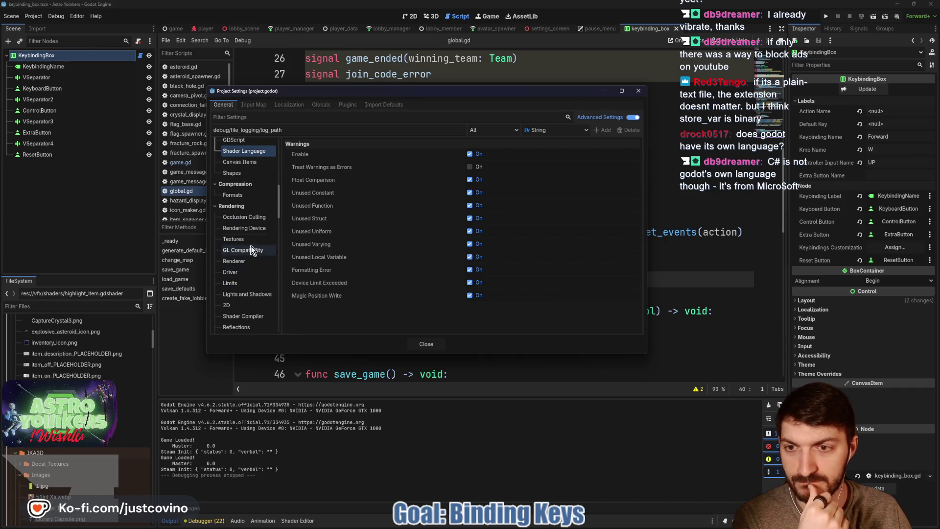
{"action": "type", "text": "freedom"}
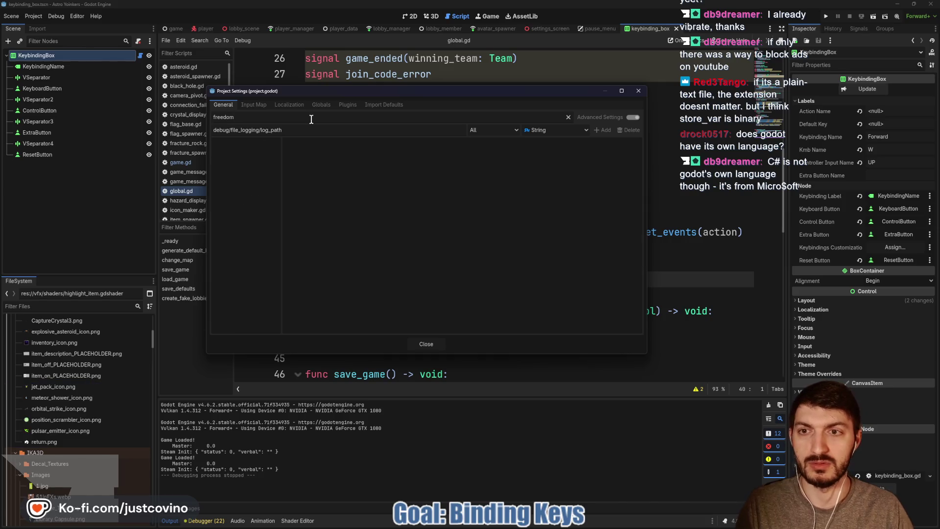
{"action": "key", "text": "ctrl+a"}
{"action": "key", "text": "BackSpace"}
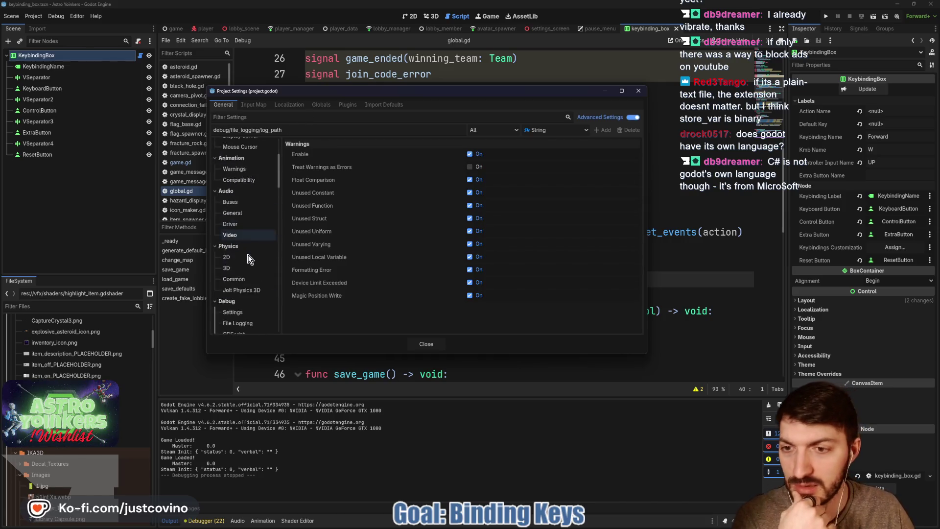
{"action": "scroll", "coordinate": [248, 254], "scroll_direction": "down", "scroll_amount": 8}
{"action": "scroll", "coordinate": [247, 195], "scroll_direction": "up", "scroll_amount": 2}
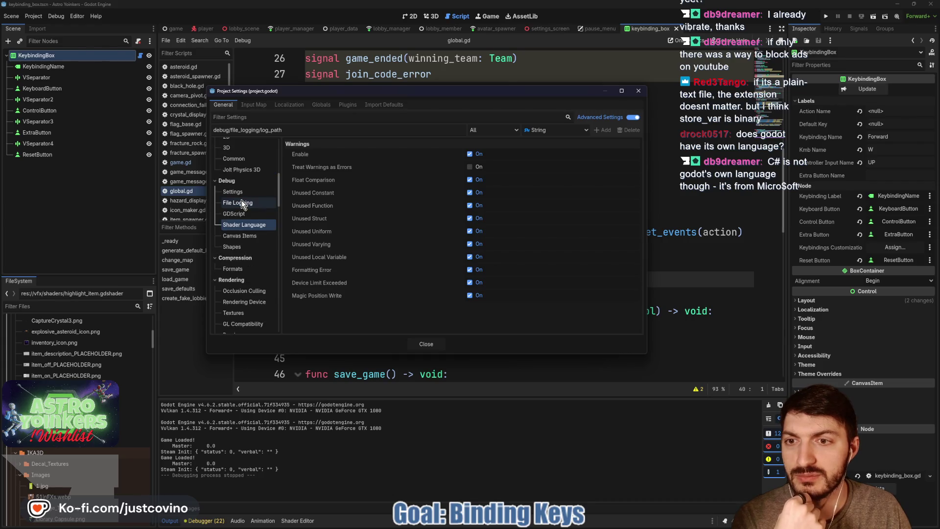
- Browse File Logging, Shapes and rendering pages down to GUI > Theme showing AY_Theme.tres and LuckiestGuy-Regular.ttf
{"action": "left_click", "coordinate": [244, 204]}
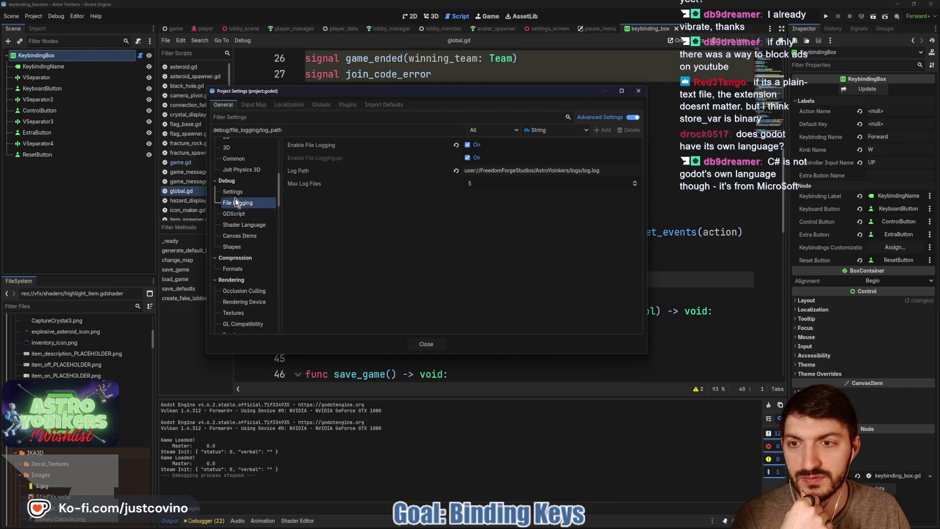
{"action": "left_click", "coordinate": [236, 193]}
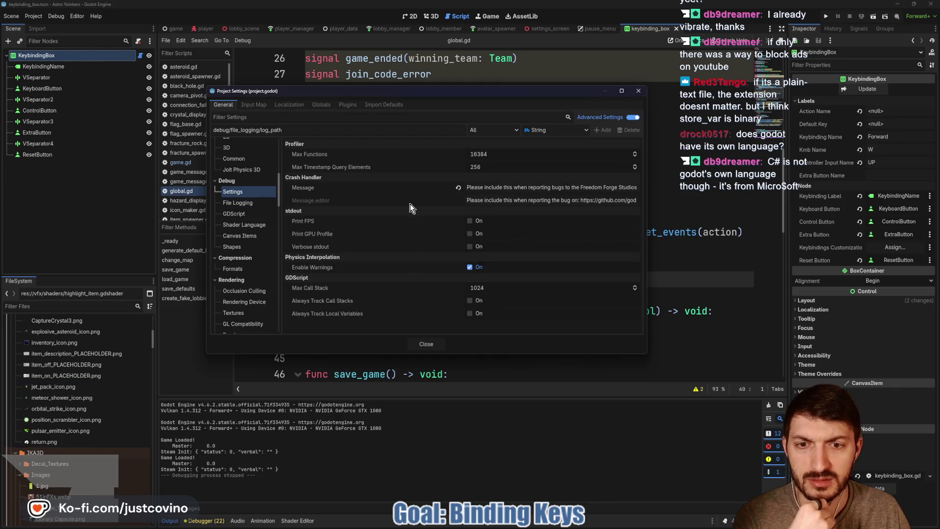
{"action": "left_click", "coordinate": [241, 245]}
{"action": "scroll", "coordinate": [241, 246], "scroll_direction": "down", "scroll_amount": 5}
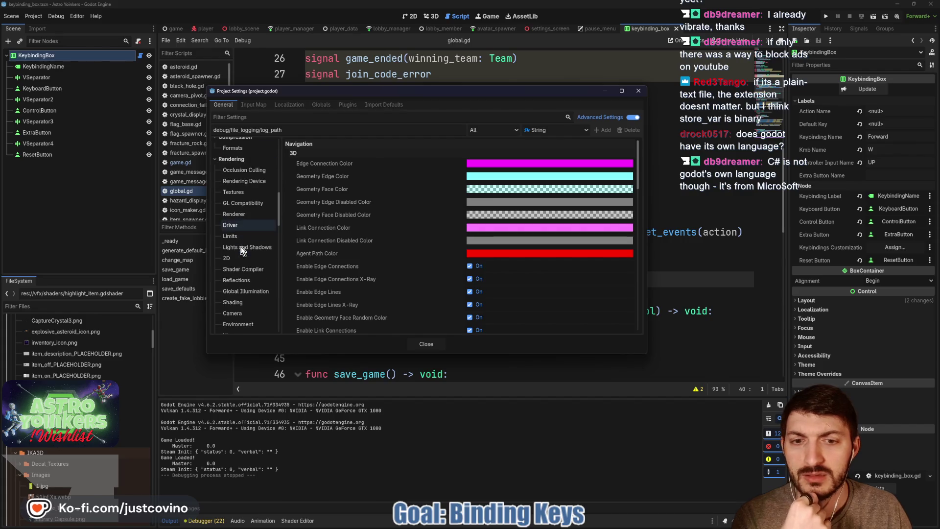
{"action": "left_click", "coordinate": [240, 304]}
{"action": "left_click", "coordinate": [244, 310]}
{"action": "scroll", "coordinate": [246, 275], "scroll_direction": "down", "scroll_amount": 4}
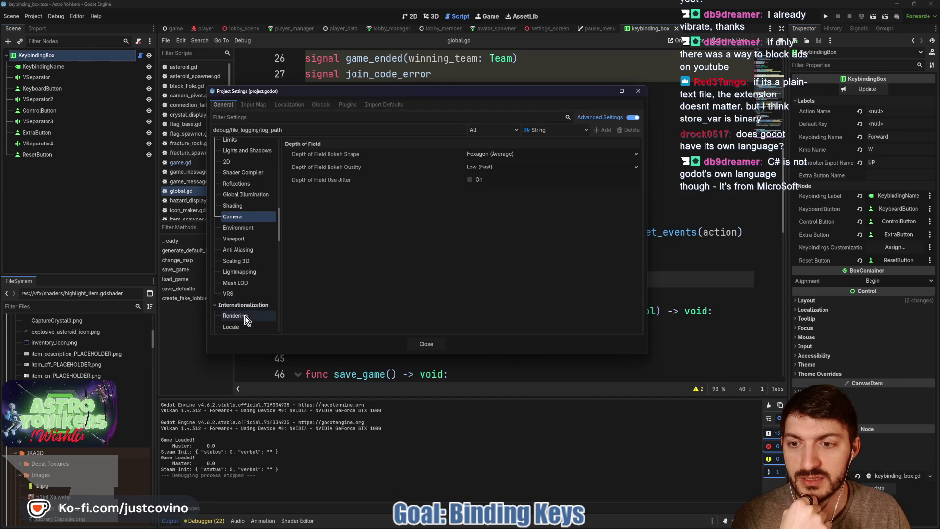
{"action": "left_click", "coordinate": [243, 314]}
{"action": "scroll", "coordinate": [245, 303], "scroll_direction": "down", "scroll_amount": 4}
{"action": "left_click", "coordinate": [241, 270]}
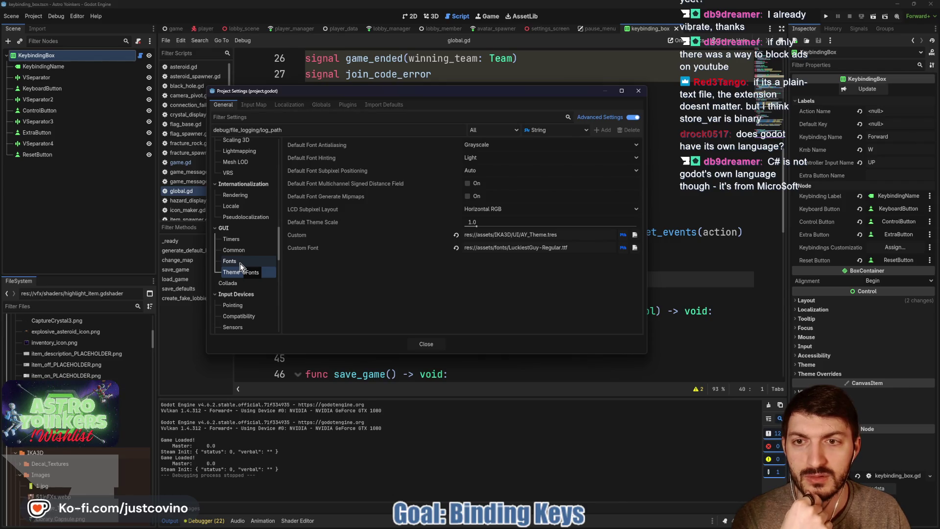
- Browse the GUI font, input pointing, threading worker pool and editor script and naming settings
{"action": "left_click", "coordinate": [240, 262]}
{"action": "left_click", "coordinate": [240, 309]}
{"action": "scroll", "coordinate": [244, 266], "scroll_direction": "down", "scroll_amount": 5}
{"action": "scroll", "coordinate": [246, 293], "scroll_direction": "down", "scroll_amount": 3}
{"action": "left_click", "coordinate": [246, 240]}
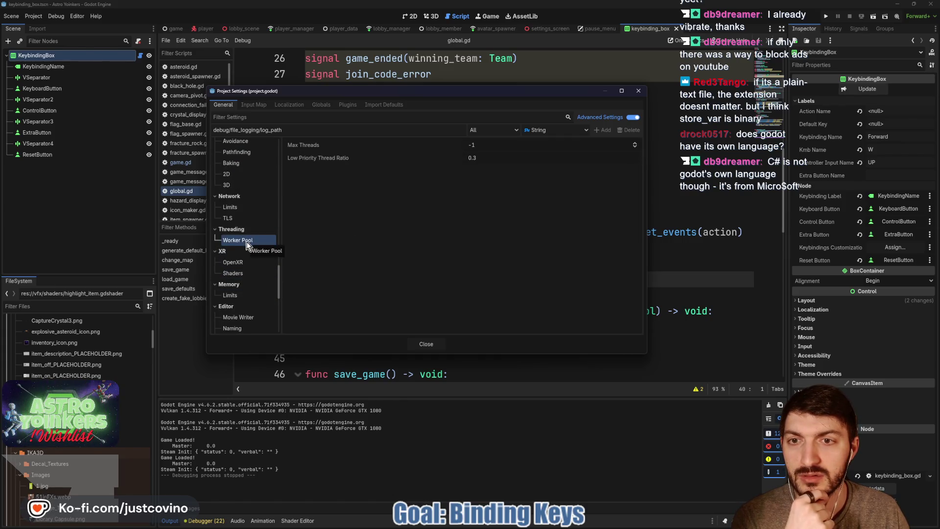
{"action": "scroll", "coordinate": [247, 243], "scroll_direction": "down", "scroll_amount": 3}
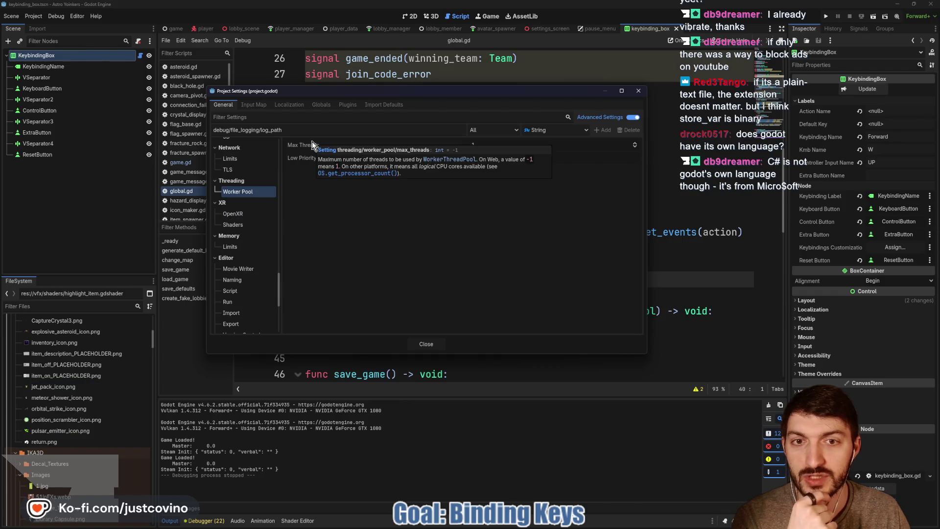
{"action": "scroll", "coordinate": [252, 255], "scroll_direction": "down", "scroll_amount": 3}
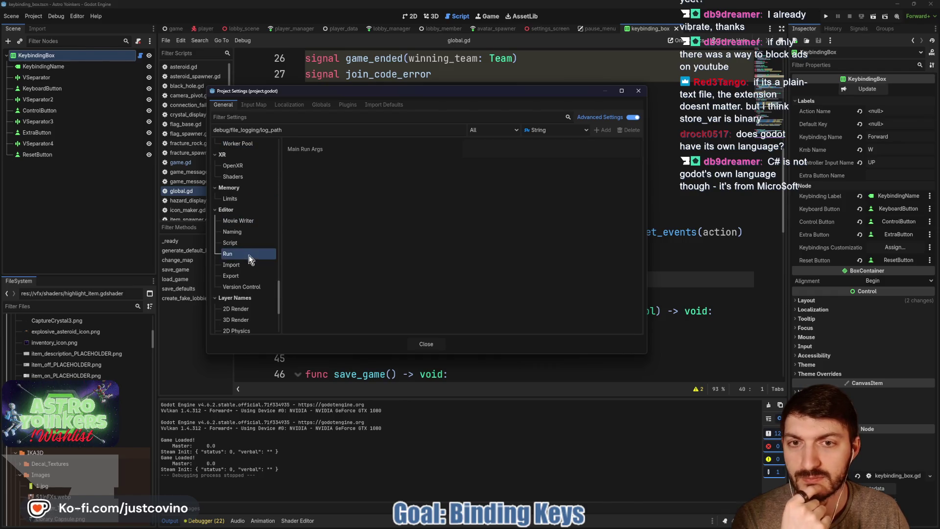
{"action": "left_click", "coordinate": [240, 243]}
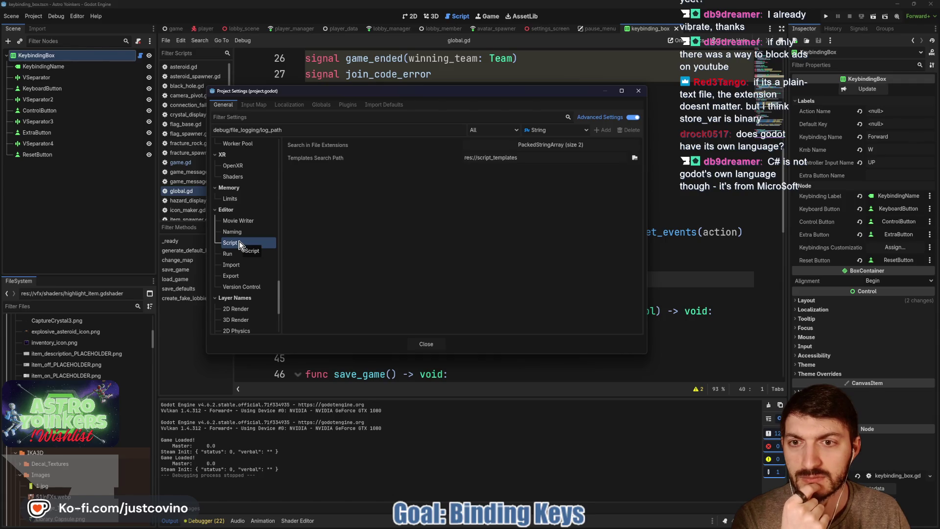
{"action": "left_click", "coordinate": [237, 231]}
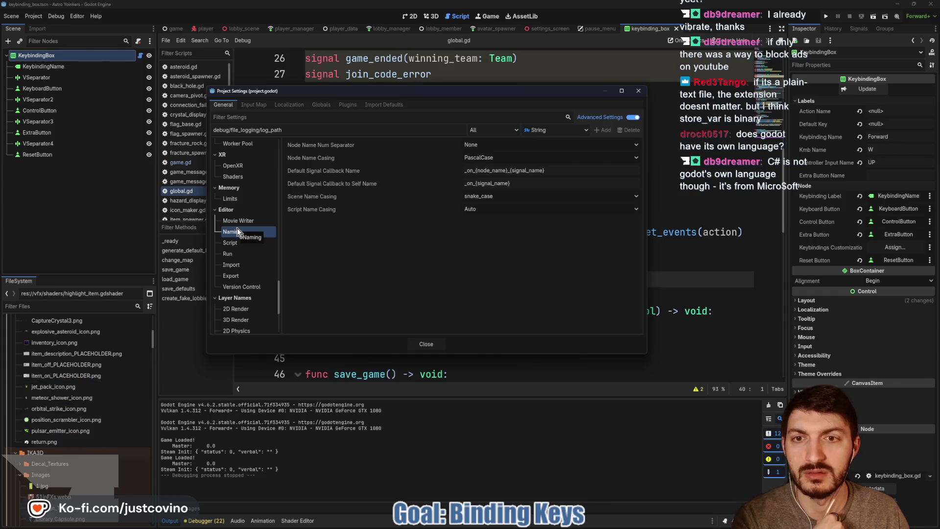
- Continue past version control, export and import to Steam > Multiplayer Peer and reset Max Channels
{"action": "left_click", "coordinate": [252, 286]}
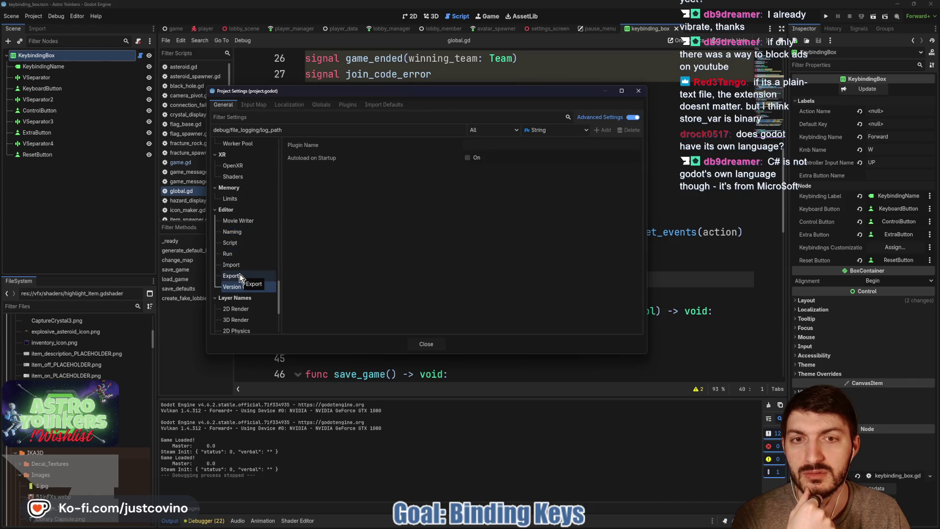
{"action": "left_click", "coordinate": [239, 276]}
{"action": "scroll", "coordinate": [250, 279], "scroll_direction": "down", "scroll_amount": 3}
{"action": "scroll", "coordinate": [248, 247], "scroll_direction": "down", "scroll_amount": 2}
{"action": "left_click", "coordinate": [244, 281]}
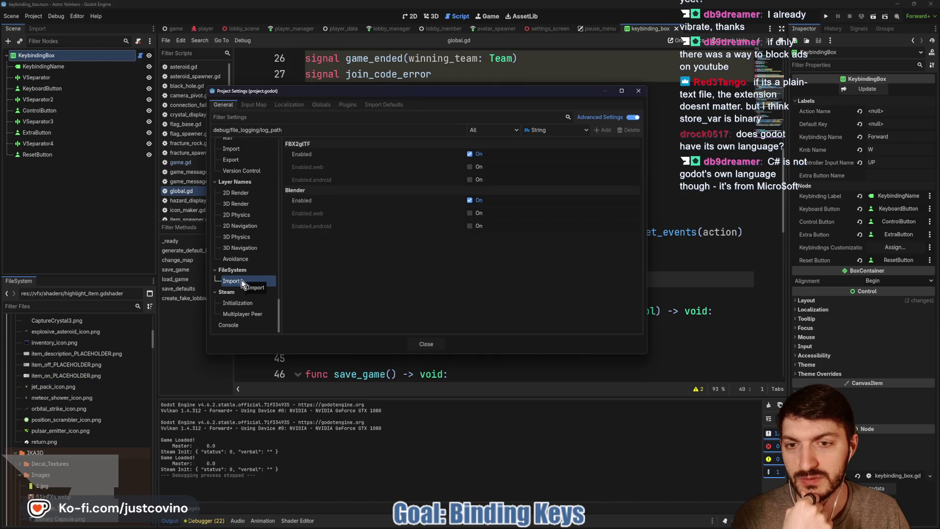
{"action": "left_click", "coordinate": [245, 304]}
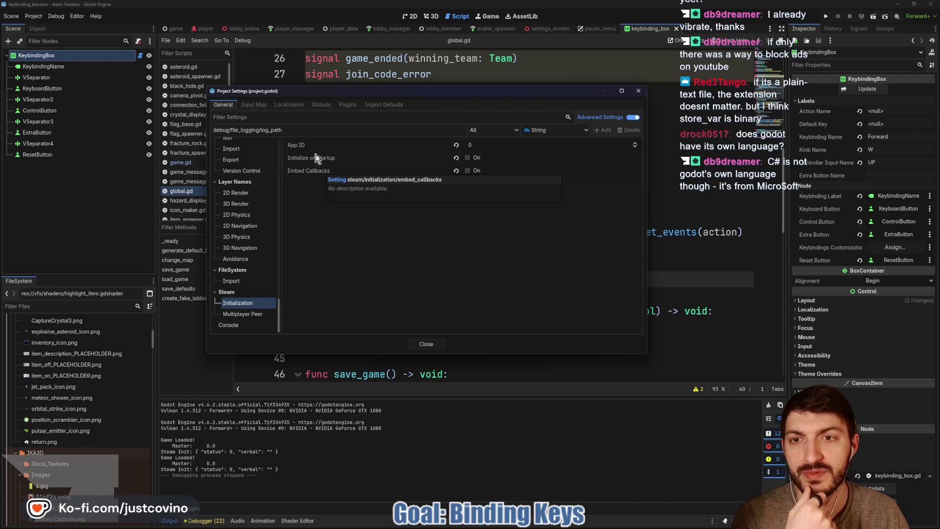
{"action": "left_click", "coordinate": [244, 323]}
{"action": "left_click", "coordinate": [244, 315]}
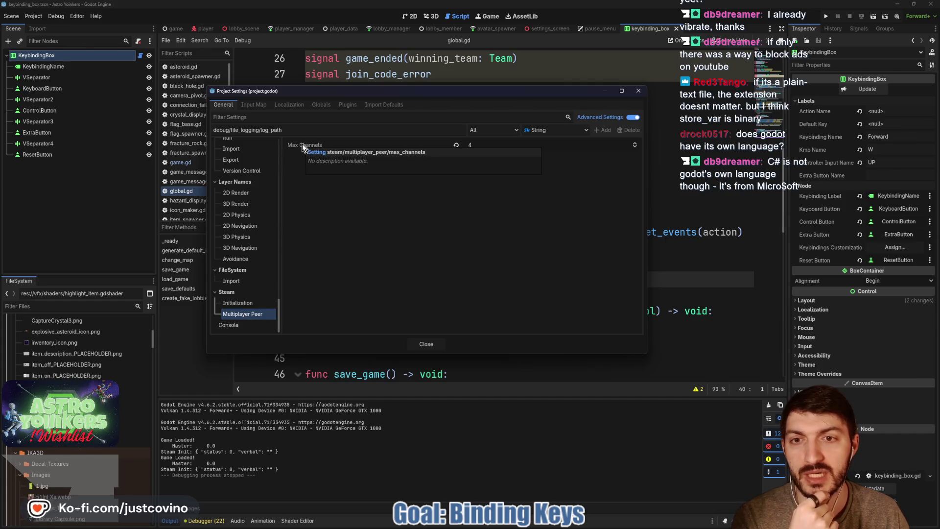
{"action": "left_click", "coordinate": [455, 145]}
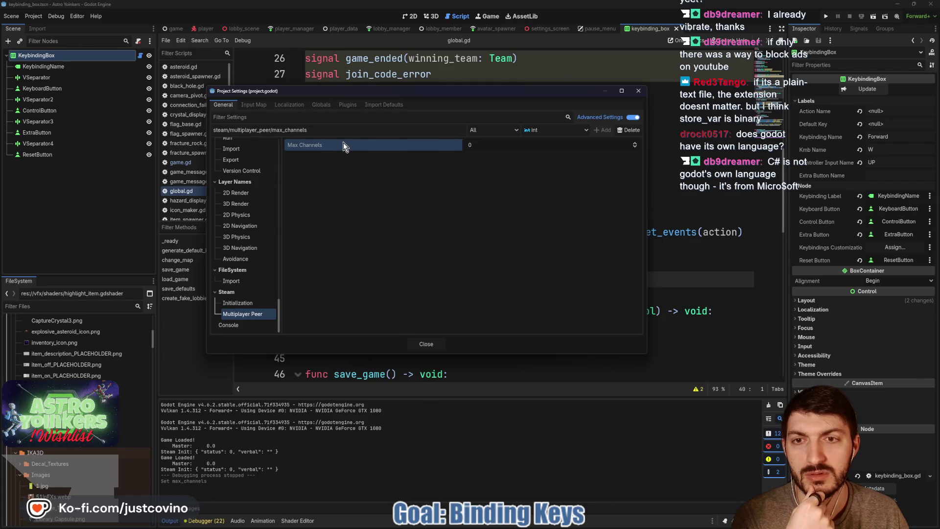
- Set Steam Multiplayer Peer Max Channels to 6 and close Project Settings
{"action": "left_click", "coordinate": [487, 143]}
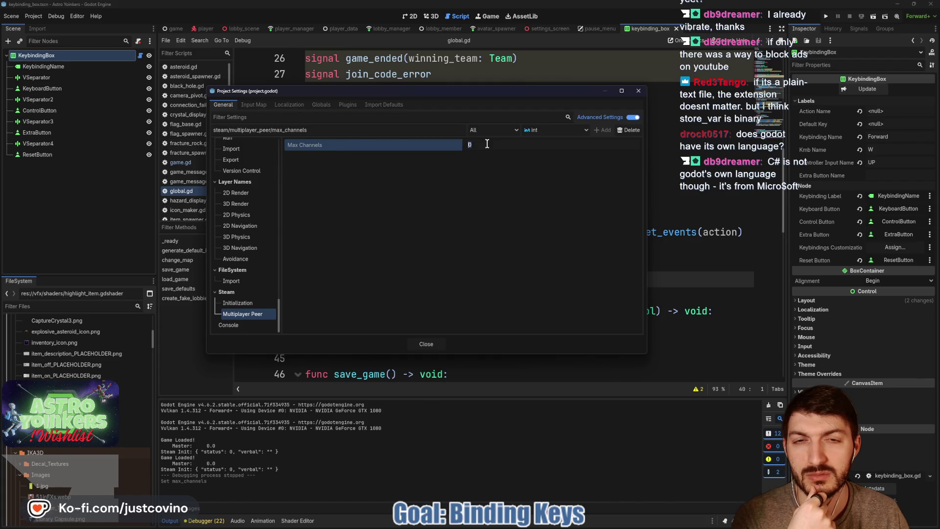
{"action": "type", "text": "6"}
{"action": "key", "text": "Return"}
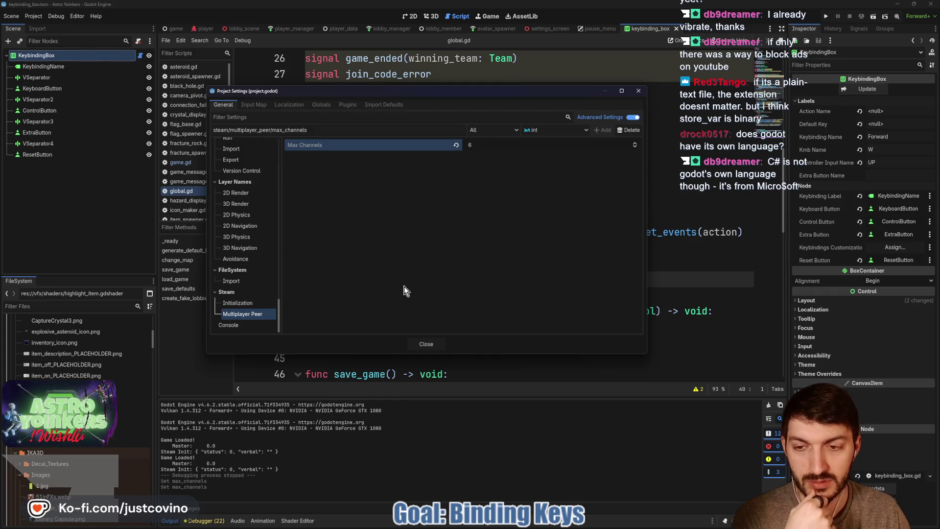
{"action": "left_click", "coordinate": [432, 344]}
- Scroll global.gd to the SAVE_PATH, CONFIG_PATH and DEFAULT_KEYBINDINGS_PATH constants and inspect the save_file path
{"action": "left_click", "coordinate": [437, 264]}
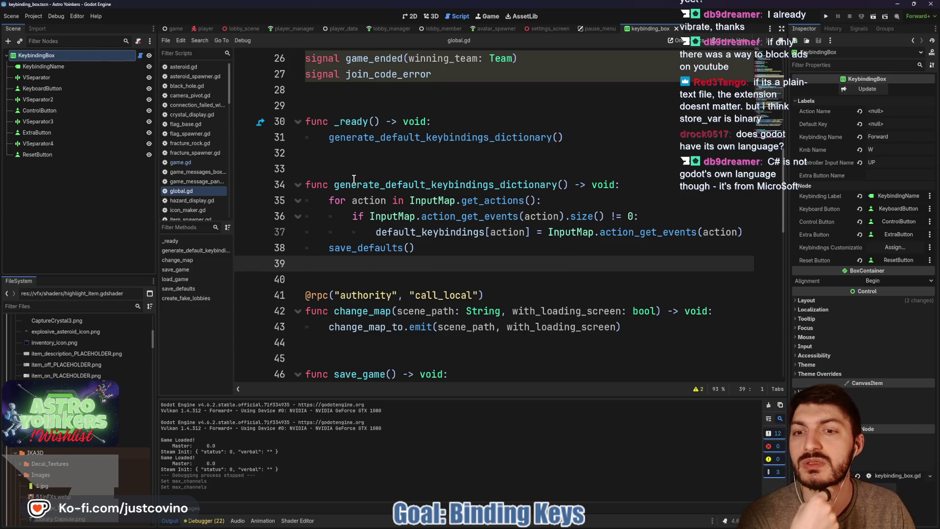
{"action": "scroll", "coordinate": [432, 244], "scroll_direction": "up", "scroll_amount": 6}
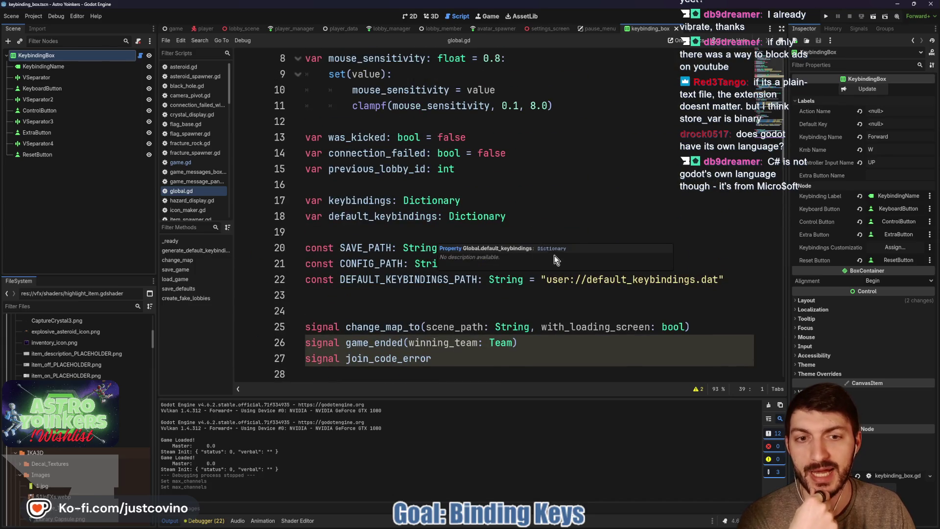
{"action": "left_click", "coordinate": [581, 279]}
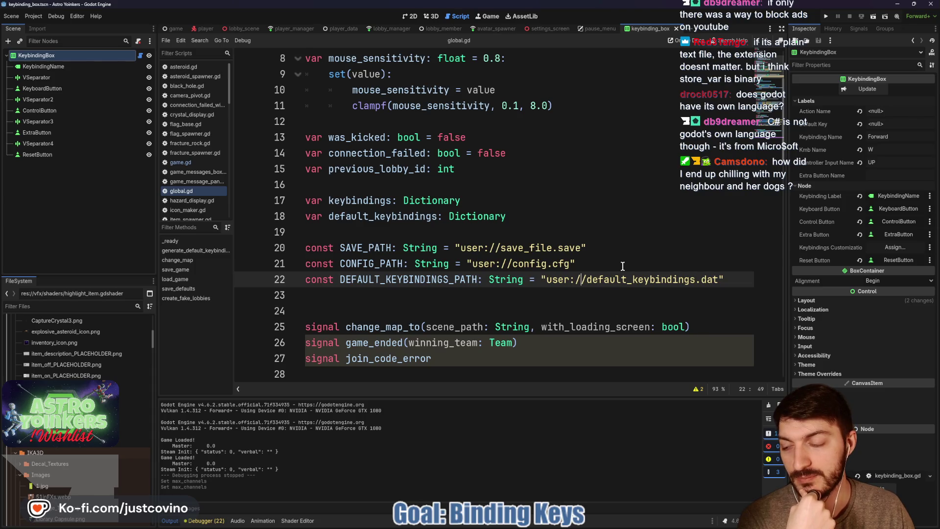
{"action": "left_click", "coordinate": [524, 264]}
{"action": "left_click_drag", "start_coordinate": [479, 247], "coordinate": [581, 247]}
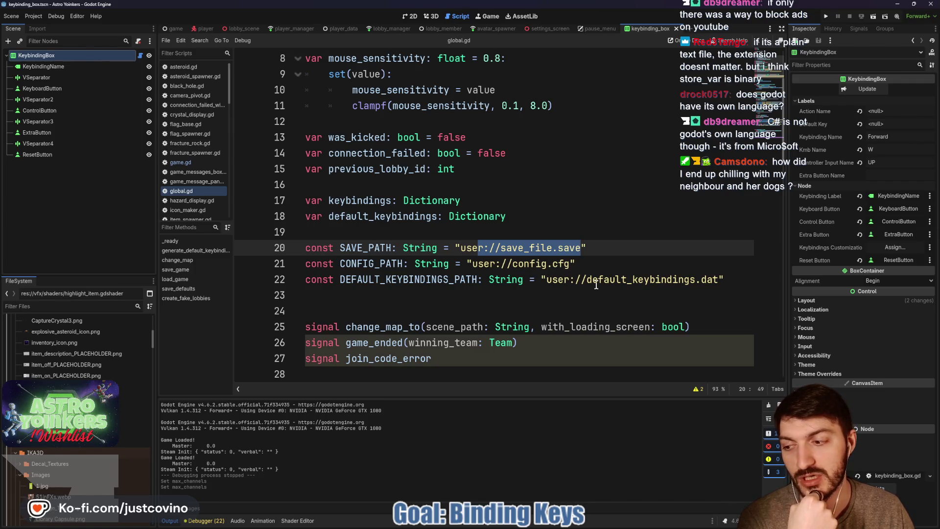
{"action": "left_click", "coordinate": [522, 264]}
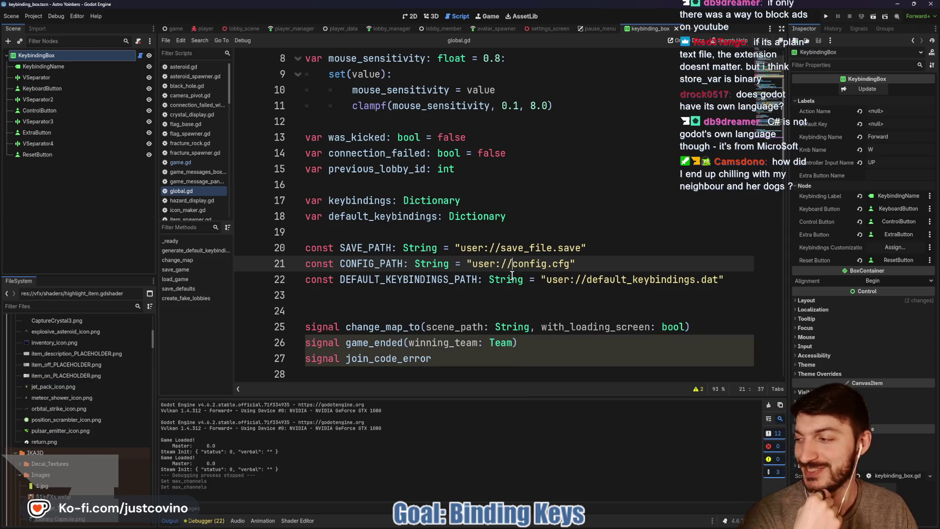
{"action": "left_click", "coordinate": [581, 248]}
{"action": "key", "text": "shift+Left"}
{"action": "key", "text": "shift+Left"}
{"action": "key", "text": "shift+Left"}
{"action": "left_click", "coordinate": [450, 279]}
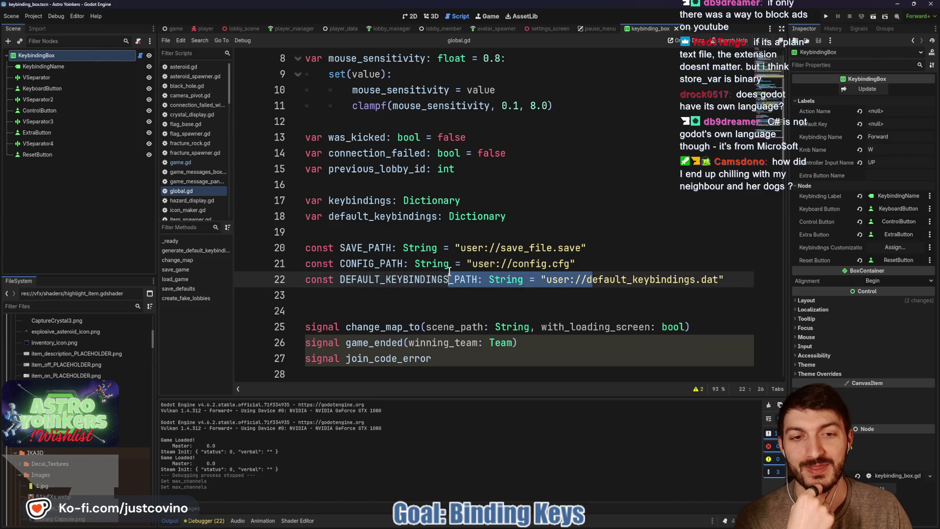
{"action": "double_click", "coordinate": [520, 248]}
- Bring up the Godot folder window from the taskbar, close it, and deselect line 20
{"action": "mouse_move", "coordinate": [469, 527]}
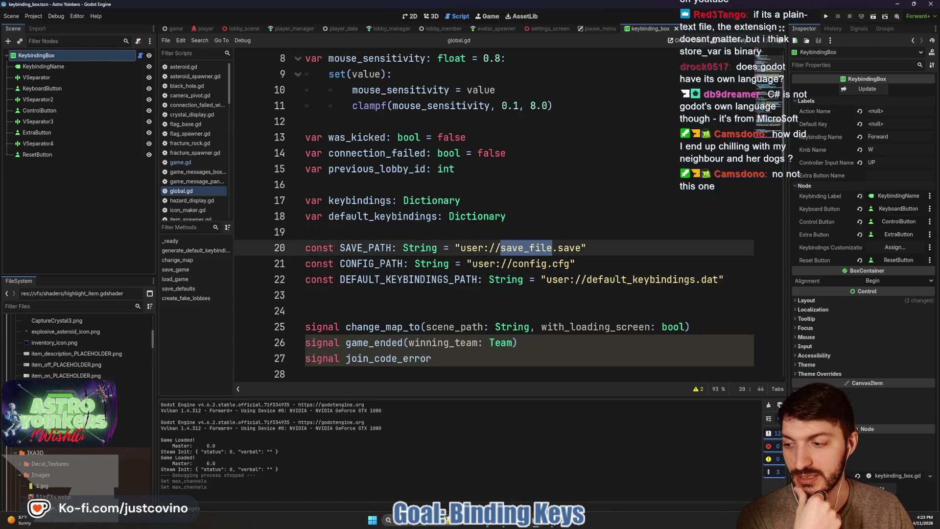
{"action": "left_click", "coordinate": [469, 524]}
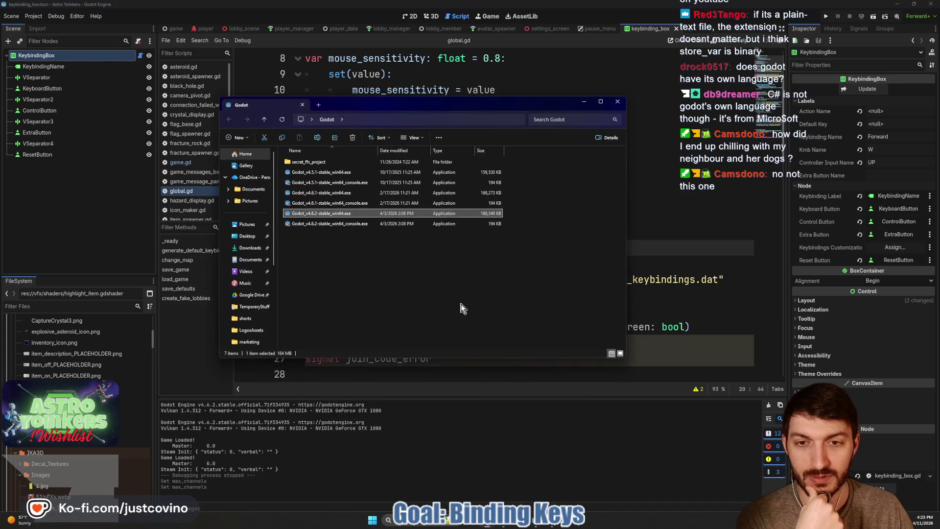
{"action": "left_click", "coordinate": [617, 101]}
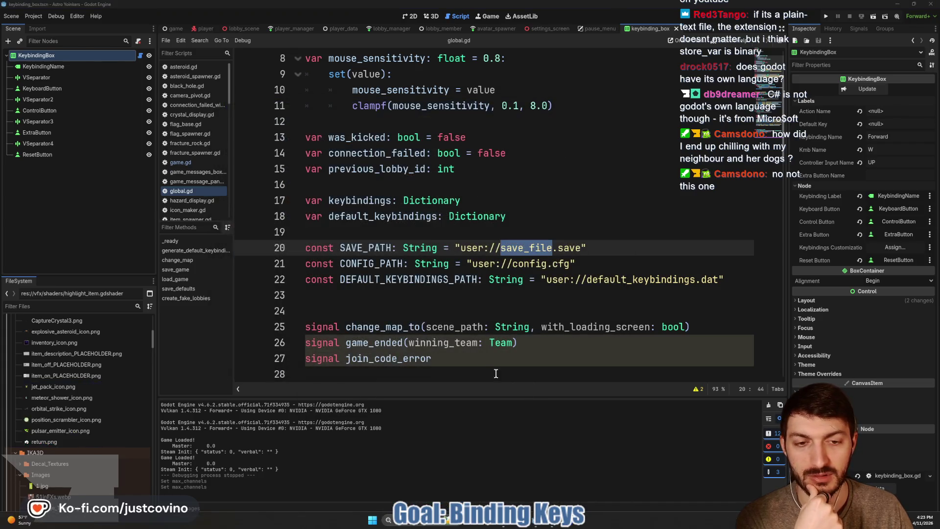
{"action": "left_click", "coordinate": [500, 252]}
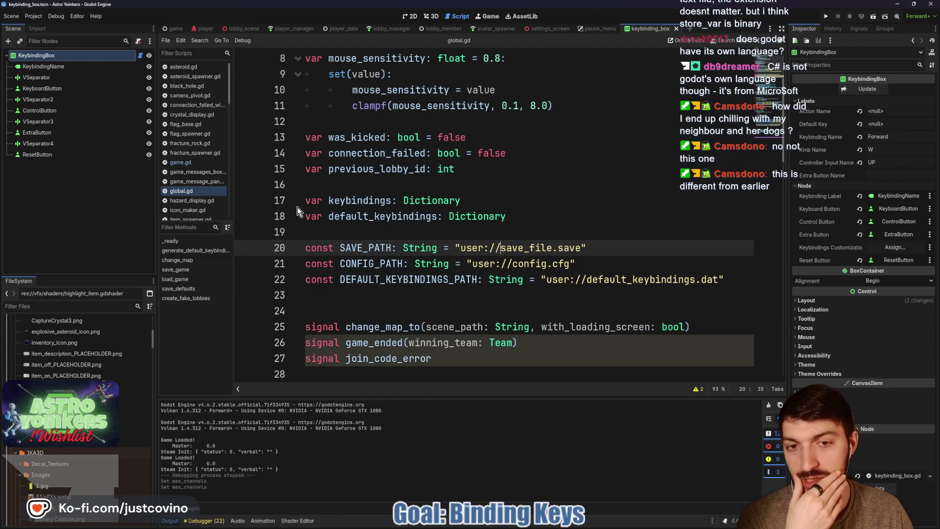
- Check Application > Config's custom user dir FreedomForgeStudios/AstroYoinkers and Version field, then close Project Settings
{"action": "left_click", "coordinate": [33, 16]}
{"action": "left_click", "coordinate": [49, 27]}
{"action": "scroll", "coordinate": [245, 187], "scroll_direction": "up", "scroll_amount": 15}
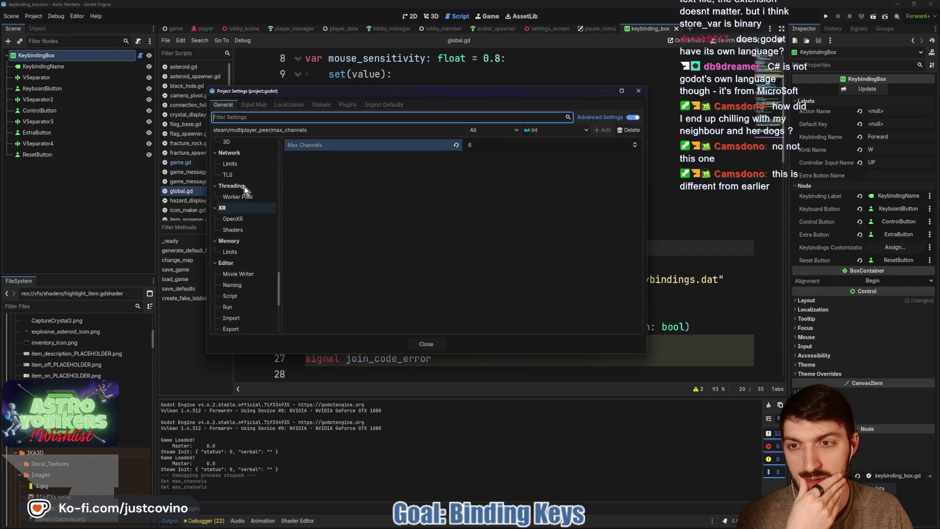
{"action": "left_click", "coordinate": [241, 158]}
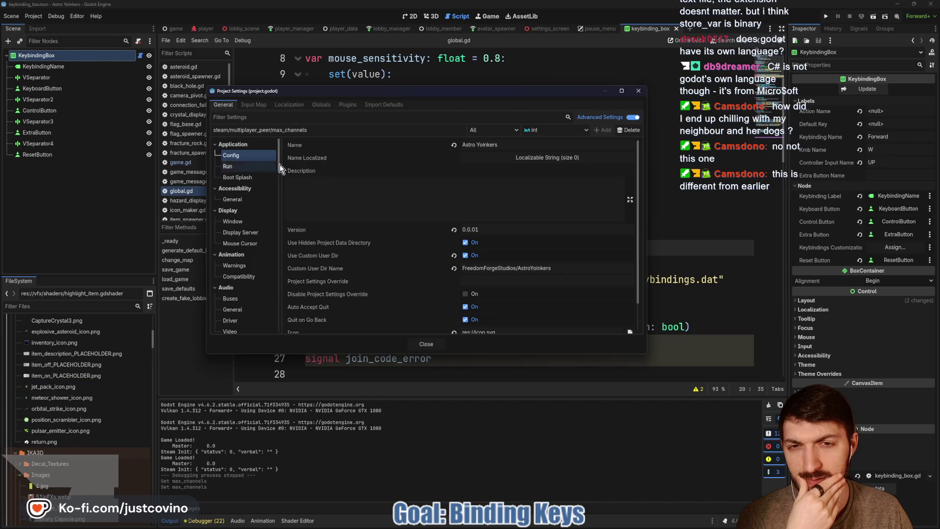
{"action": "scroll", "coordinate": [529, 222], "scroll_direction": "down", "scroll_amount": 2}
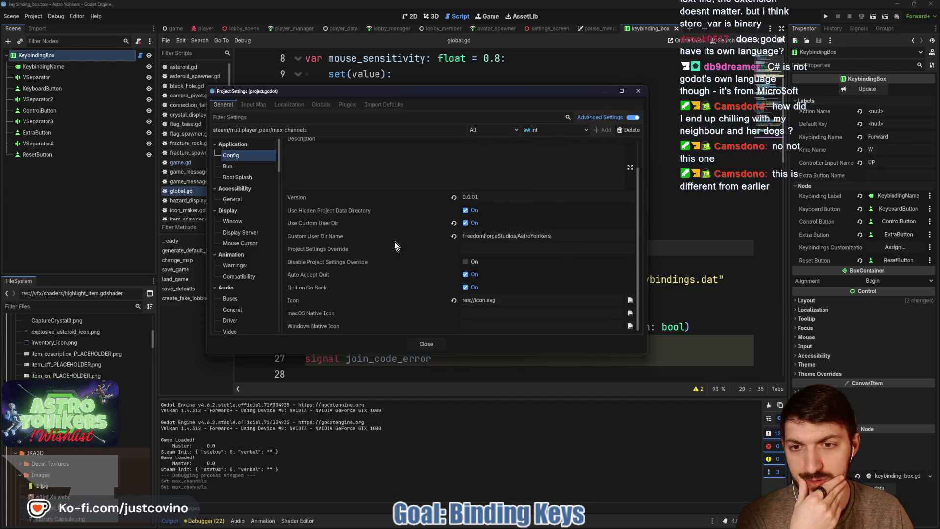
{"action": "mouse_move", "coordinate": [341, 242]}
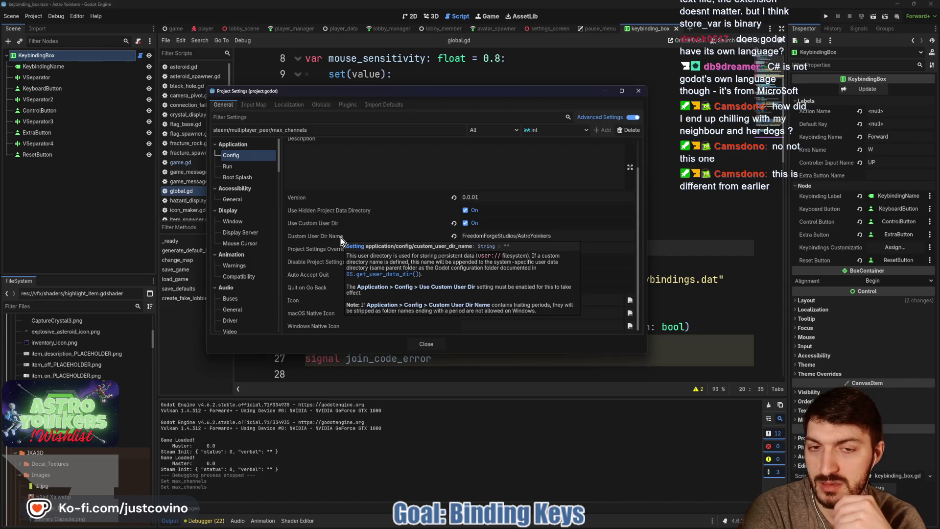
{"action": "left_click", "coordinate": [411, 198]}
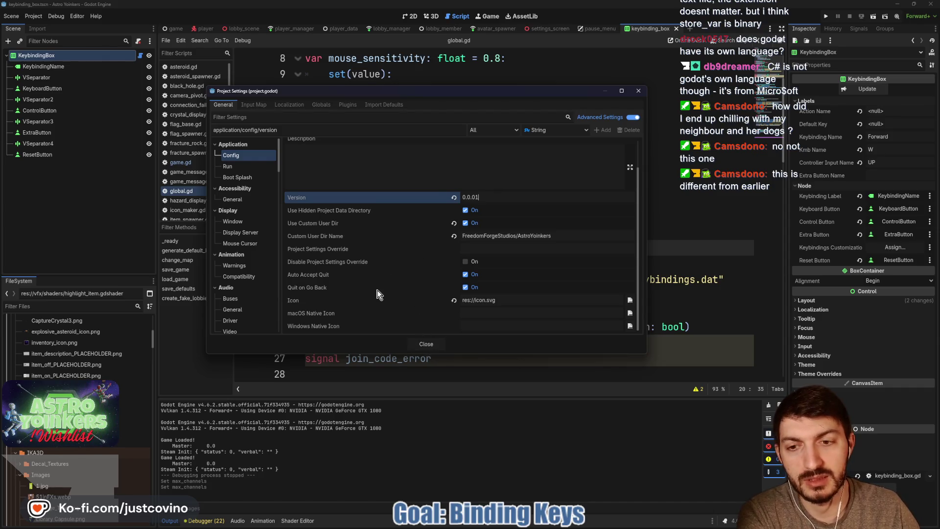
{"action": "left_click", "coordinate": [424, 346]}
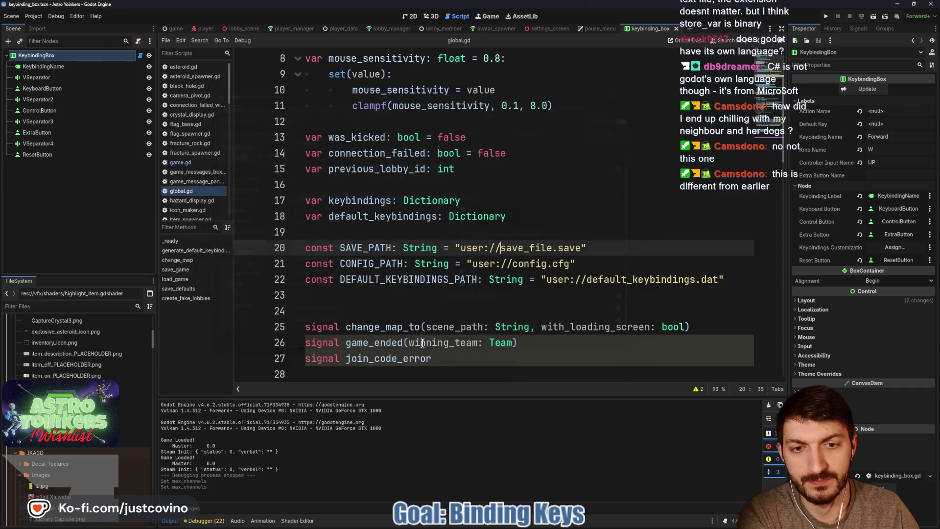
- Reopen Project Settings on Application Config and bring up the file picker for the project Icon
{"action": "left_click", "coordinate": [492, 300]}
{"action": "left_click", "coordinate": [17, 18]}
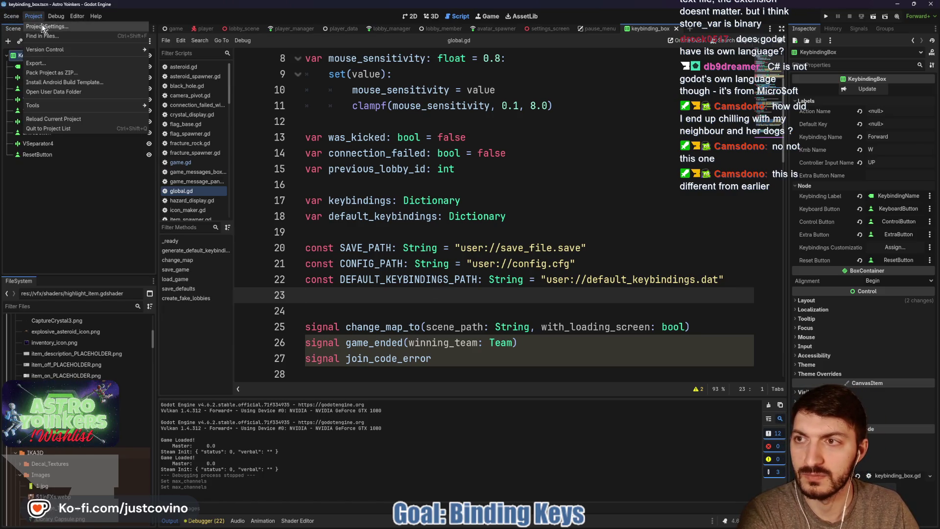
{"action": "left_click", "coordinate": [42, 26]}
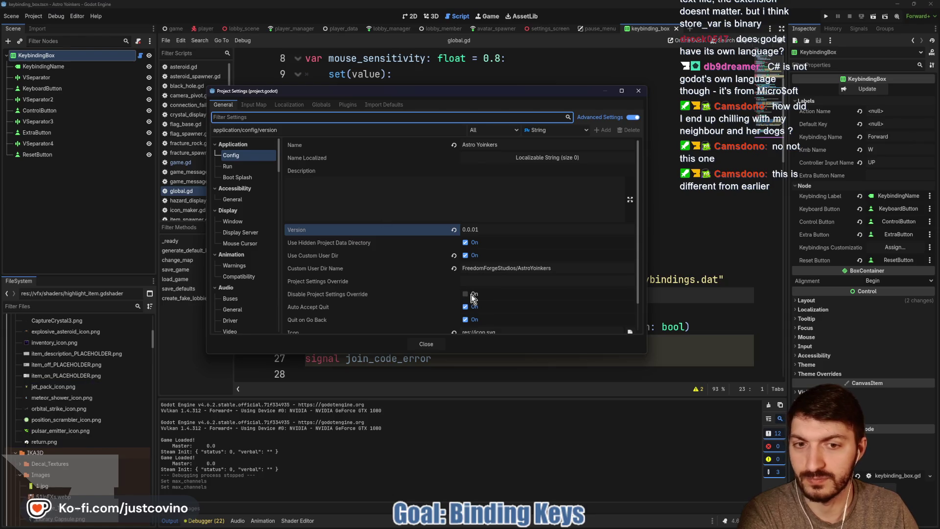
{"action": "scroll", "coordinate": [460, 281], "scroll_direction": "down", "scroll_amount": 2}
{"action": "left_click", "coordinate": [630, 300]}
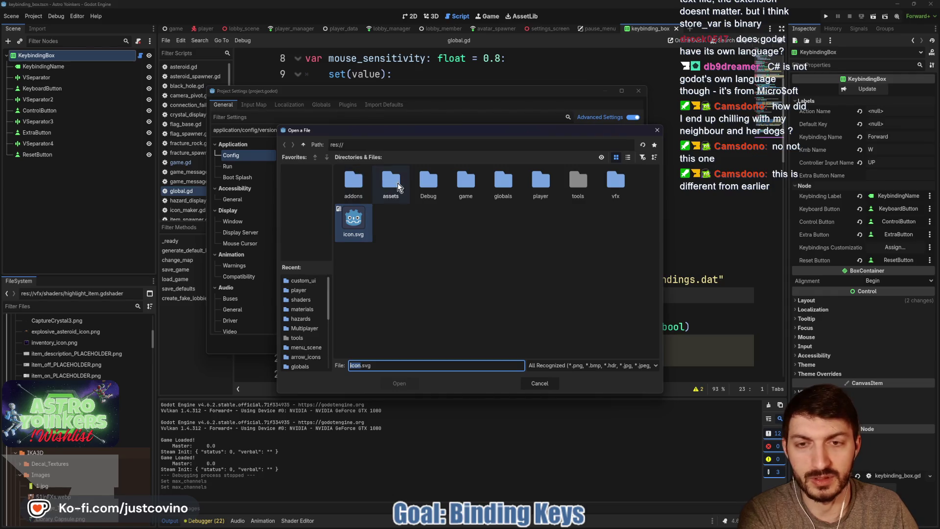
- Browse res://assets icons, IKA3D and UI/Images folders for an icon, then cancel without choosing one
{"action": "left_click", "coordinate": [397, 184]}
{"action": "double_click", "coordinate": [397, 186]}
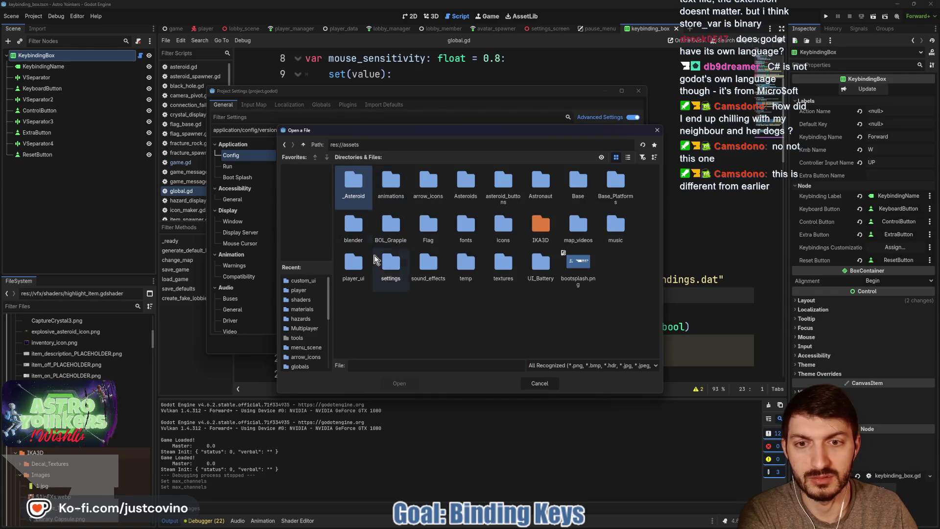
{"action": "double_click", "coordinate": [503, 226]}
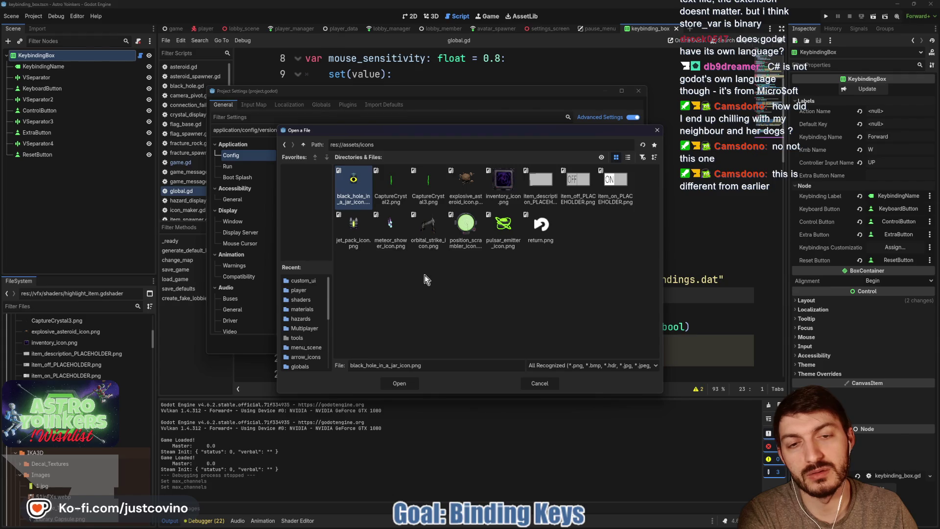
{"action": "left_click", "coordinate": [303, 145]}
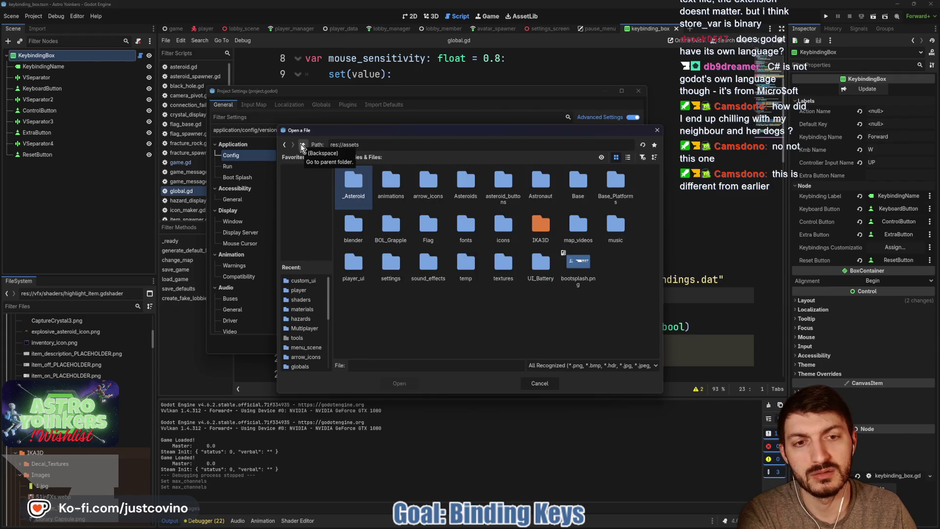
{"action": "double_click", "coordinate": [530, 231]}
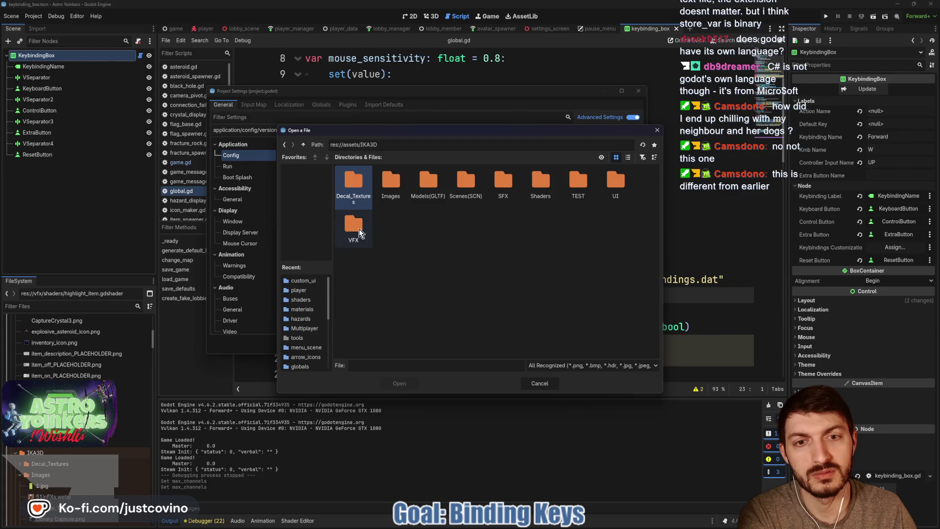
{"action": "left_click", "coordinate": [618, 190]}
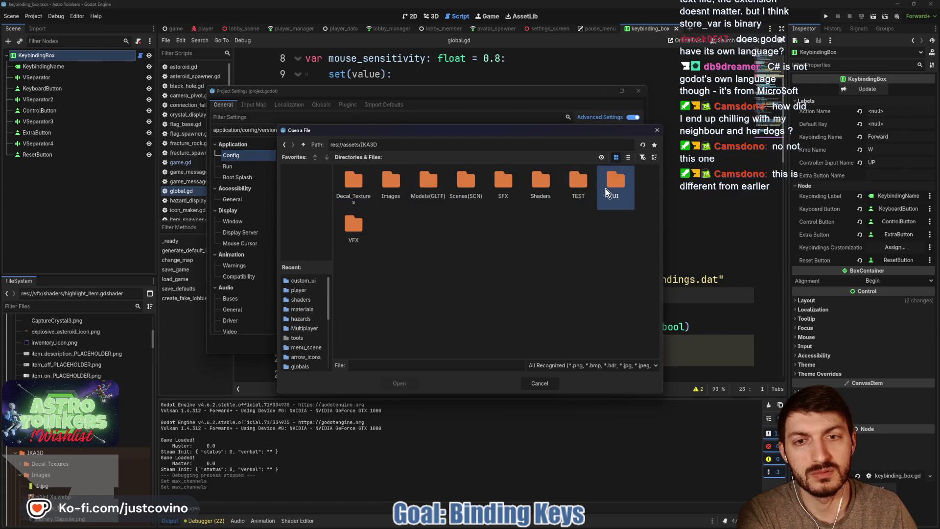
{"action": "double_click", "coordinate": [394, 185]}
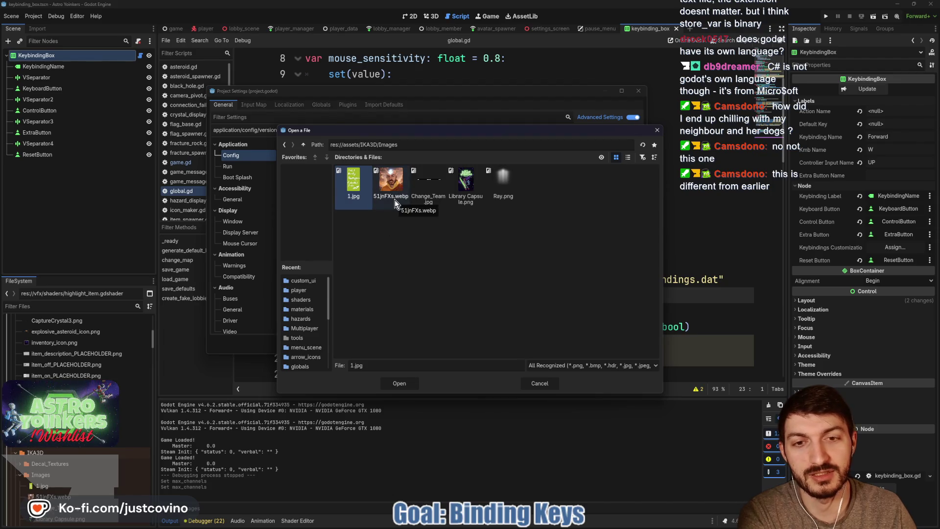
{"action": "left_click", "coordinate": [304, 142]}
{"action": "left_click", "coordinate": [304, 142]}
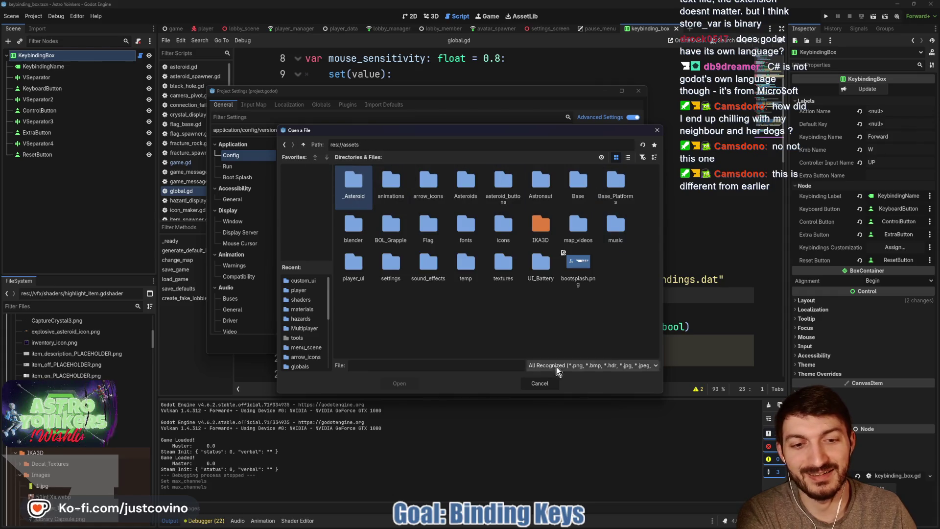
{"action": "left_click", "coordinate": [538, 383]}
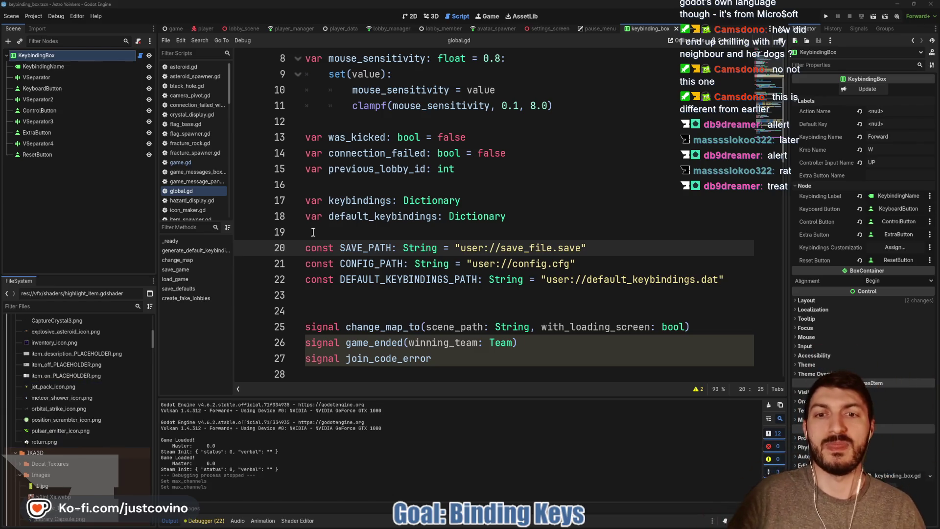
{"action": "left_click", "coordinate": [358, 232]}
{"action": "scroll", "coordinate": [359, 246], "scroll_direction": "down", "scroll_amount": 3}
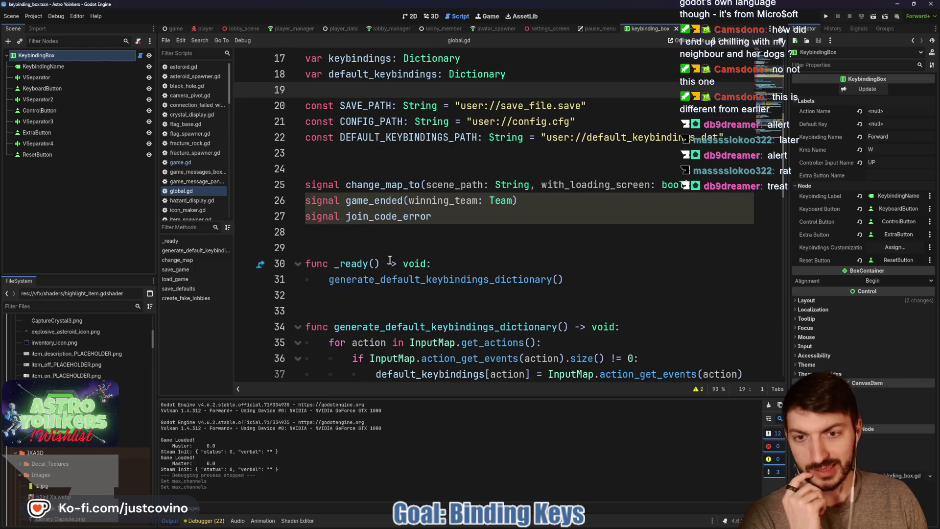
{"action": "scroll", "coordinate": [431, 249], "scroll_direction": "down", "scroll_amount": 3}
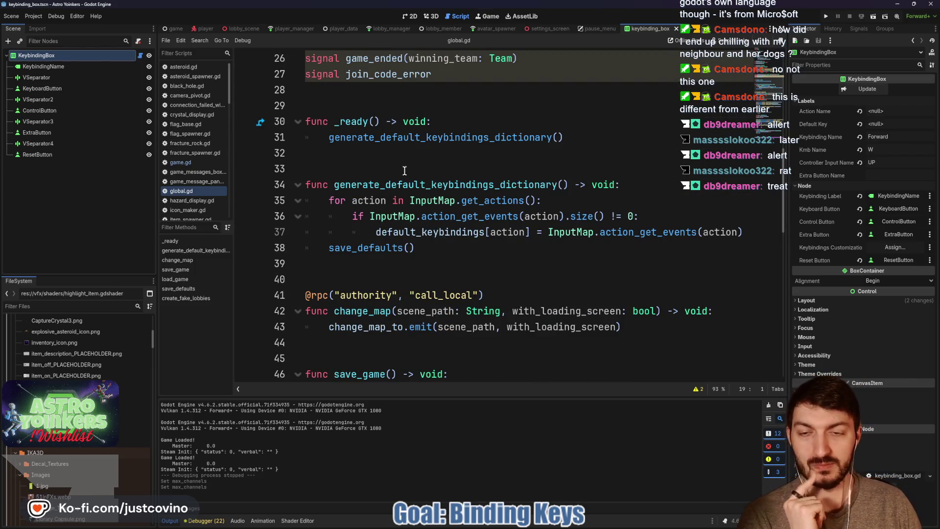
{"action": "left_click", "coordinate": [386, 275]}
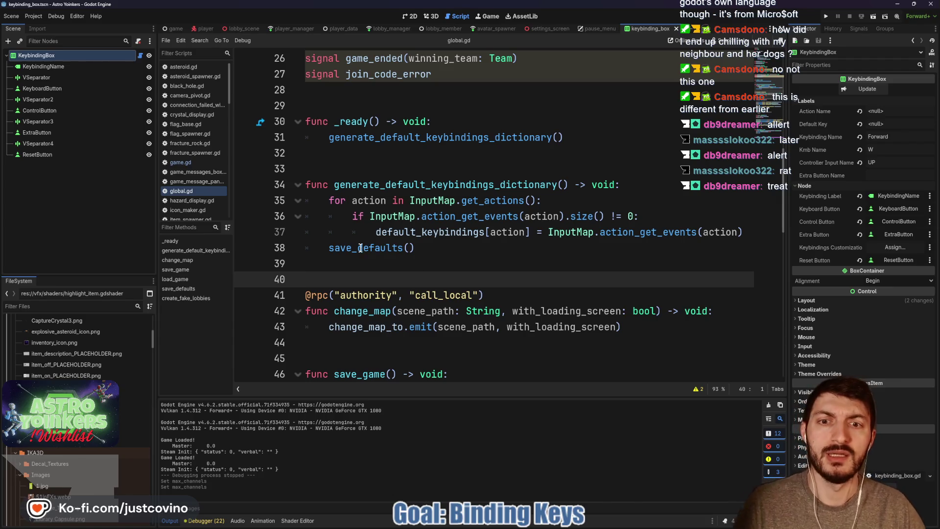
{"action": "scroll", "coordinate": [367, 253], "scroll_direction": "down", "scroll_amount": 3}
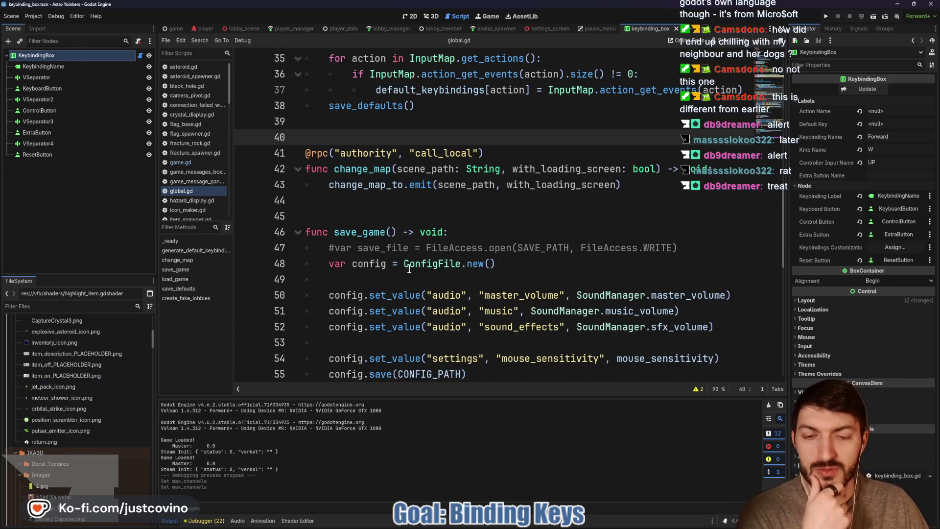
{"action": "scroll", "coordinate": [346, 271], "scroll_direction": "down", "scroll_amount": 3}
{"action": "scroll", "coordinate": [397, 274], "scroll_direction": "down", "scroll_amount": 2}
{"action": "scroll", "coordinate": [399, 270], "scroll_direction": "up", "scroll_amount": 7}
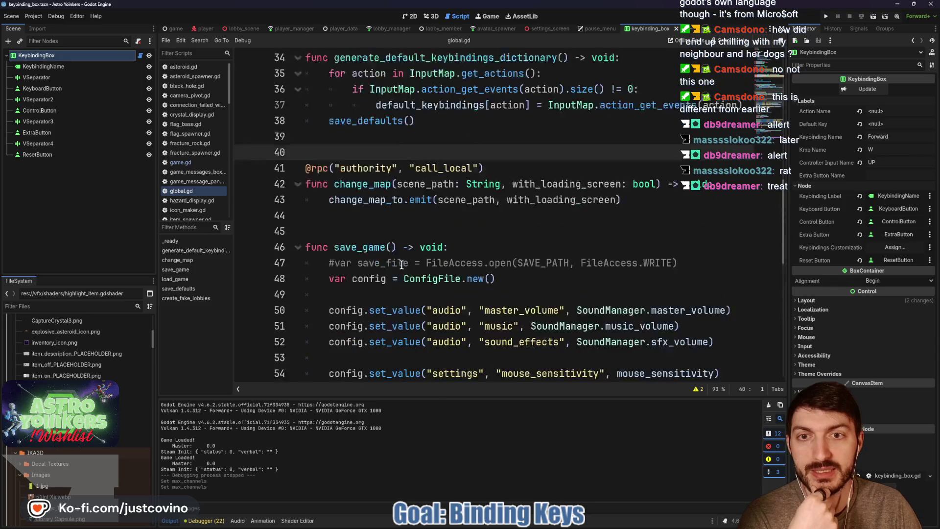
{"action": "scroll", "coordinate": [401, 265], "scroll_direction": "up", "scroll_amount": 1}
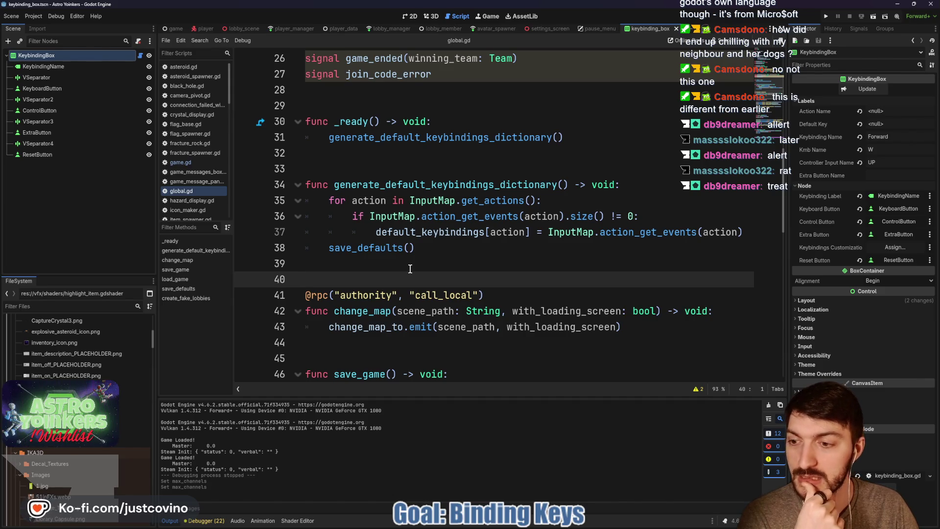
{"action": "scroll", "coordinate": [410, 269], "scroll_direction": "down", "scroll_amount": 8}
{"action": "scroll", "coordinate": [416, 270], "scroll_direction": "up", "scroll_amount": 3}
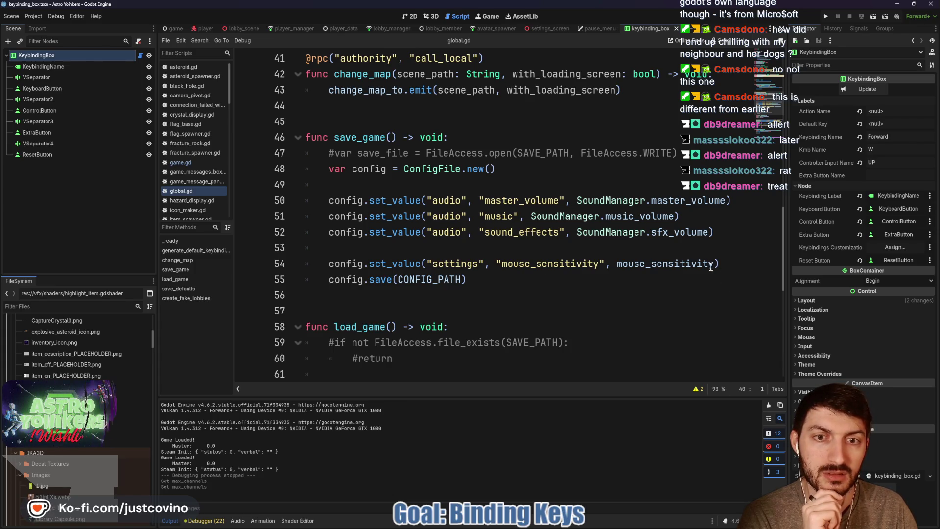
- Add config.set_value storing keybindings under "keybinds" below the mouse sensitivity line, and save global.gd
{"action": "left_click", "coordinate": [734, 268]}
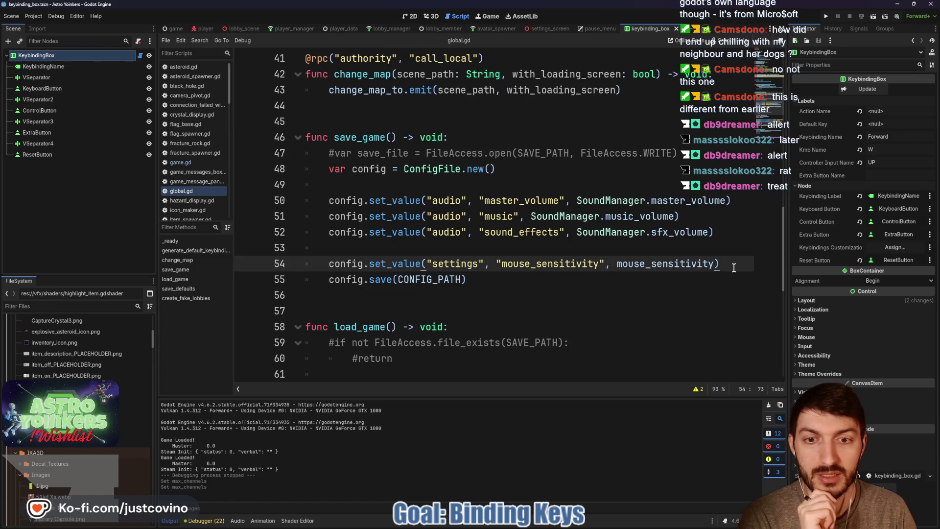
{"action": "key", "text": "Return"}
{"action": "key", "text": "Return"}
{"action": "type", "text": "config.set"}
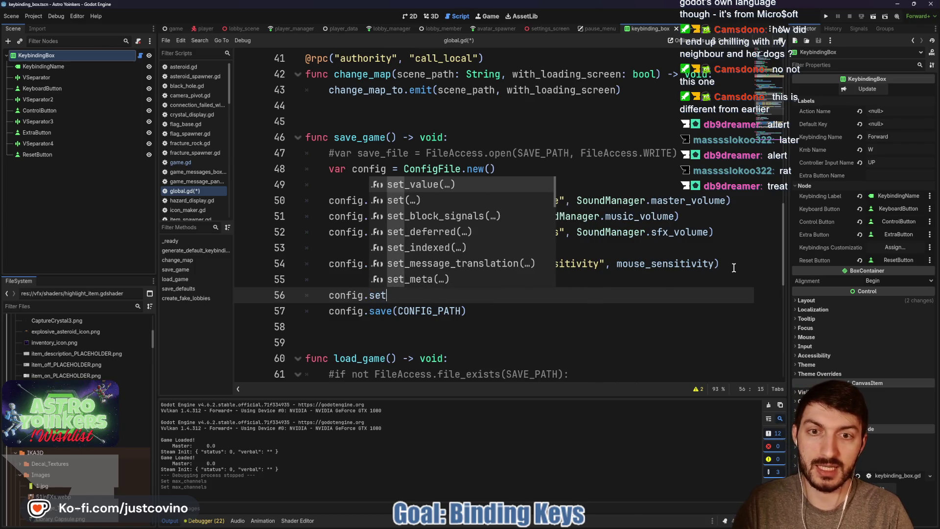
{"action": "key", "text": "Return"}
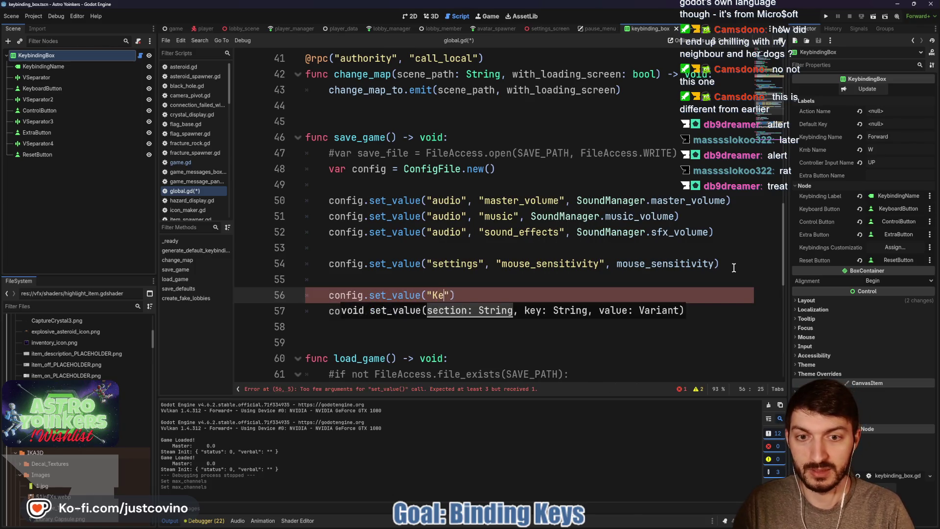
{"action": "key", "text": "BackSpace"}
{"action": "key", "text": "BackSpace"}
{"action": "key", "text": "BackSpace"}
{"action": "type", "text": "keybindings\","}
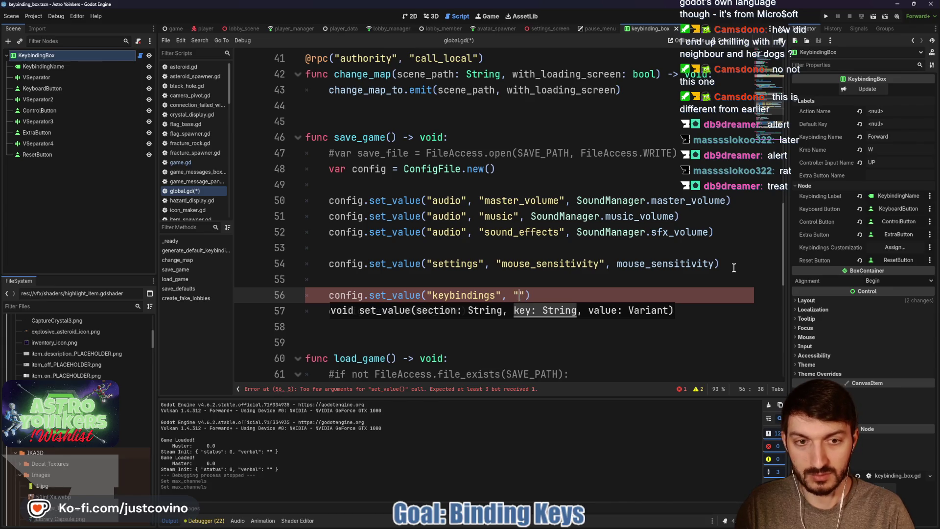
{"action": "type", "text": "keybinds\""}
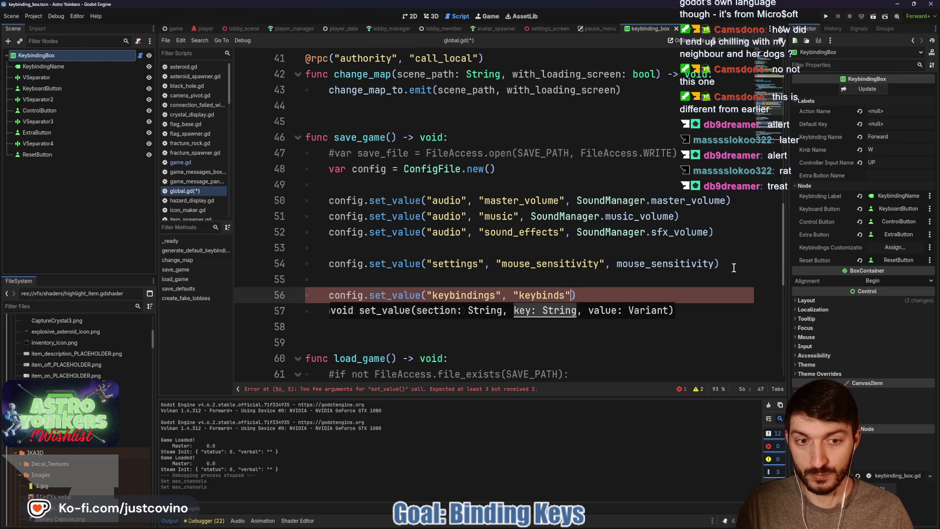
{"action": "type", "text": ", "}
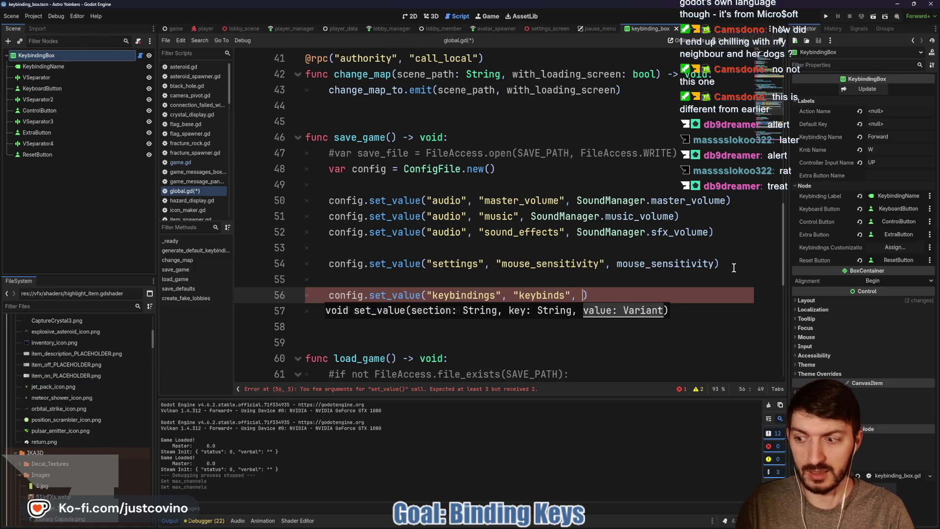
{"action": "type", "text": "key"}
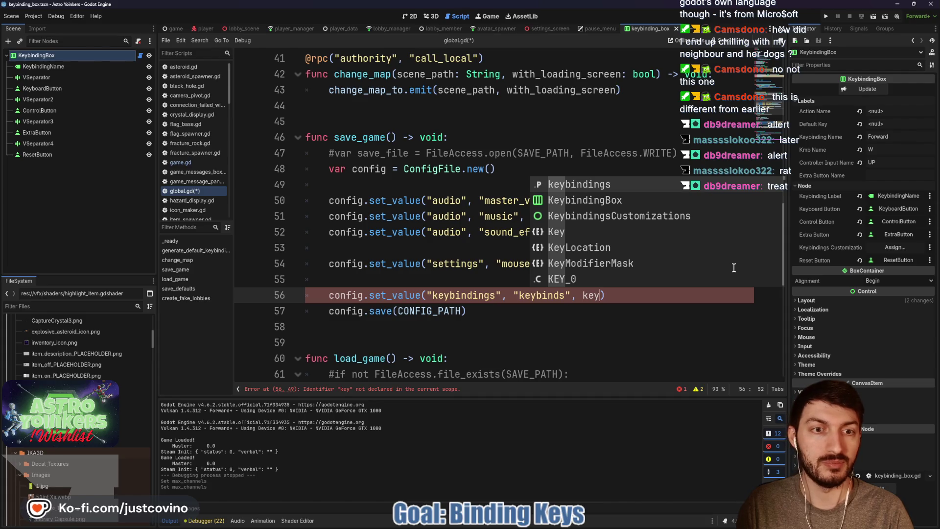
{"action": "key", "text": "Return"}
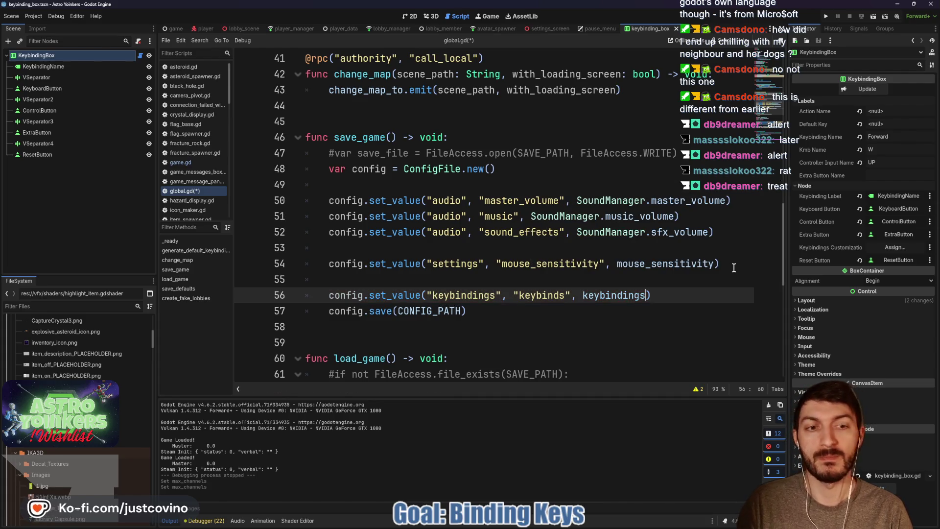
{"action": "key", "text": "ctrl+s"}
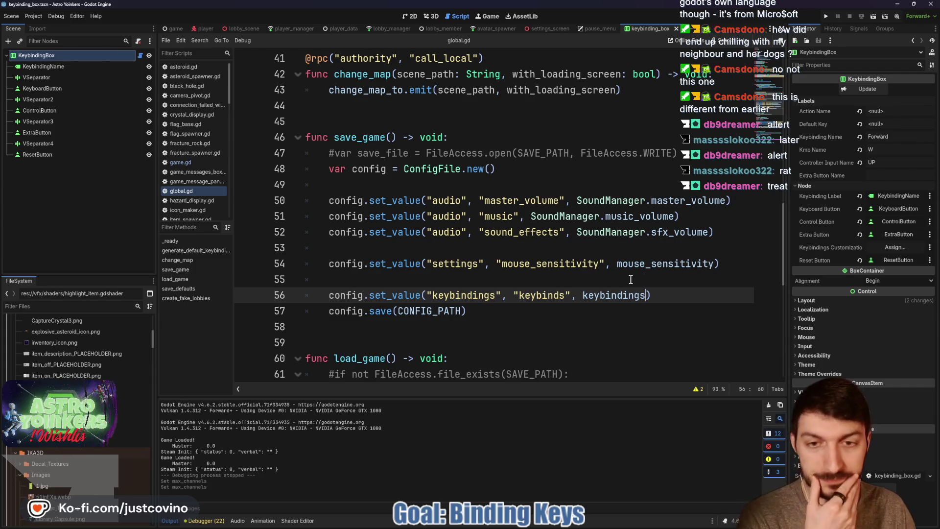
- Select 'keybindings' on line 56 and scroll through the surrounding code
{"action": "mouse_move", "coordinate": [624, 263]}
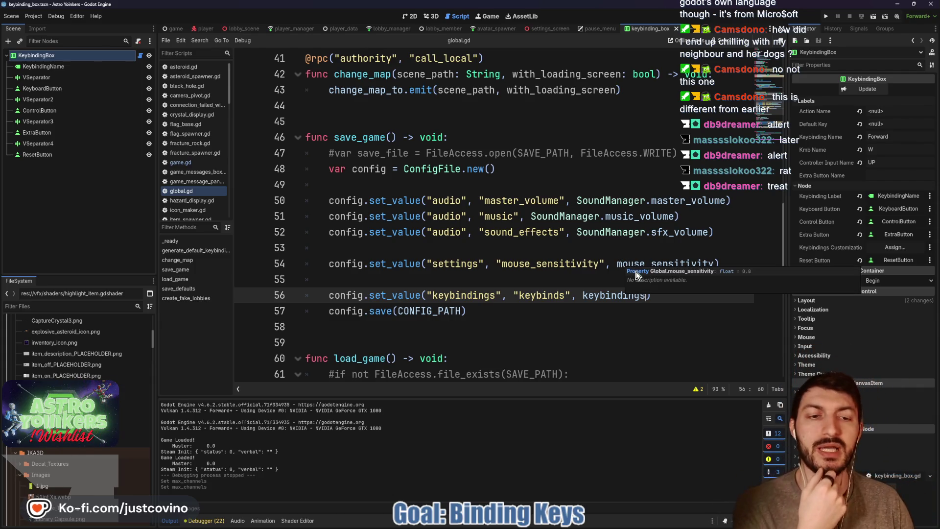
{"action": "double_click", "coordinate": [613, 294]}
{"action": "scroll", "coordinate": [619, 326], "scroll_direction": "up", "scroll_amount": 3}
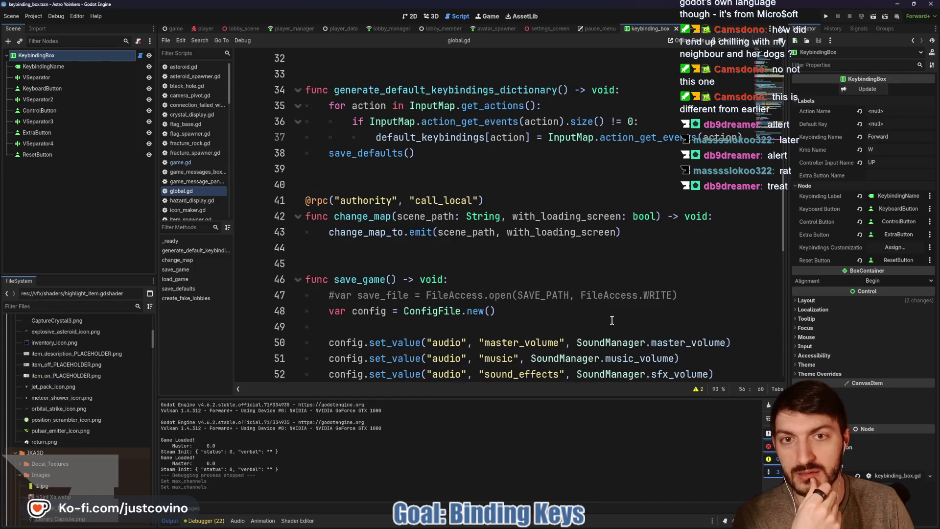
{"action": "scroll", "coordinate": [602, 313], "scroll_direction": "up", "scroll_amount": 3}
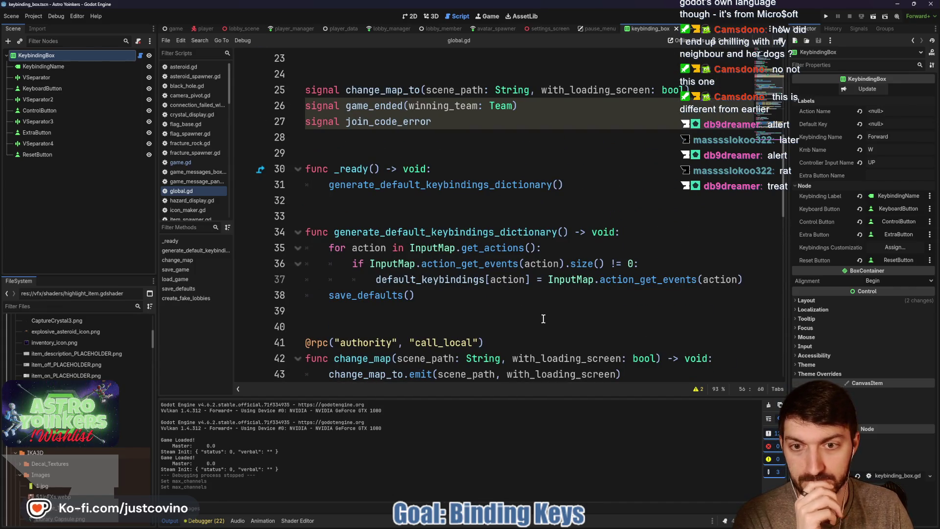
{"action": "scroll", "coordinate": [543, 319], "scroll_direction": "down", "scroll_amount": 5}
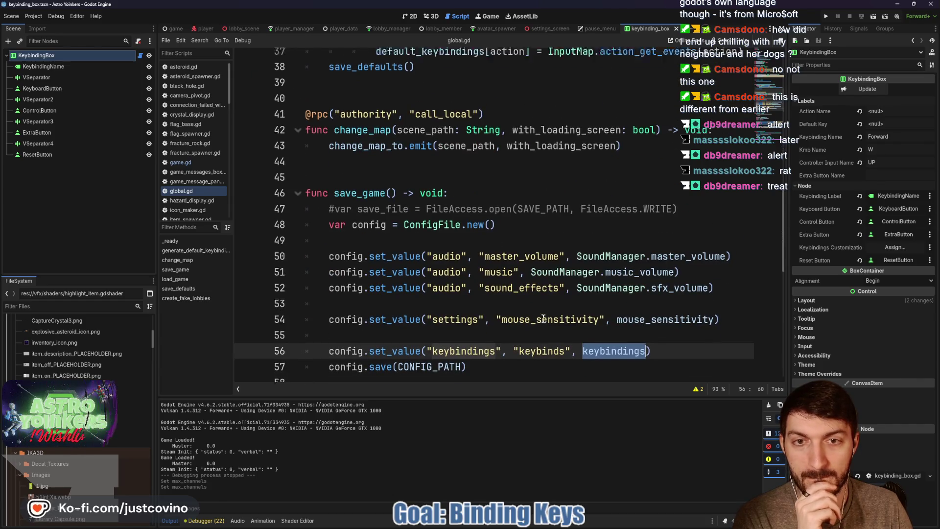
{"action": "scroll", "coordinate": [542, 318], "scroll_direction": "up", "scroll_amount": 5}
- Delete the commented-out '#var save_file = FileAccess.open(...)' line from save_game
{"action": "left_click", "coordinate": [392, 322]}
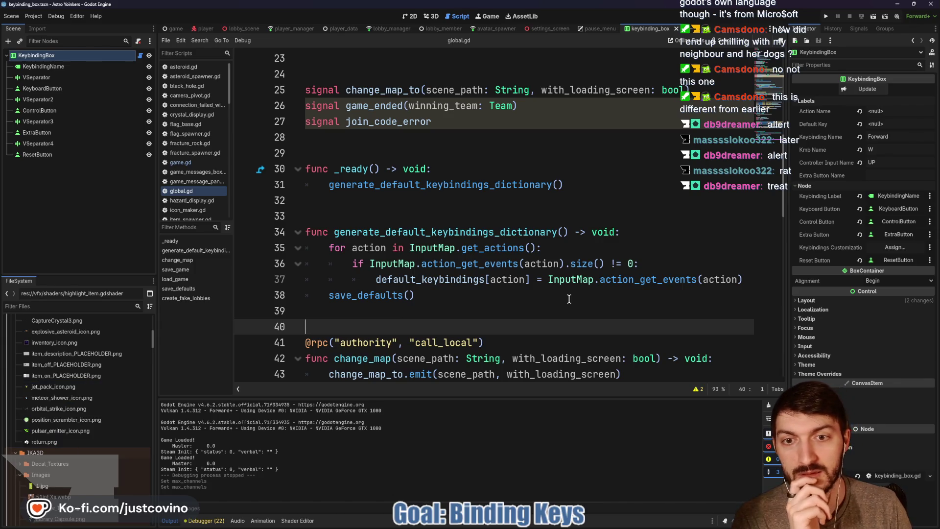
{"action": "scroll", "coordinate": [569, 299], "scroll_direction": "down", "scroll_amount": 5}
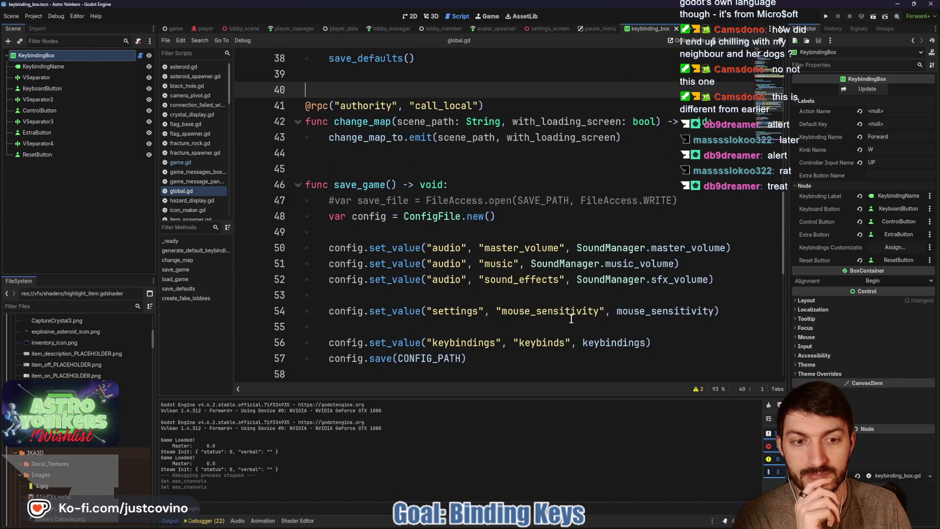
{"action": "scroll", "coordinate": [571, 318], "scroll_direction": "up", "scroll_amount": 4}
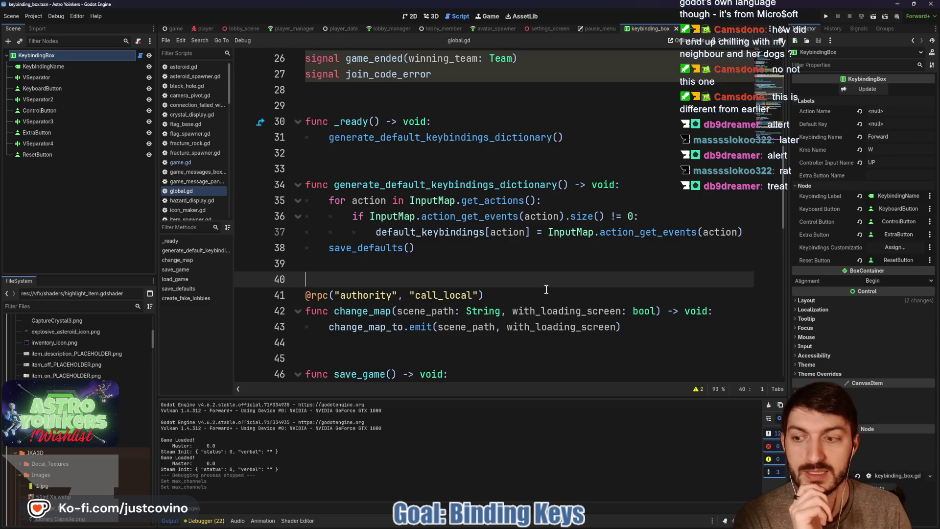
{"action": "scroll", "coordinate": [551, 291], "scroll_direction": "down", "scroll_amount": 5}
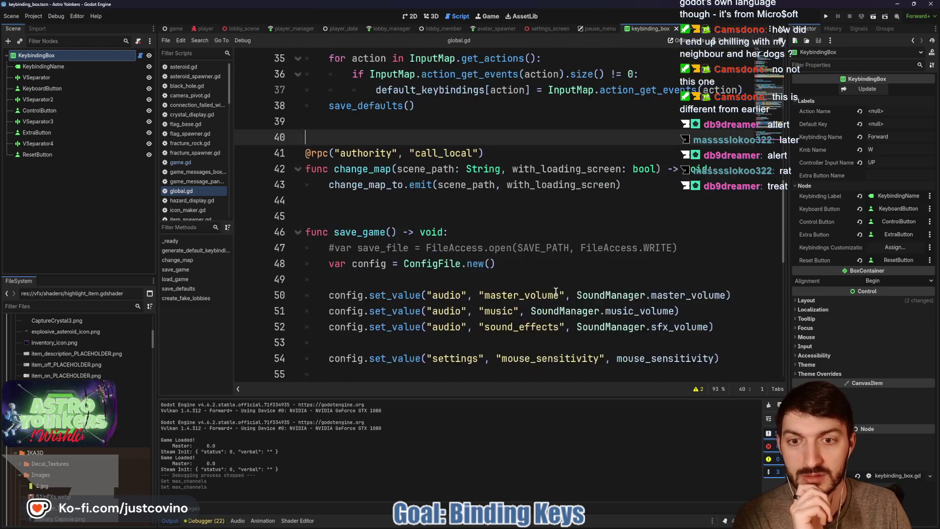
{"action": "scroll", "coordinate": [556, 292], "scroll_direction": "down", "scroll_amount": 2}
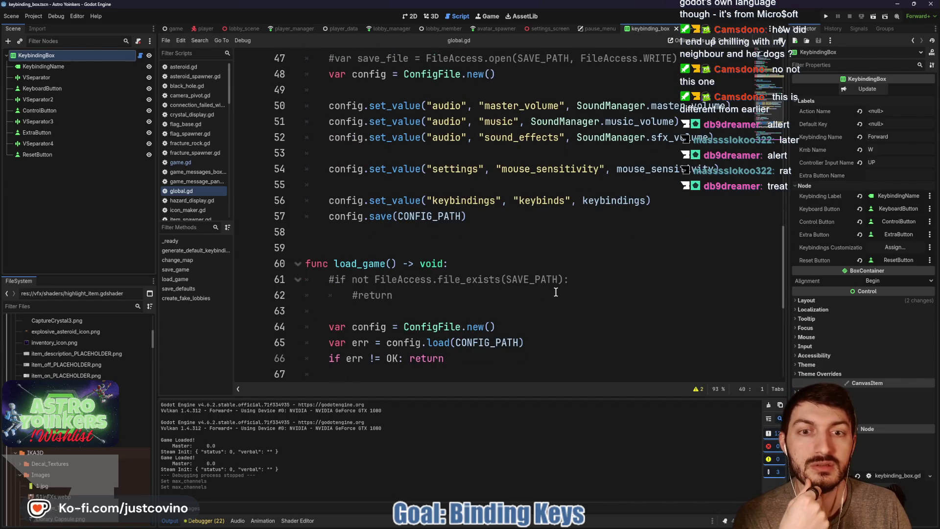
{"action": "scroll", "coordinate": [555, 292], "scroll_direction": "up", "scroll_amount": 6}
{"action": "scroll", "coordinate": [557, 293], "scroll_direction": "down", "scroll_amount": 5}
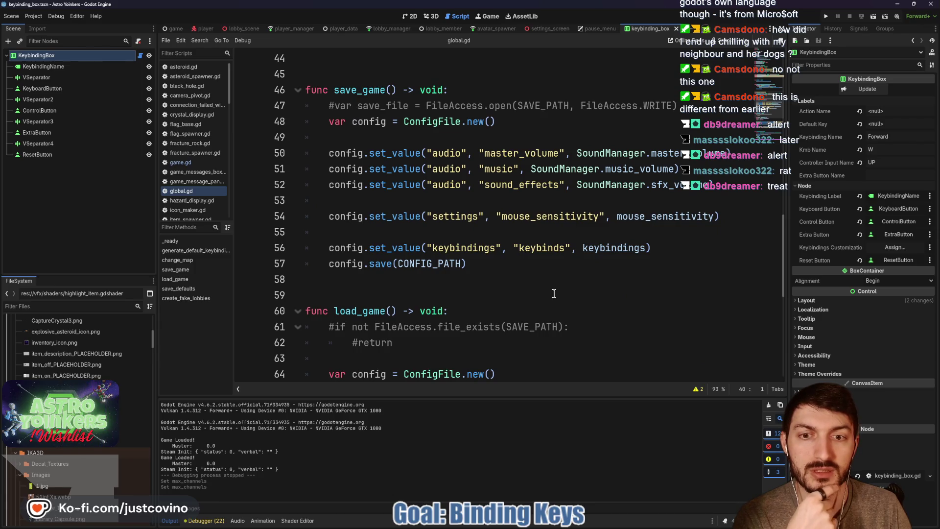
{"action": "scroll", "coordinate": [553, 293], "scroll_direction": "up", "scroll_amount": 1}
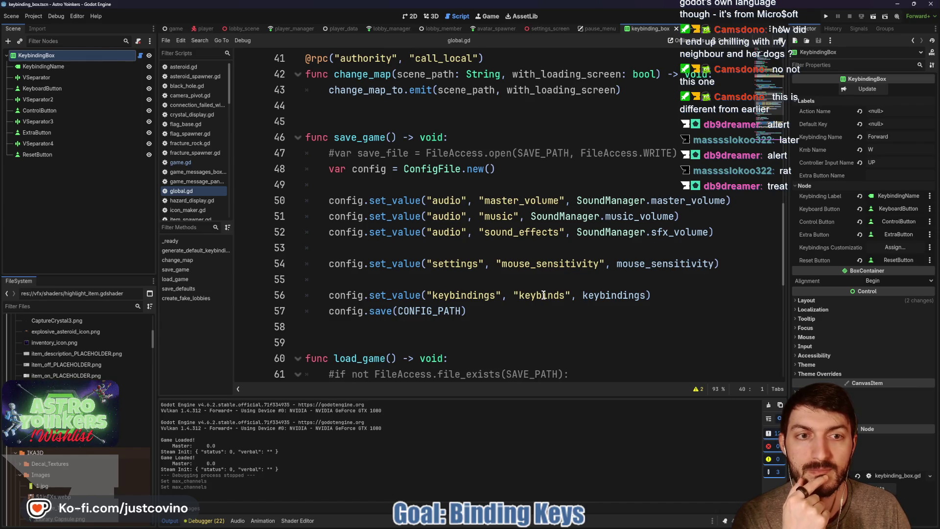
{"action": "left_click_drag", "start_coordinate": [675, 154], "coordinate": [301, 154]}
{"action": "key", "text": "BackSpace"}
{"action": "key", "text": "BackSpace"}
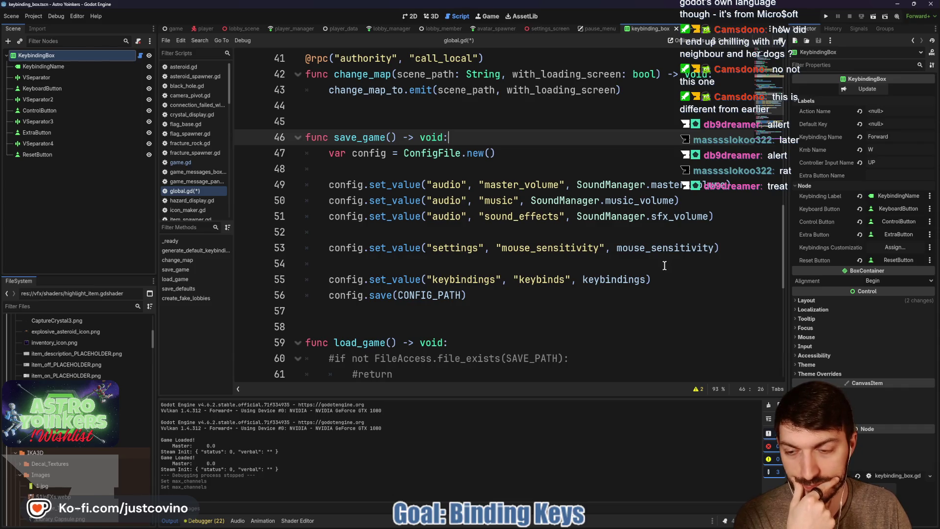
- Go to save_defaults and place the caret after the default_keybindings assignment
{"action": "scroll", "coordinate": [661, 271], "scroll_direction": "up", "scroll_amount": 10}
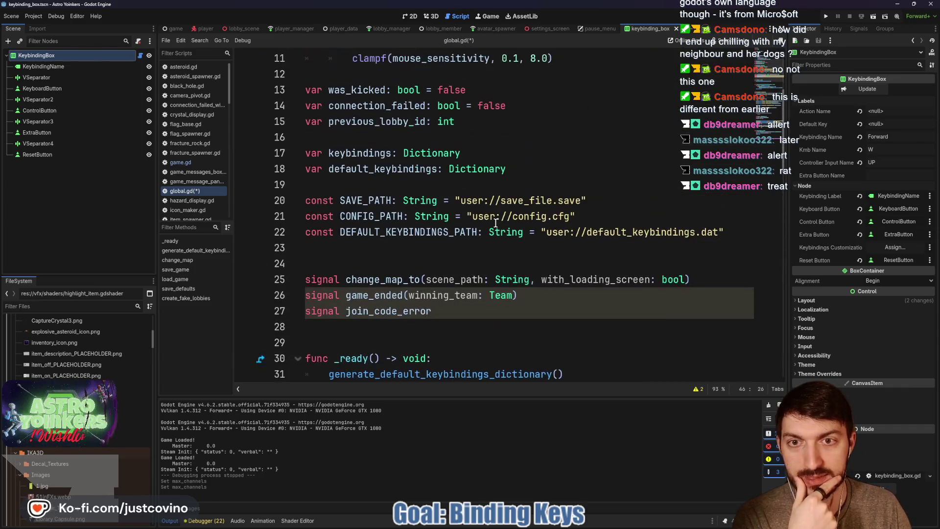
{"action": "scroll", "coordinate": [509, 227], "scroll_direction": "down", "scroll_amount": 4}
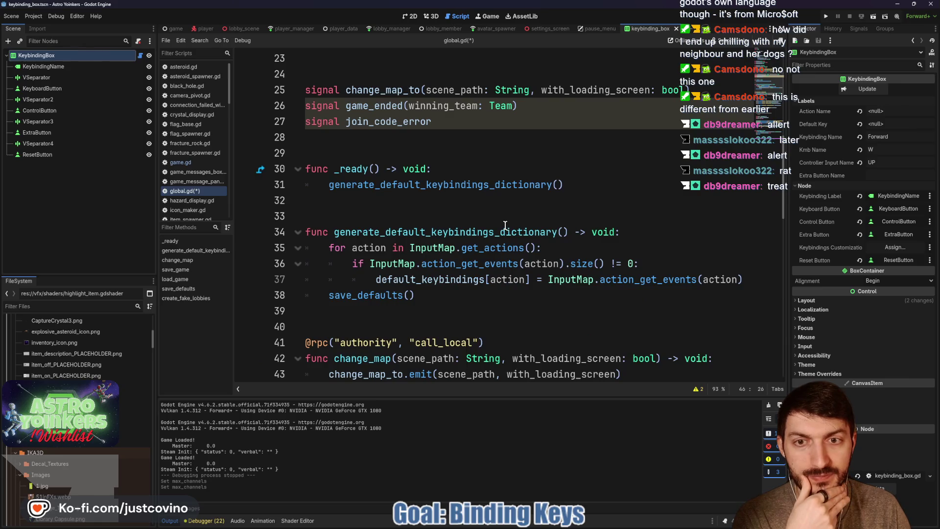
{"action": "left_click", "coordinate": [465, 200]}
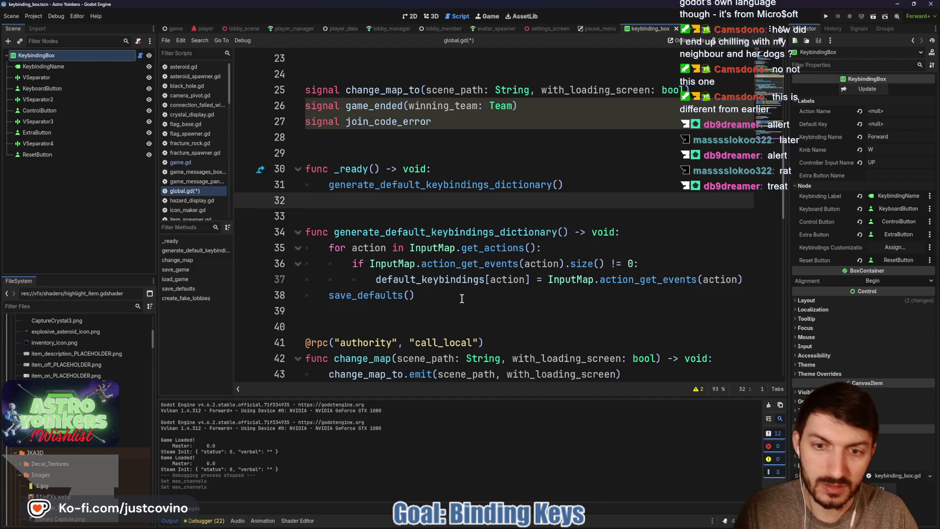
{"action": "left_click", "coordinate": [446, 306]}
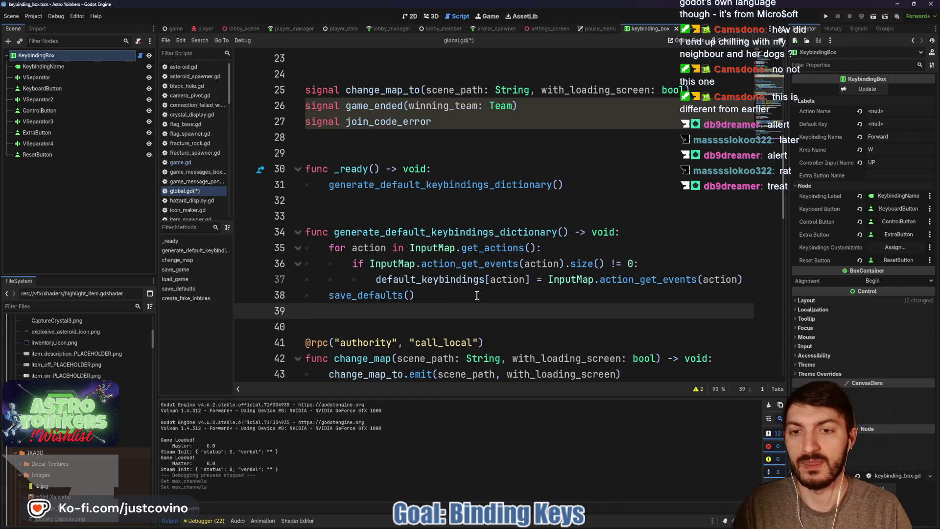
{"action": "left_click", "coordinate": [379, 294], "text": "ctrl"}
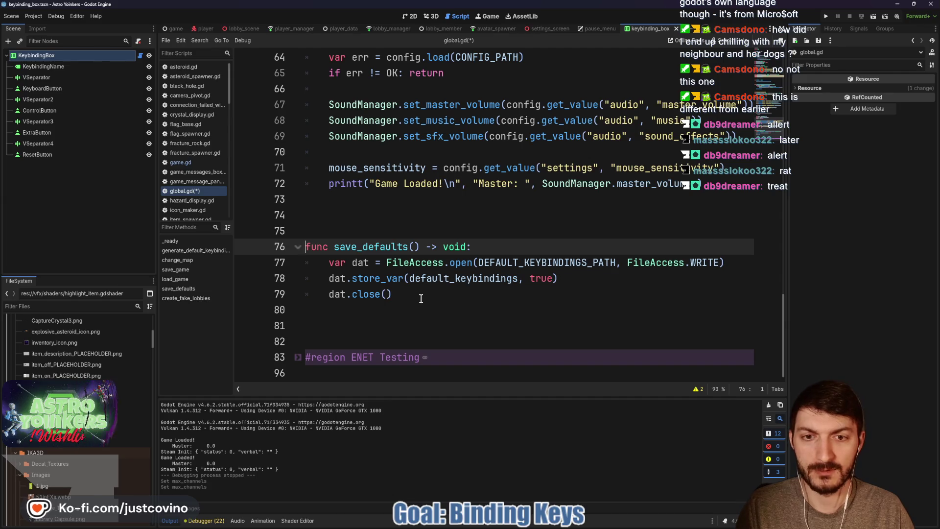
{"action": "scroll", "coordinate": [467, 300], "scroll_direction": "up", "scroll_amount": 15}
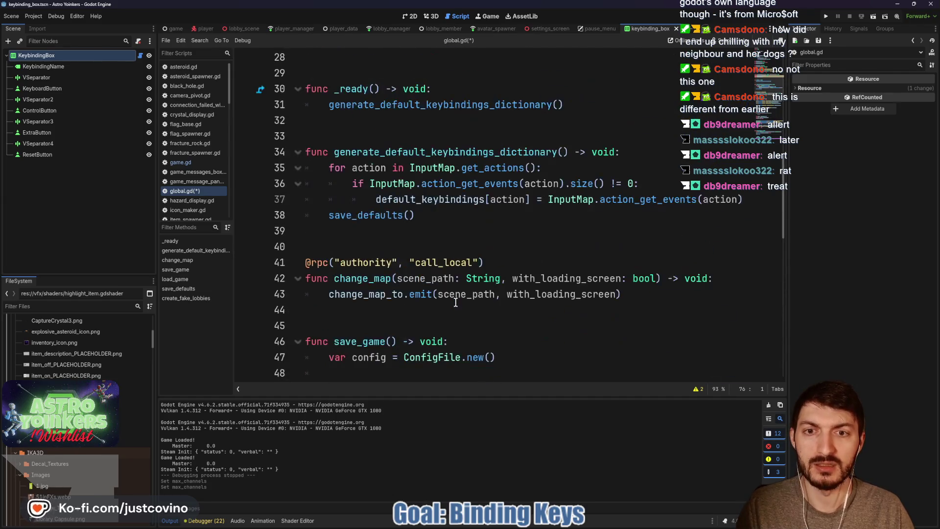
{"action": "scroll", "coordinate": [460, 301], "scroll_direction": "down", "scroll_amount": 4}
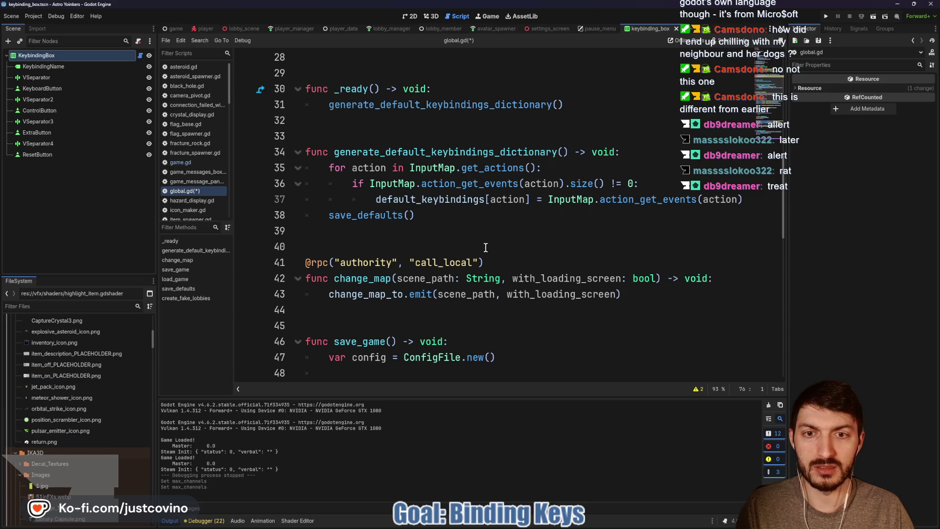
{"action": "left_click", "coordinate": [747, 200]}
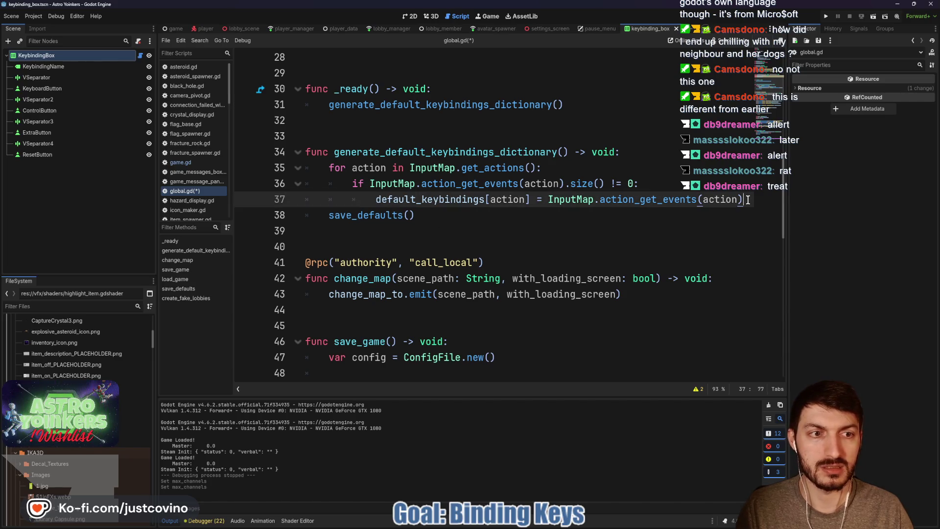
- Add 'keybindings[action] = InputMap.action_get_events(action)' below the default_keybindings assignment
{"action": "key", "text": "Return"}
{"action": "type", "text": "keybindings"}
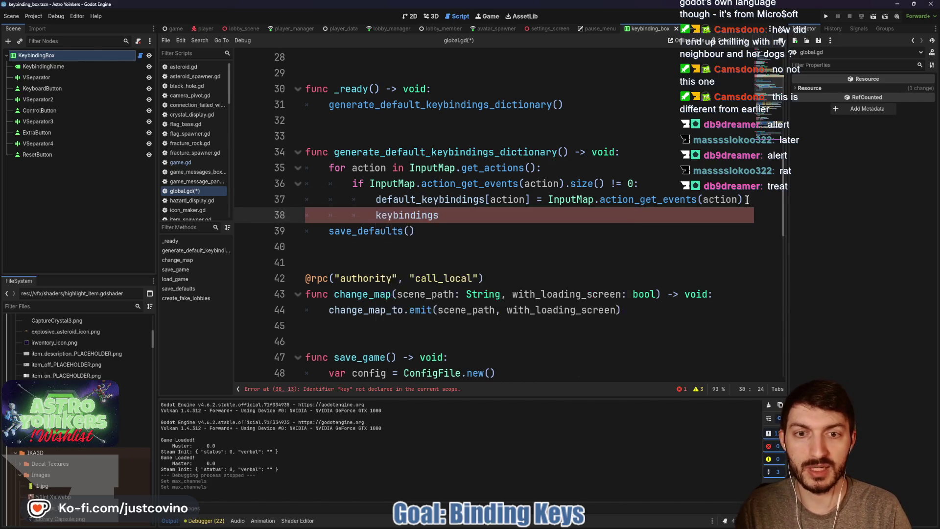
{"action": "type", "text": "[action"}
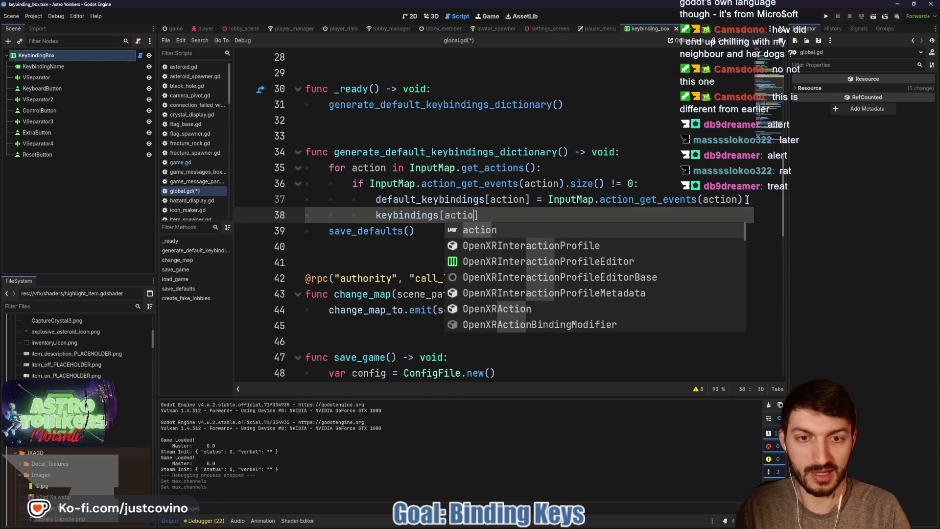
{"action": "type", "text": "] = InputMpa"}
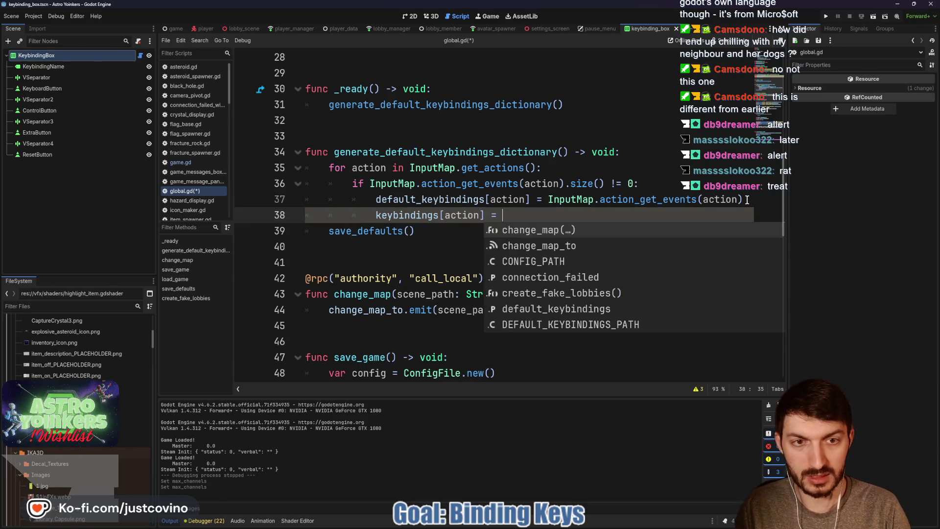
{"action": "key", "text": "BackSpace"}
{"action": "key", "text": "BackSpace"}
{"action": "type", "text": "ap.action+"}
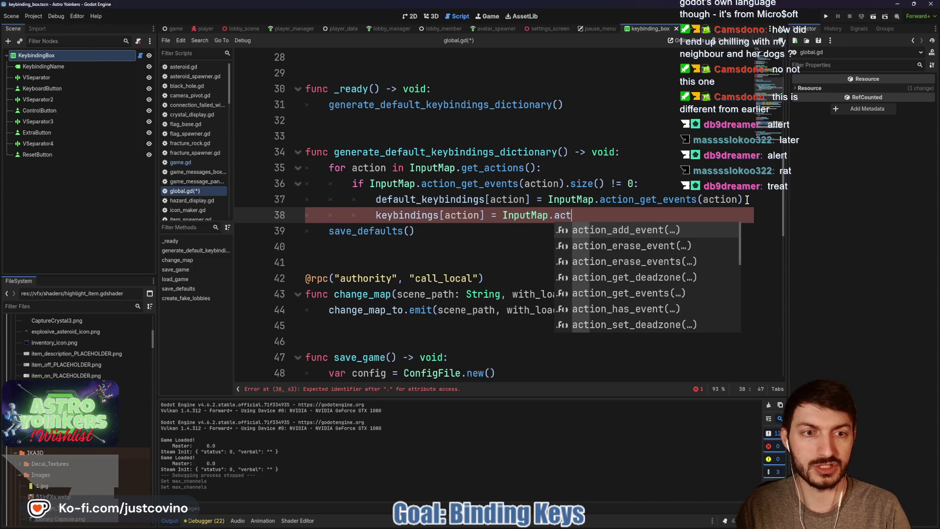
{"action": "type", "text": "_get"}
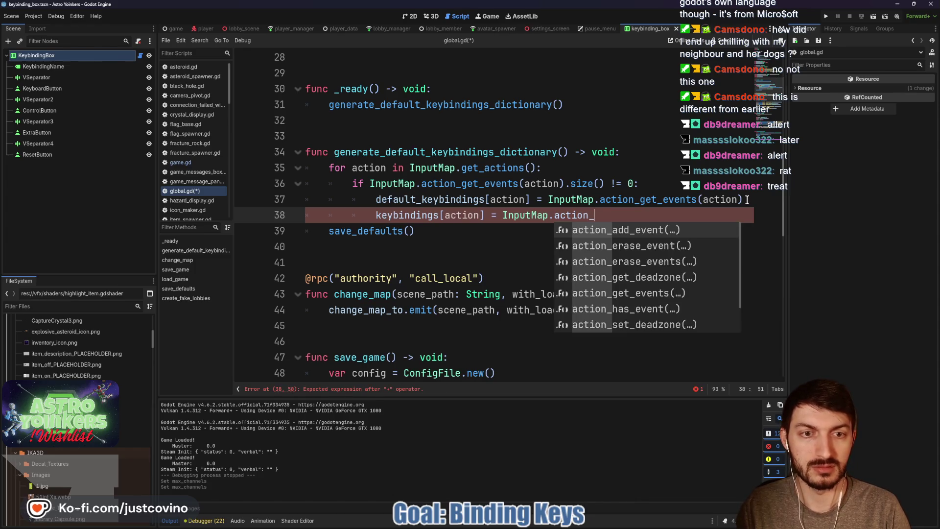
{"action": "key", "text": "Down"}
{"action": "key", "text": "Return"}
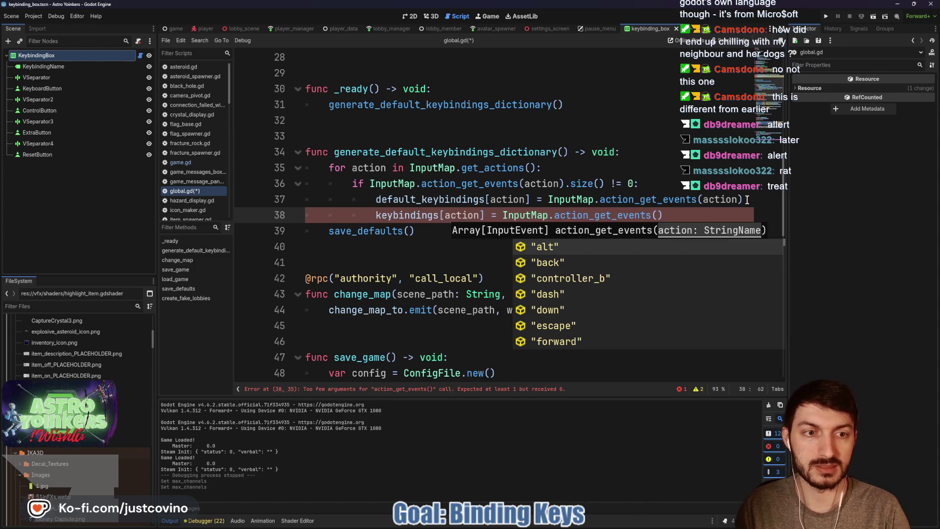
{"action": "type", "text": "action"}
- Save global.gd and run the project to test it
{"action": "key", "text": "ctrl+s"}
{"action": "left_click", "coordinate": [705, 134]}
{"action": "left_click", "coordinate": [825, 17]}
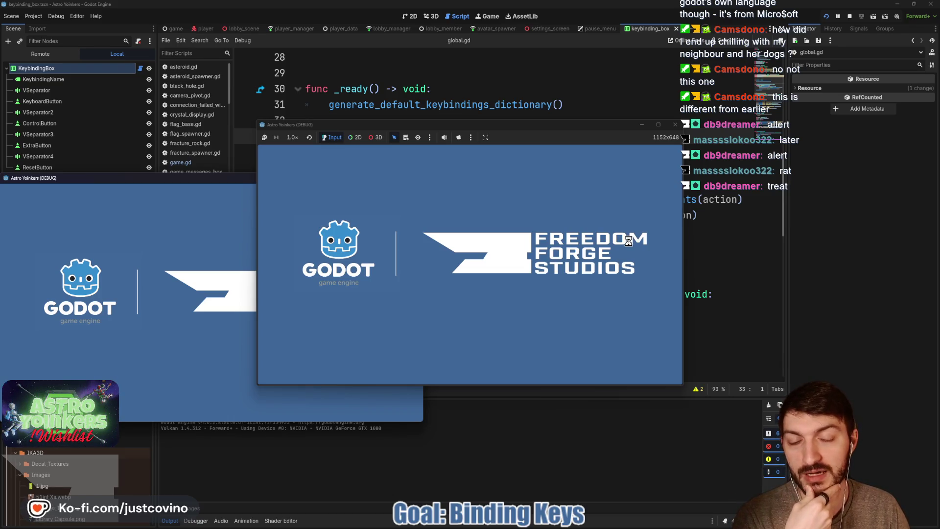
- Stop the game and open the project's user data folder
{"action": "key", "text": "F8"}
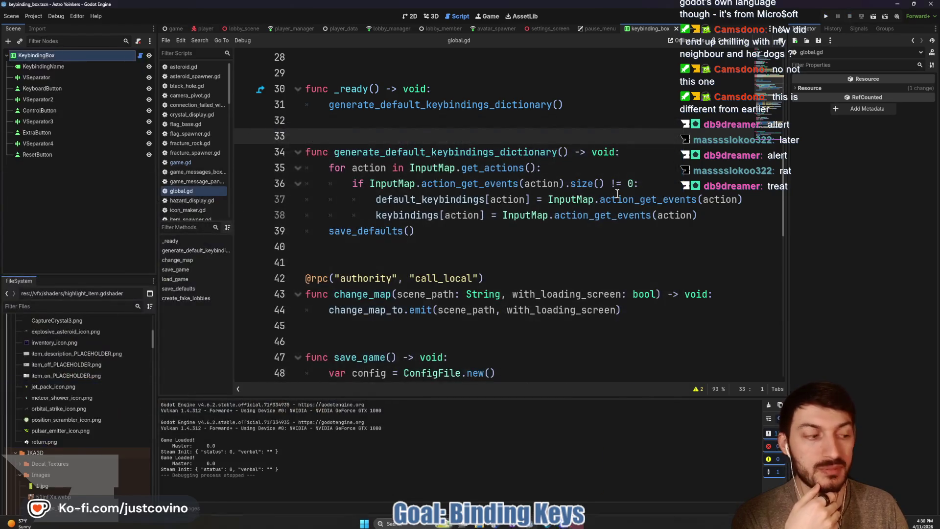
{"action": "mouse_move", "coordinate": [616, 193]}
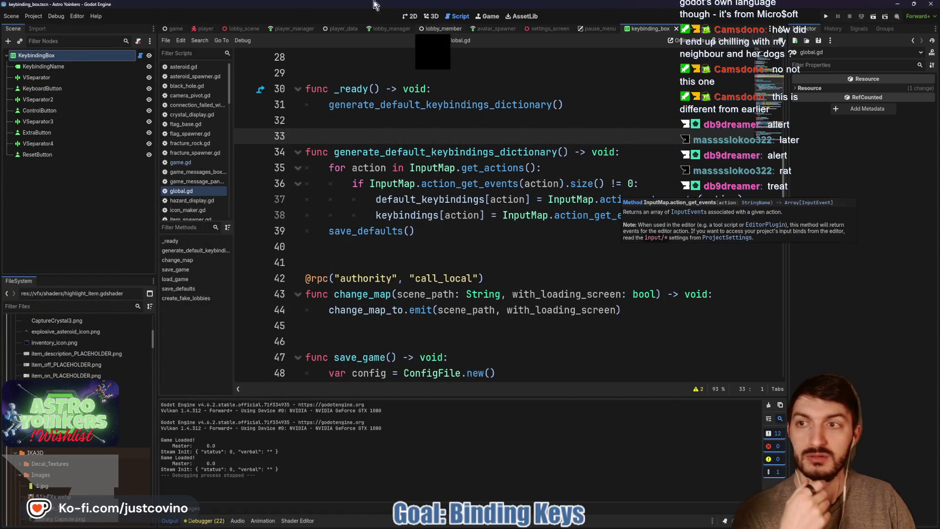
{"action": "left_click", "coordinate": [33, 15]}
{"action": "left_click", "coordinate": [47, 25]}
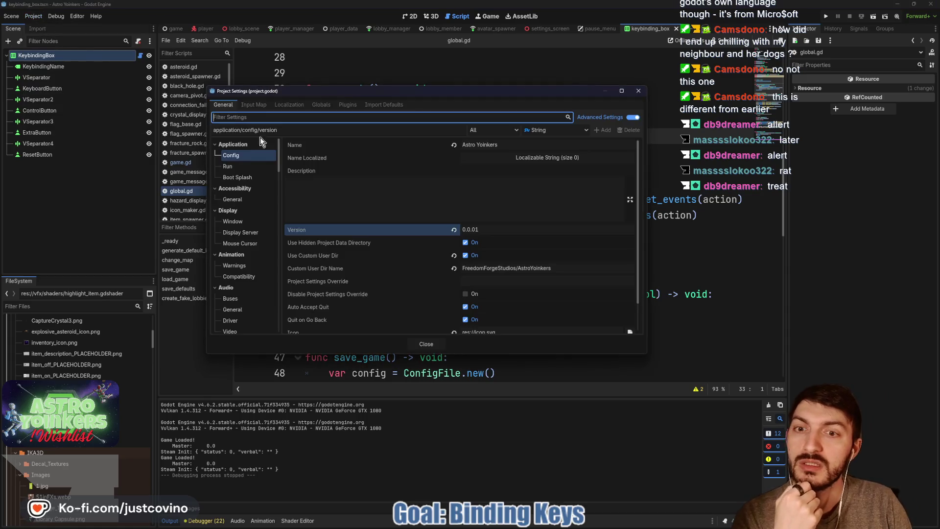
{"action": "left_click", "coordinate": [638, 90]}
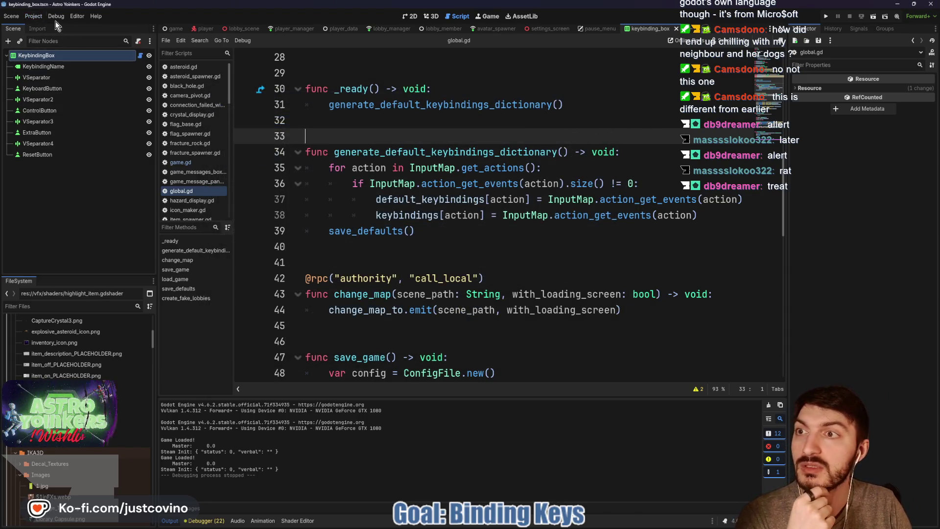
{"action": "left_click", "coordinate": [33, 15]}
{"action": "left_click", "coordinate": [58, 92]}
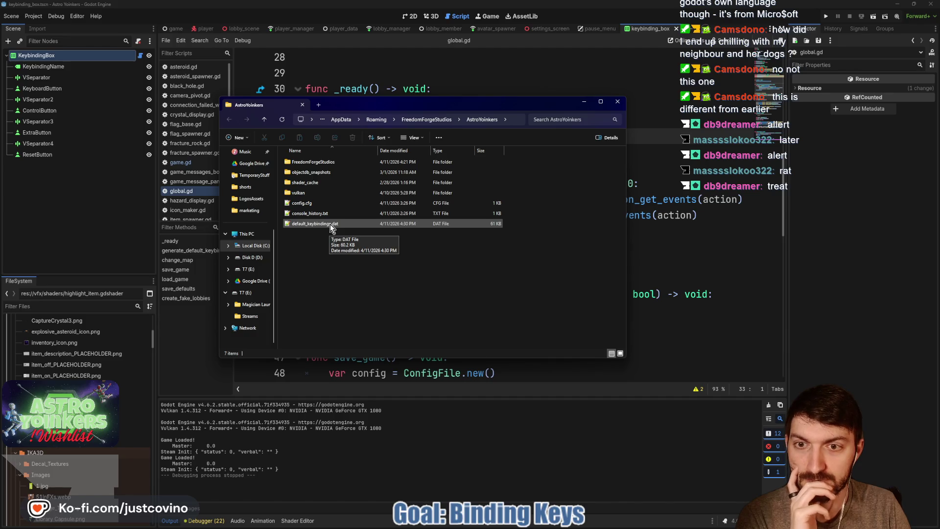
- View config.cfg in Notepad++, then close it
{"action": "left_click", "coordinate": [330, 202]}
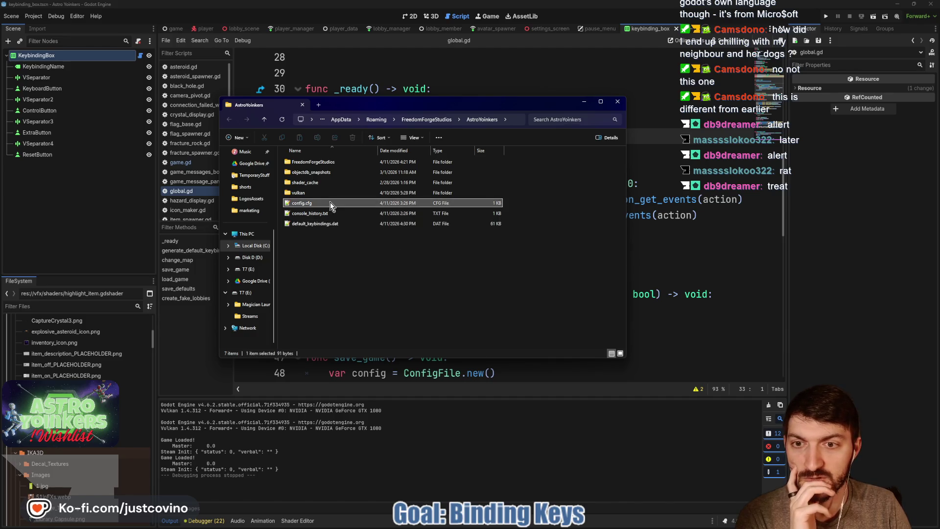
{"action": "double_click", "coordinate": [330, 202]}
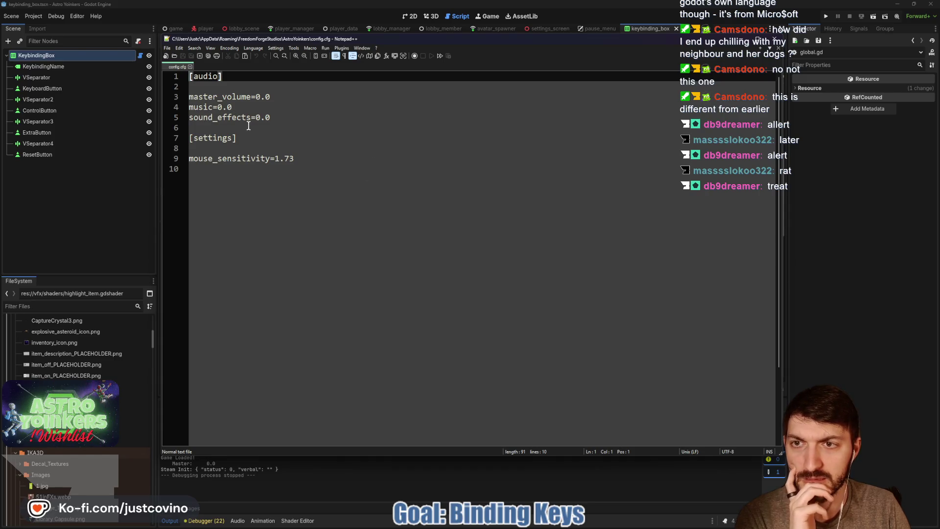
{"action": "left_click", "coordinate": [190, 67]}
{"action": "left_click", "coordinate": [774, 39]}
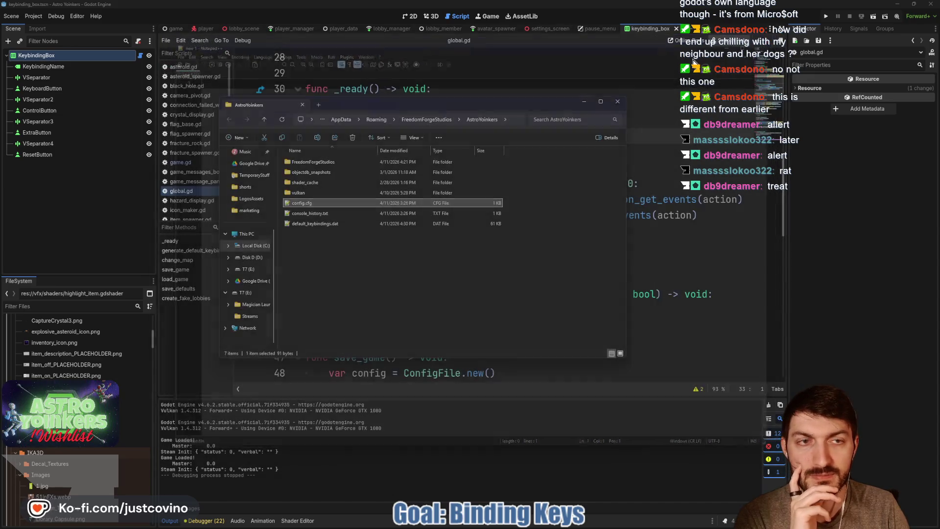
- Browse the FreedomForgeStudios and logs subfolders, then close File Explorer
{"action": "double_click", "coordinate": [307, 161]}
{"action": "key", "text": "alt+Up"}
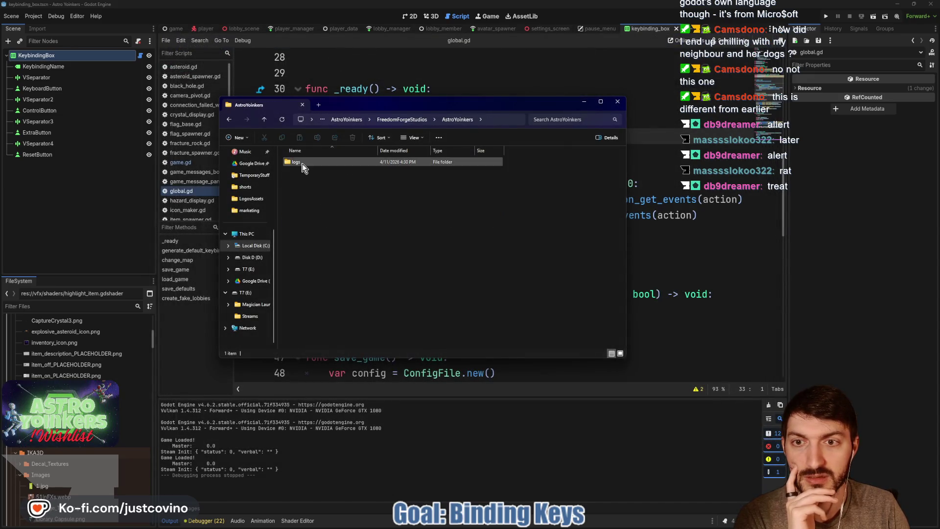
{"action": "double_click", "coordinate": [296, 162]}
{"action": "double_click", "coordinate": [296, 162]}
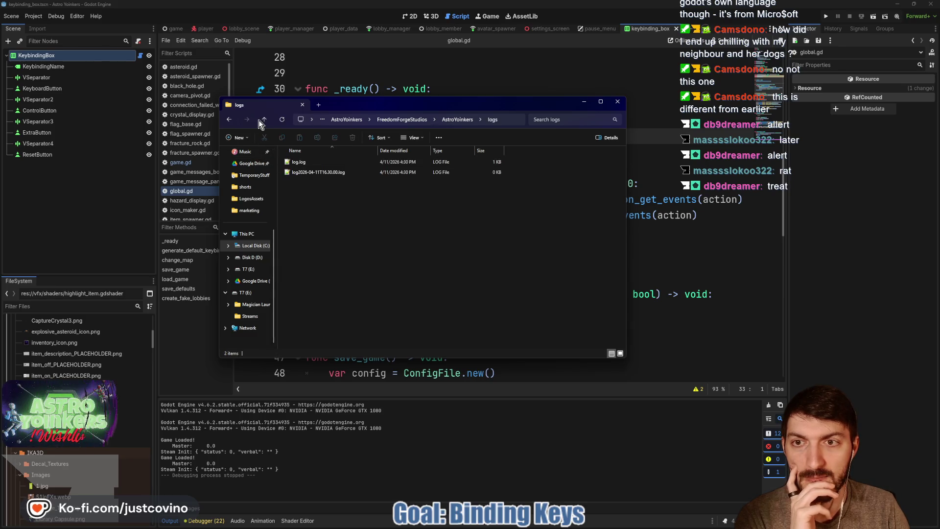
{"action": "left_click", "coordinate": [263, 122]}
{"action": "left_click", "coordinate": [263, 120]}
{"action": "left_click", "coordinate": [262, 120]}
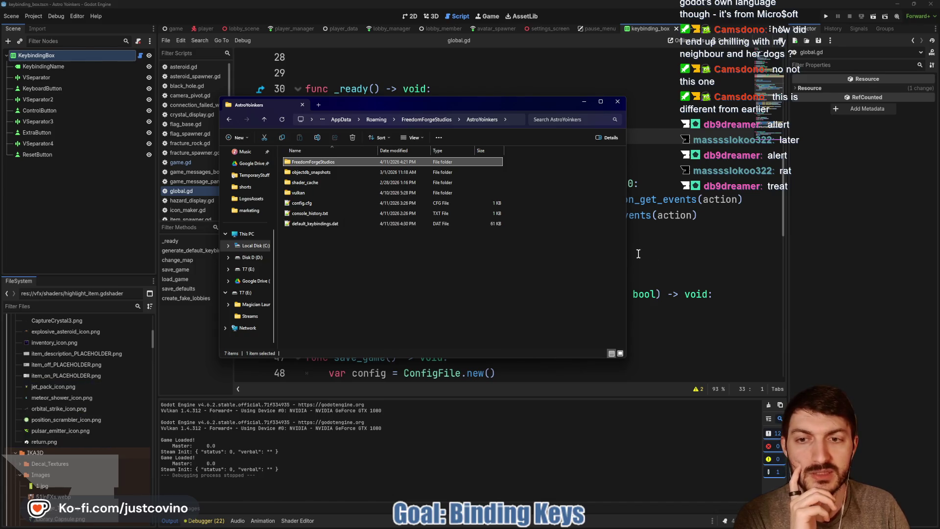
{"action": "left_click", "coordinate": [665, 257]}
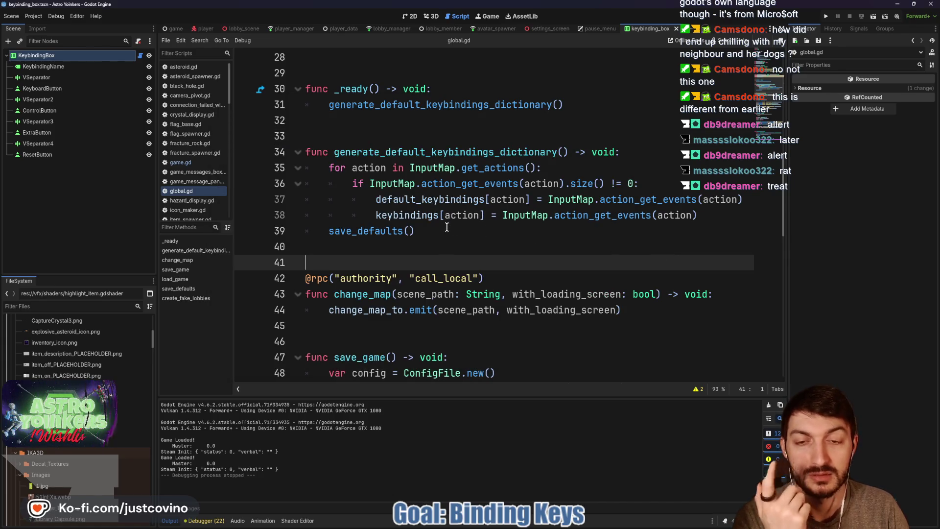
{"action": "left_click", "coordinate": [832, 16]}
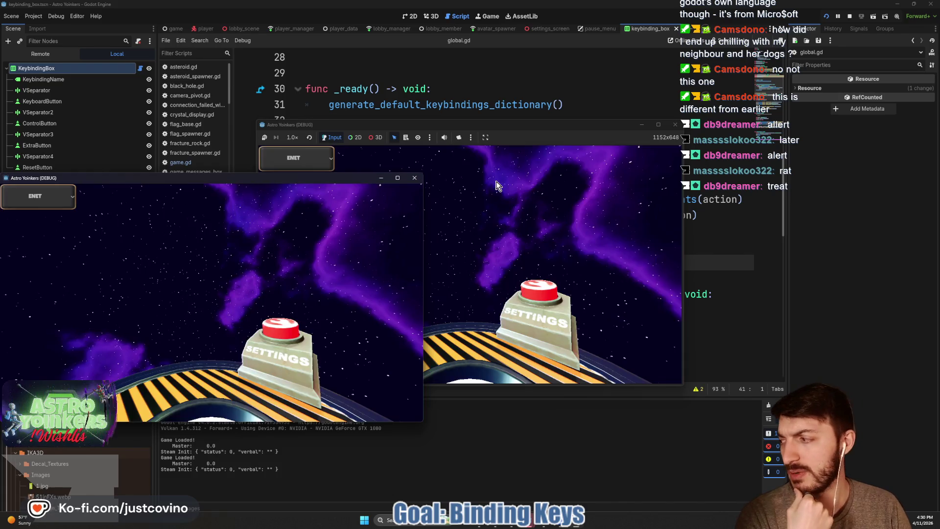
{"action": "left_click", "coordinate": [497, 185]}
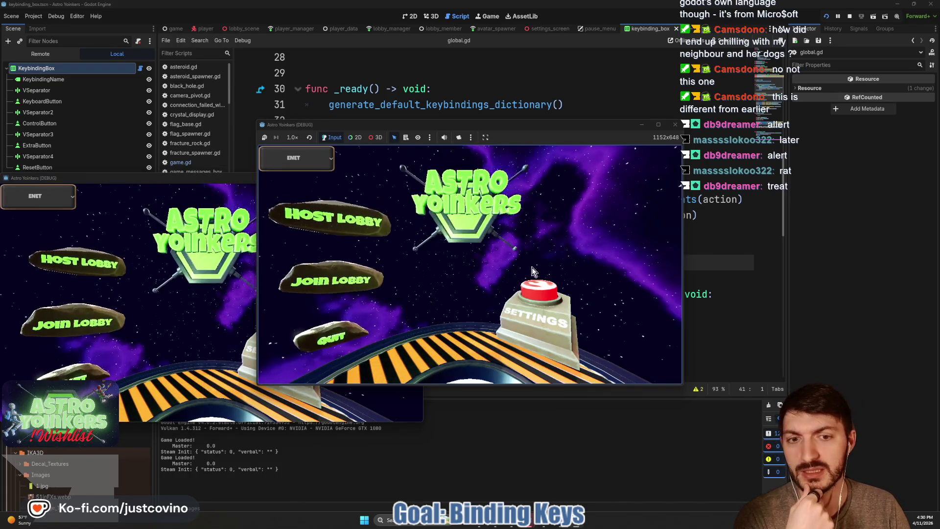
{"action": "key", "text": "Escape"}
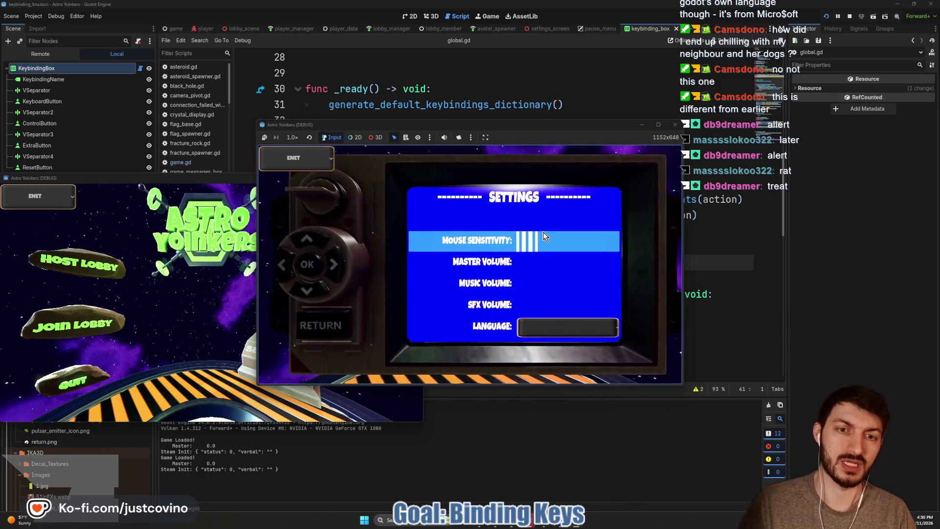
{"action": "key", "text": "Down"}
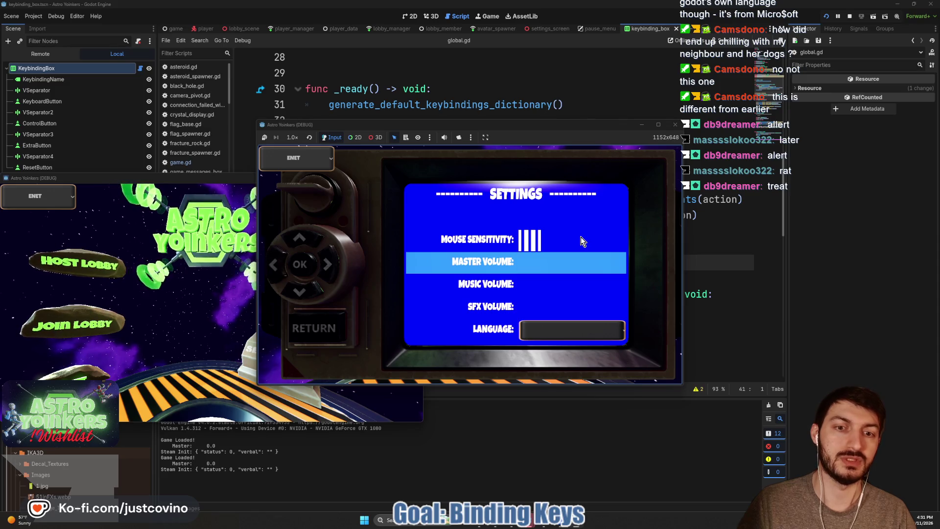
{"action": "key", "text": "Escape"}
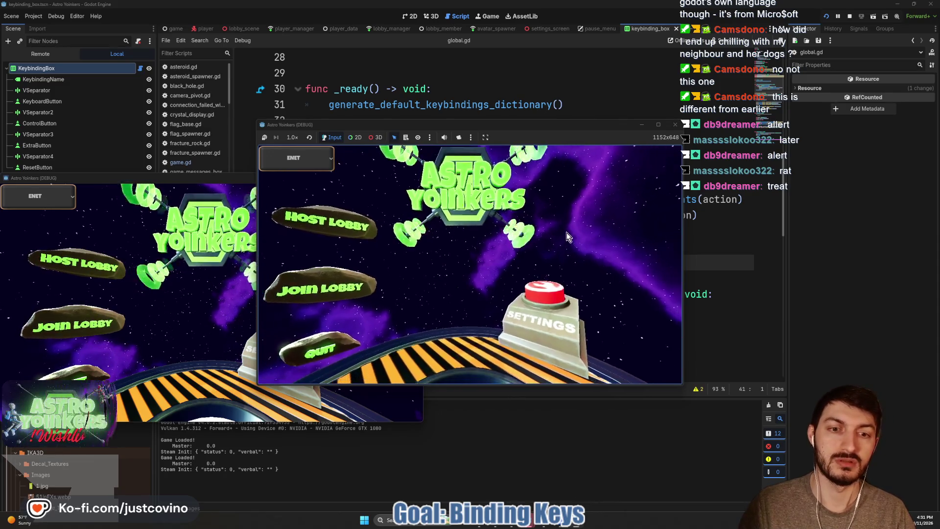
{"action": "left_click", "coordinate": [849, 17]}
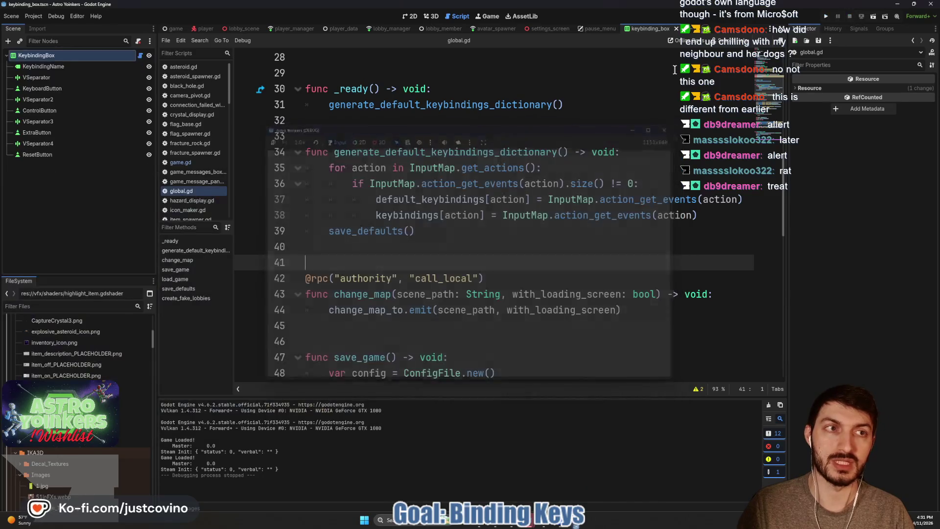
- Open config.cfg from the game's user data folder in Notepad++
{"action": "left_click", "coordinate": [34, 17]}
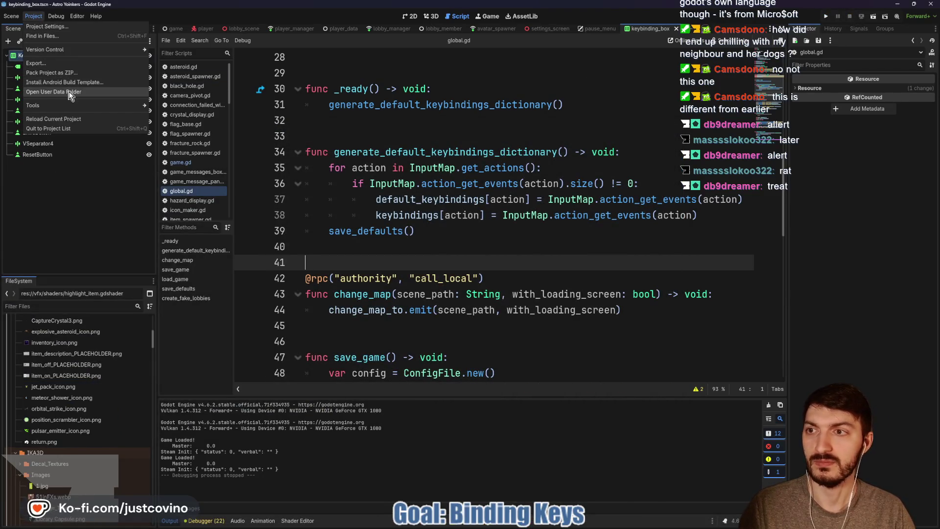
{"action": "left_click", "coordinate": [452, 183]}
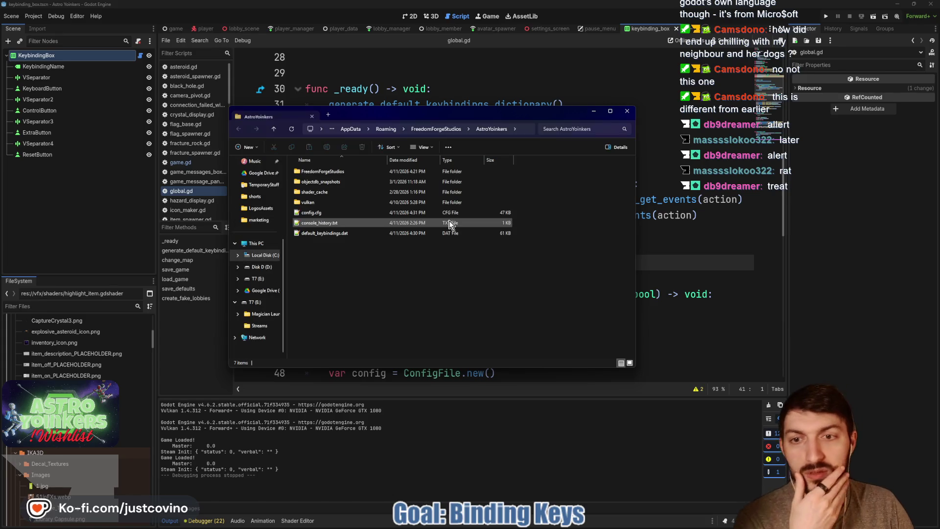
{"action": "left_click", "coordinate": [330, 212]}
{"action": "double_click", "coordinate": [330, 213]}
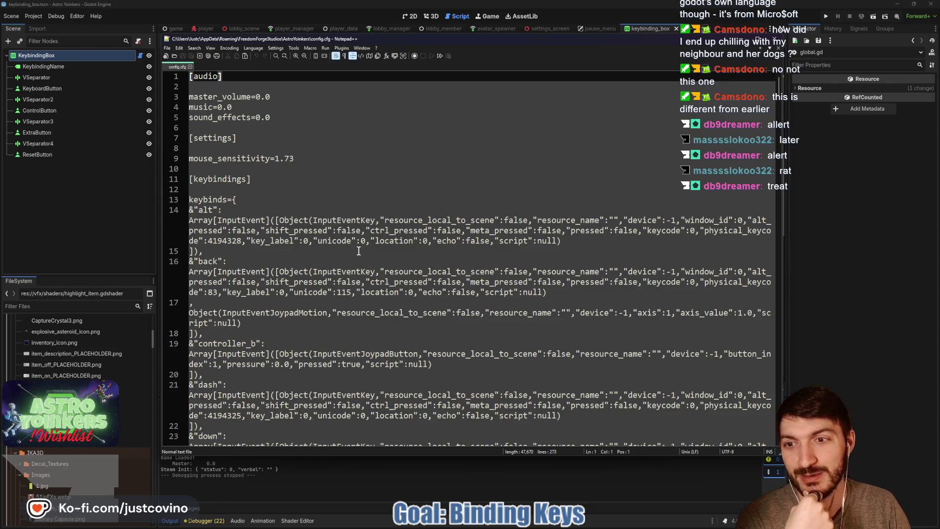
- Scroll through the keybinds dictionary in config.cfg down to its last entries
{"action": "scroll", "coordinate": [358, 251], "scroll_direction": "down", "scroll_amount": 1}
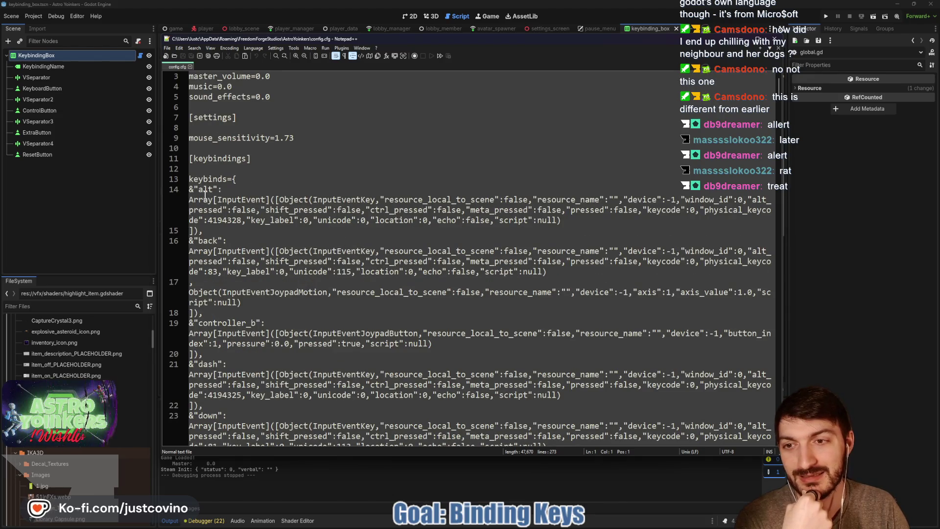
{"action": "double_click", "coordinate": [204, 191]}
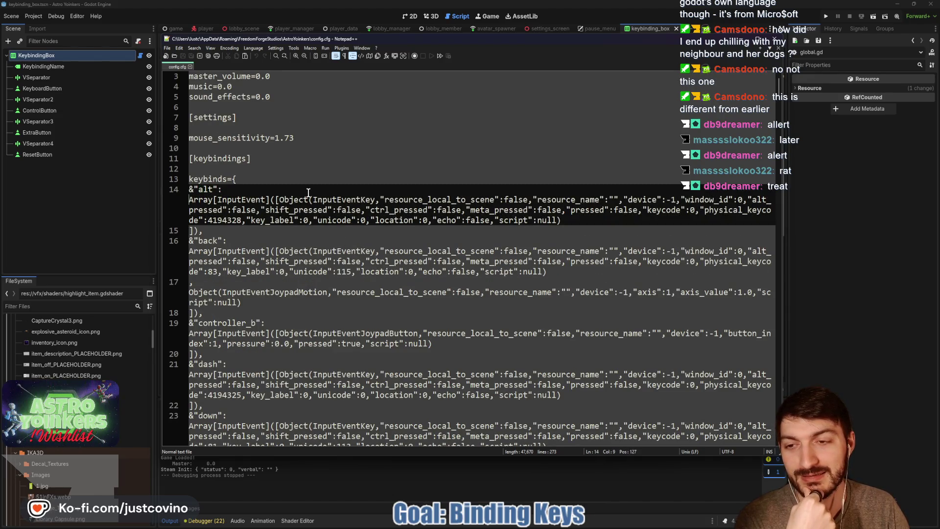
{"action": "scroll", "coordinate": [309, 192], "scroll_direction": "down", "scroll_amount": 4}
{"action": "scroll", "coordinate": [308, 192], "scroll_direction": "down", "scroll_amount": 4}
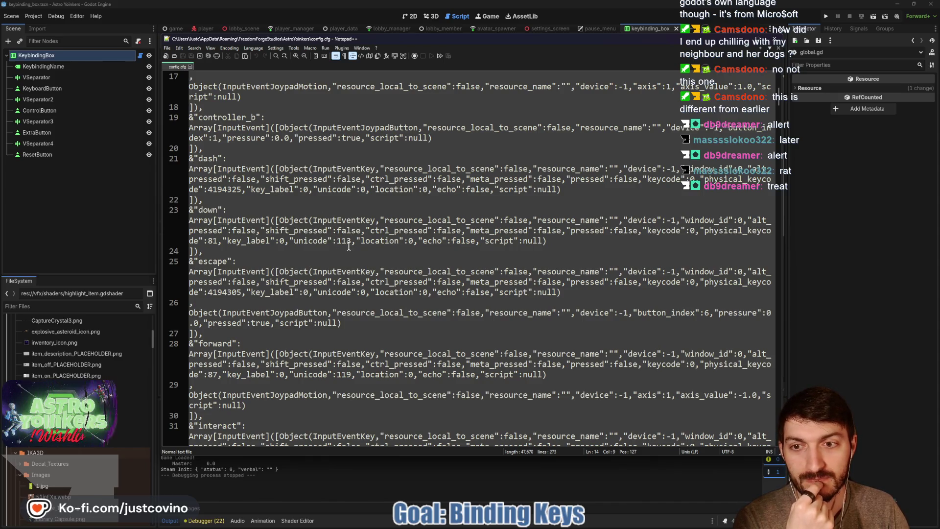
{"action": "scroll", "coordinate": [348, 242], "scroll_direction": "down", "scroll_amount": 2}
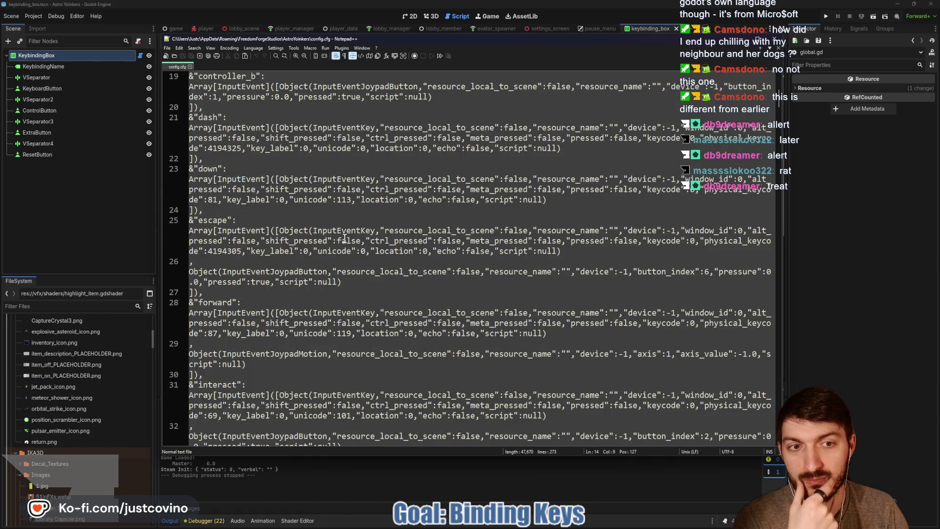
{"action": "scroll", "coordinate": [345, 238], "scroll_direction": "down", "scroll_amount": 5}
{"action": "scroll", "coordinate": [341, 237], "scroll_direction": "down", "scroll_amount": 9}
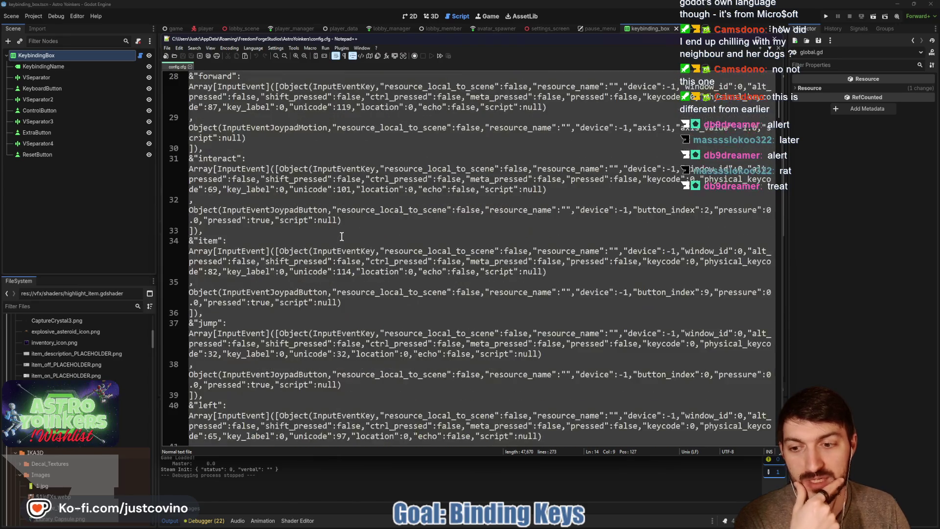
{"action": "scroll", "coordinate": [342, 237], "scroll_direction": "down", "scroll_amount": 11}
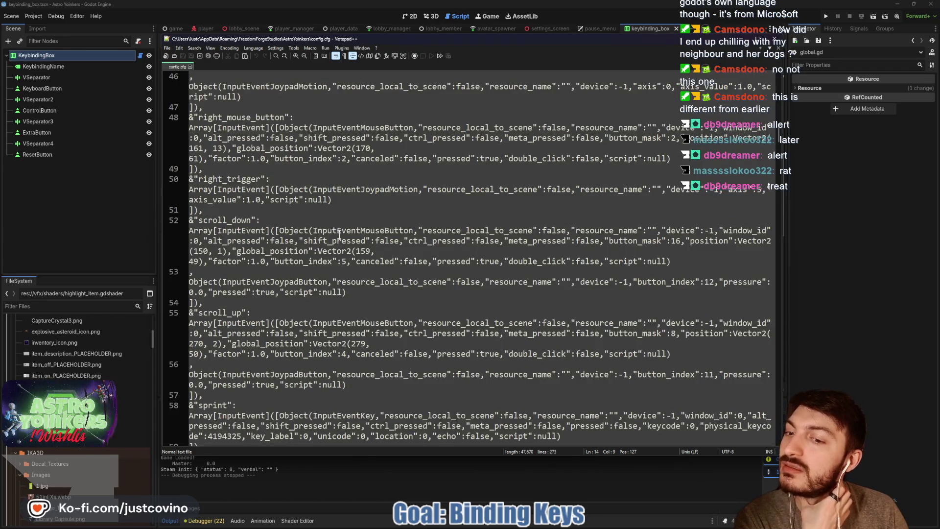
{"action": "scroll", "coordinate": [339, 234], "scroll_direction": "up", "scroll_amount": 10}
{"action": "scroll", "coordinate": [339, 235], "scroll_direction": "up", "scroll_amount": 18}
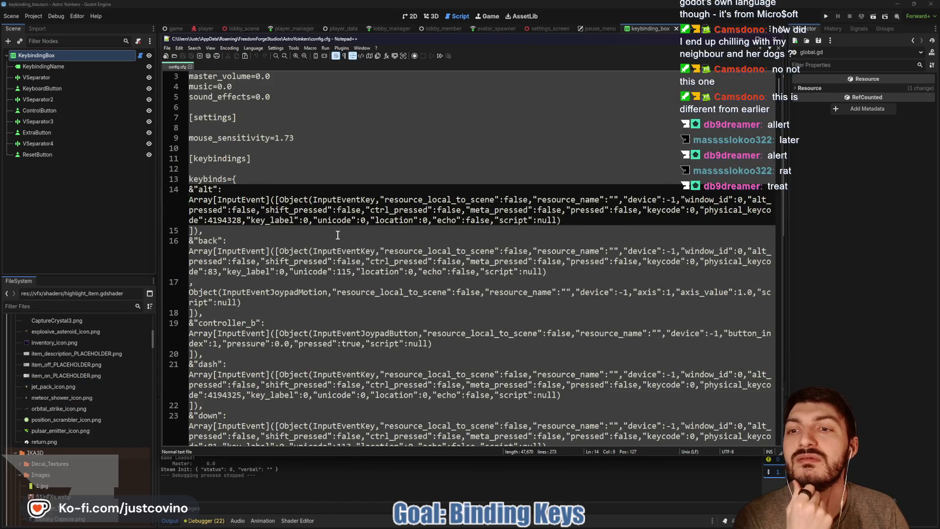
{"action": "left_click", "coordinate": [338, 235]}
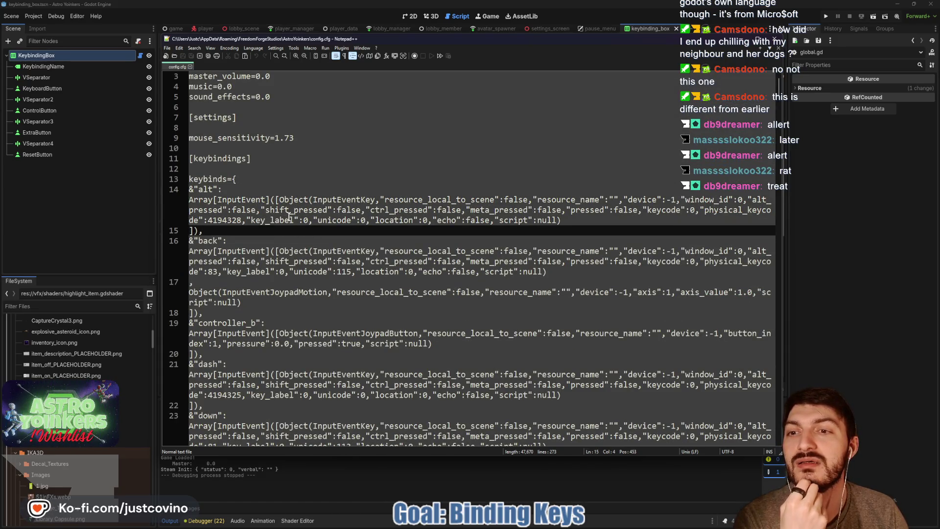
{"action": "scroll", "coordinate": [285, 212], "scroll_direction": "up", "scroll_amount": 1}
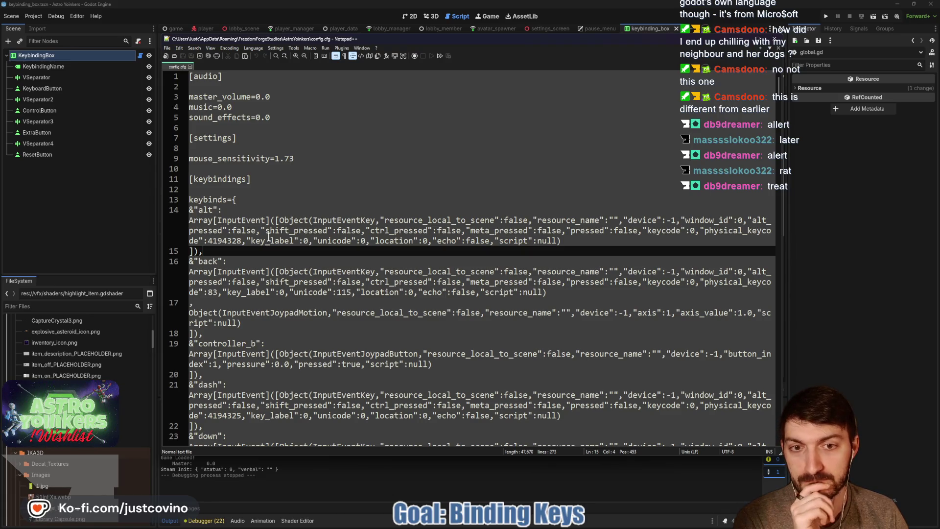
{"action": "scroll", "coordinate": [266, 235], "scroll_direction": "down", "scroll_amount": 4}
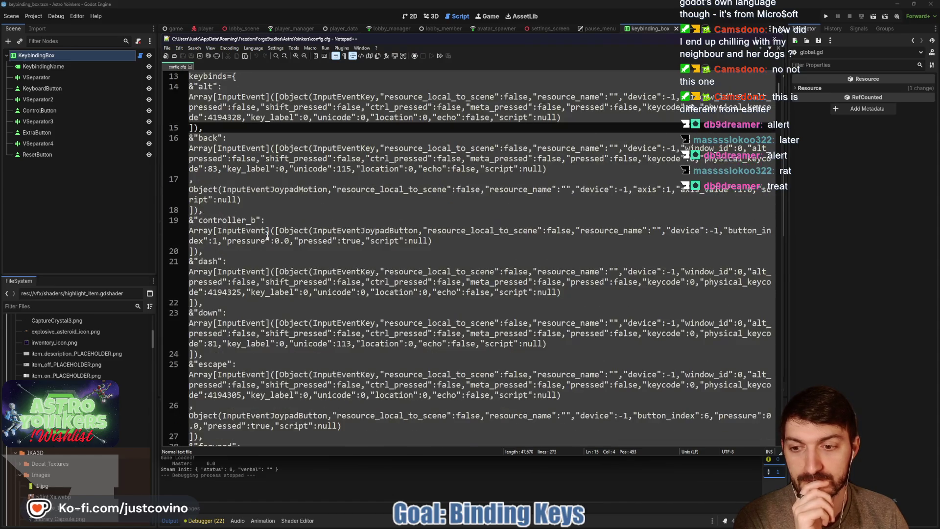
{"action": "scroll", "coordinate": [267, 235], "scroll_direction": "down", "scroll_amount": 6}
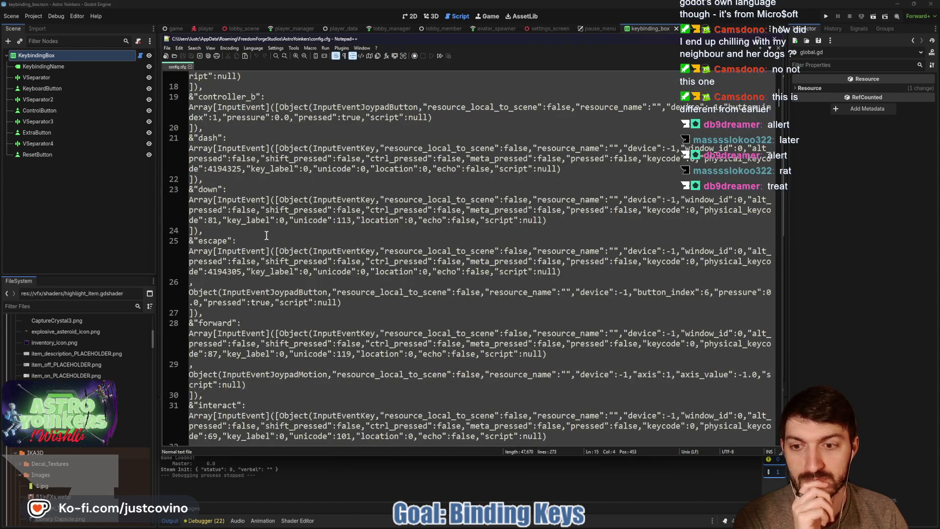
{"action": "scroll", "coordinate": [267, 235], "scroll_direction": "down", "scroll_amount": 20}
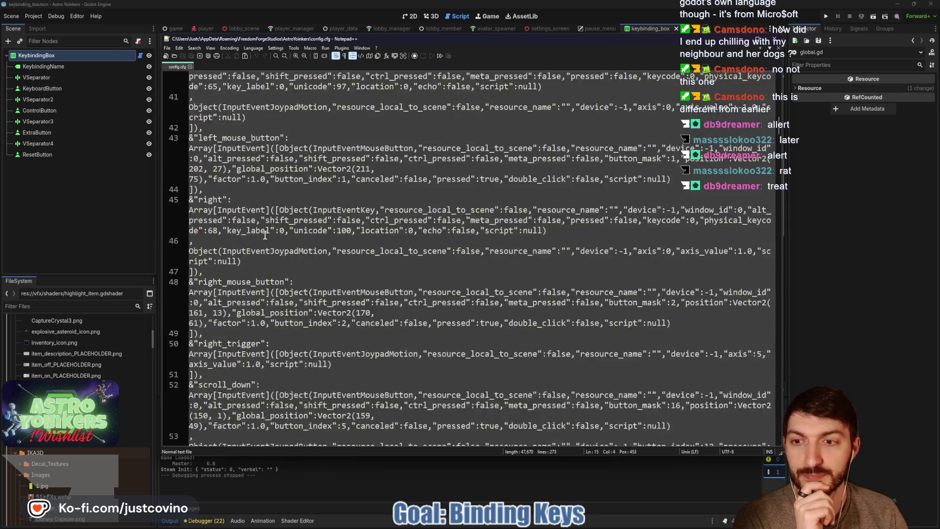
{"action": "scroll", "coordinate": [265, 236], "scroll_direction": "down", "scroll_amount": 20}
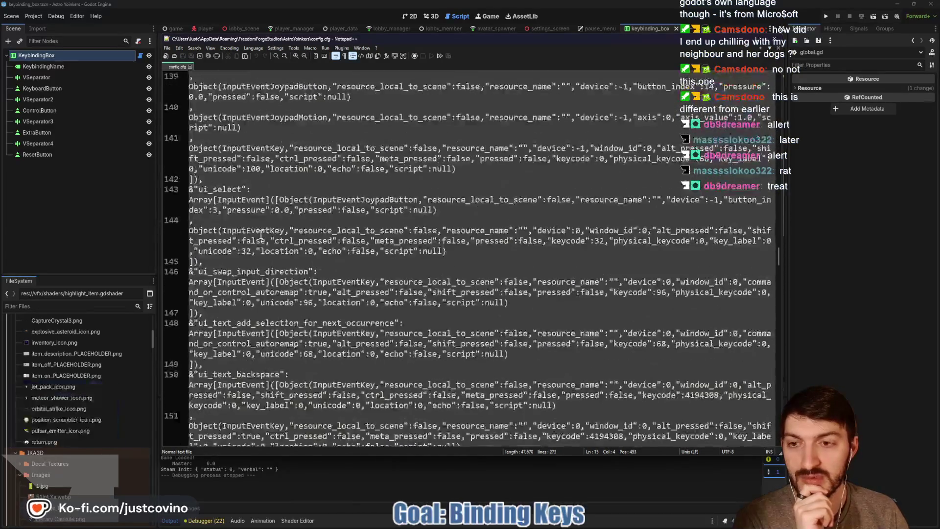
{"action": "scroll", "coordinate": [265, 239], "scroll_direction": "down", "scroll_amount": 20}
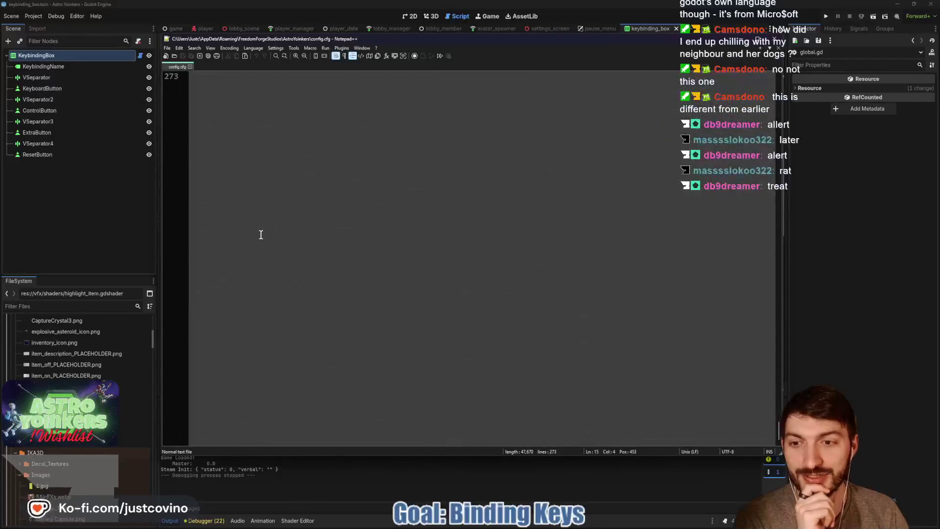
{"action": "scroll", "coordinate": [269, 247], "scroll_direction": "up", "scroll_amount": 5}
{"action": "scroll", "coordinate": [265, 250], "scroll_direction": "down", "scroll_amount": 4}
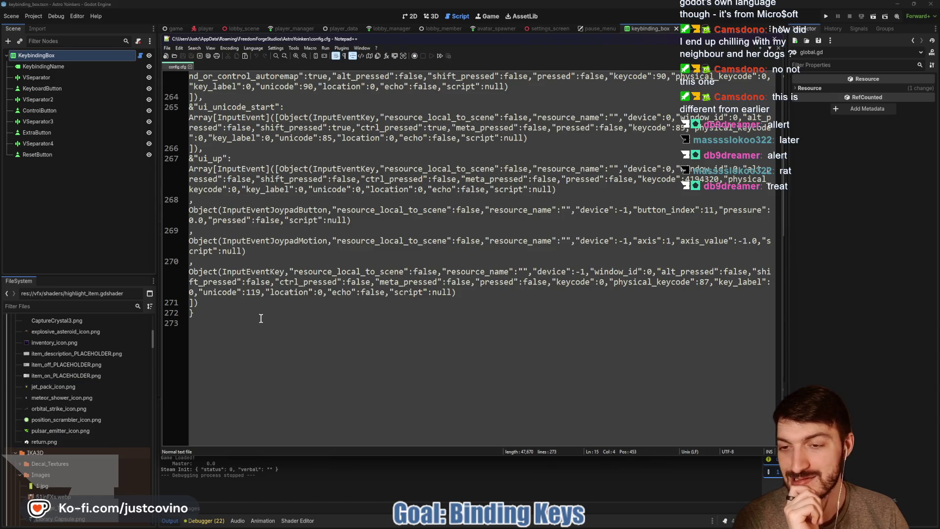
{"action": "mouse_move", "coordinate": [164, 304]}
{"action": "left_mouse_down"}
{"action": "mouse_move", "coordinate": [208, 292]}
{"action": "mouse_move", "coordinate": [209, 278]}
{"action": "left_mouse_up"}
{"action": "scroll", "coordinate": [186, 296], "scroll_direction": "up", "scroll_amount": 4}
{"action": "scroll", "coordinate": [208, 292], "scroll_direction": "up", "scroll_amount": 3}
{"action": "scroll", "coordinate": [210, 287], "scroll_direction": "up", "scroll_amount": 5}
{"action": "scroll", "coordinate": [211, 284], "scroll_direction": "up", "scroll_amount": 5}
{"action": "scroll", "coordinate": [210, 284], "scroll_direction": "up", "scroll_amount": 5}
{"action": "scroll", "coordinate": [210, 283], "scroll_direction": "up", "scroll_amount": 5}
{"action": "scroll", "coordinate": [210, 281], "scroll_direction": "up", "scroll_amount": 6}
{"action": "scroll", "coordinate": [209, 281], "scroll_direction": "up", "scroll_amount": 11}
{"action": "scroll", "coordinate": [210, 280], "scroll_direction": "up", "scroll_amount": 9}
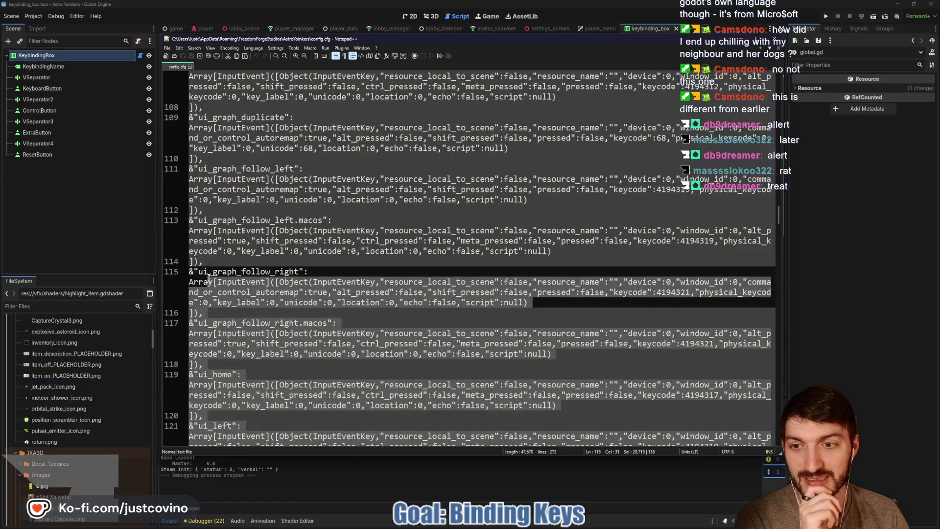
{"action": "scroll", "coordinate": [338, 233], "scroll_direction": "up", "scroll_amount": 1}
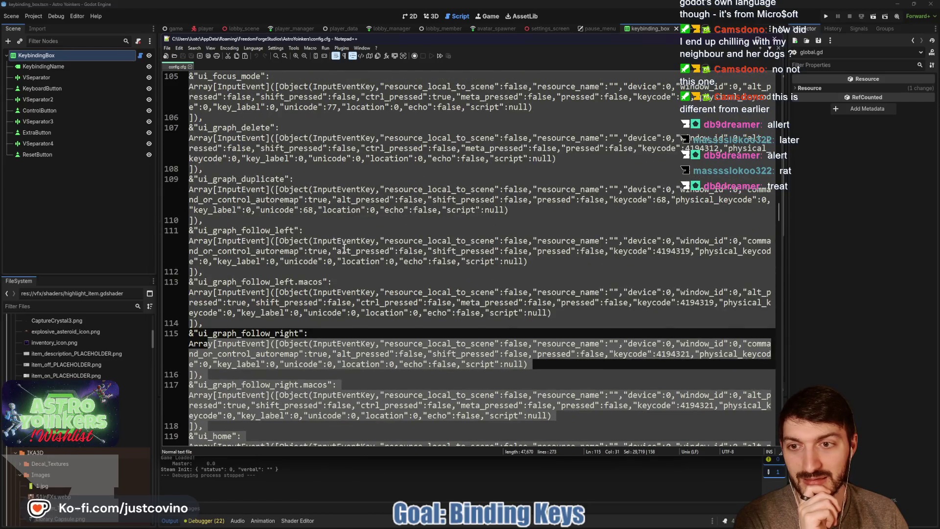
{"action": "scroll", "coordinate": [344, 249], "scroll_direction": "up", "scroll_amount": 20}
{"action": "scroll", "coordinate": [342, 257], "scroll_direction": "up", "scroll_amount": 15}
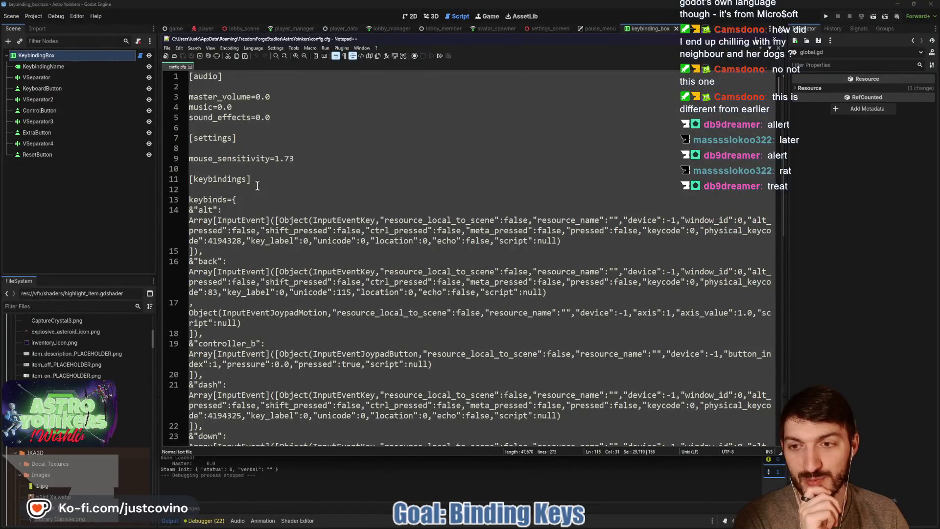
{"action": "left_click", "coordinate": [258, 188]}
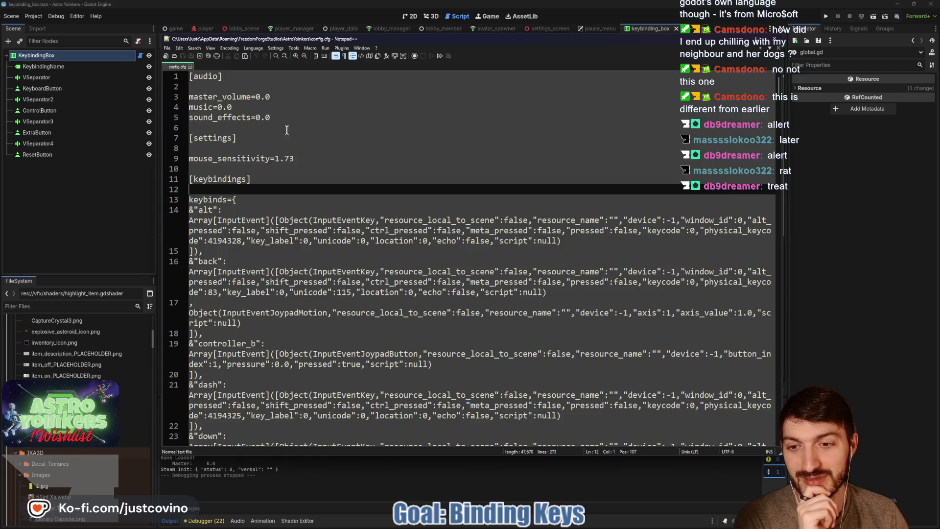
- Close Notepad++ and delete the Grabity folder from FreedomForgeStudios
{"action": "left_click", "coordinate": [778, 38]}
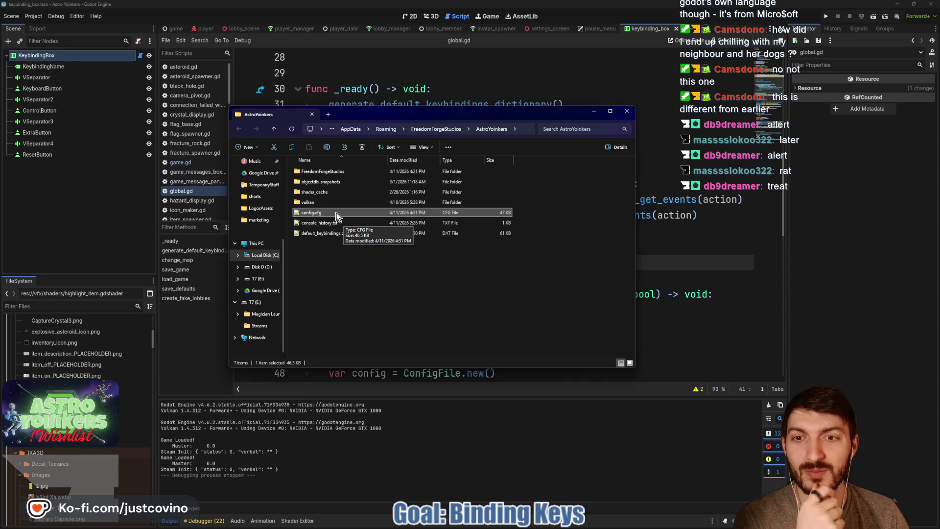
{"action": "left_click", "coordinate": [274, 128]}
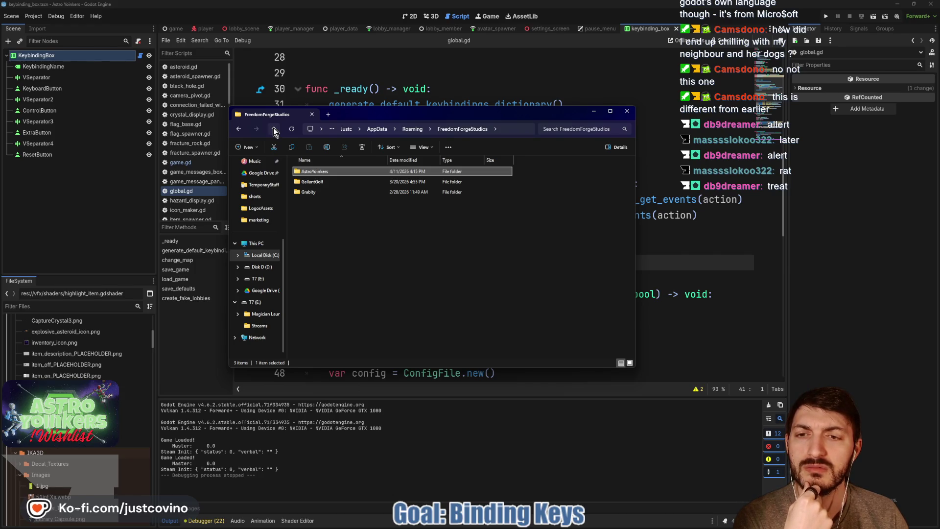
{"action": "double_click", "coordinate": [314, 193]}
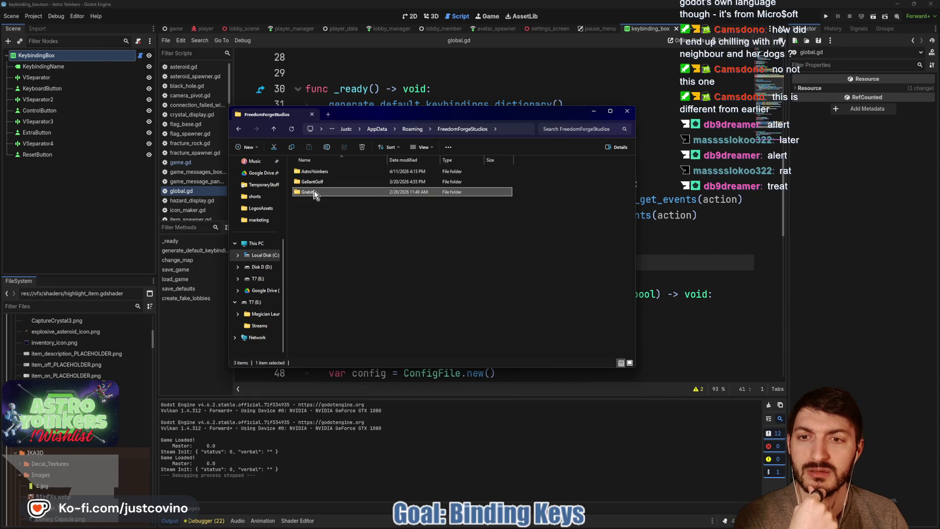
{"action": "left_click", "coordinate": [275, 129]}
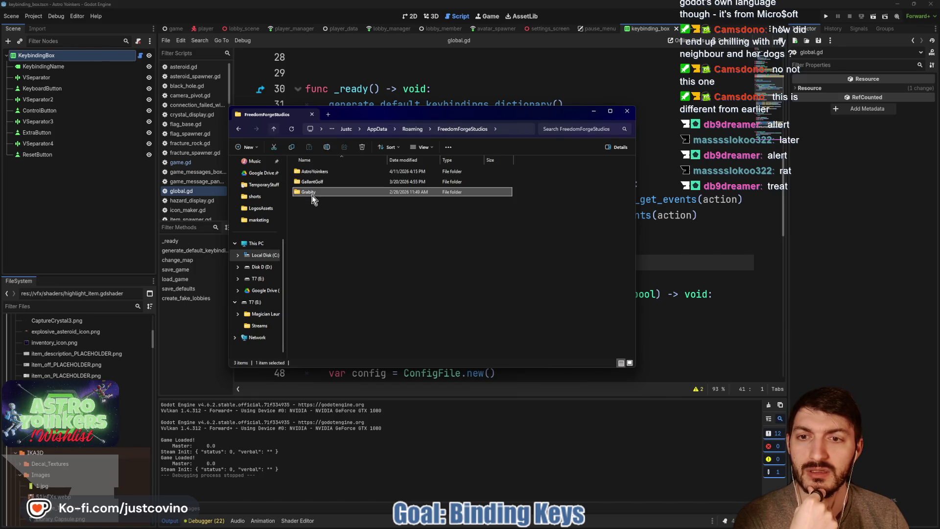
{"action": "left_click", "coordinate": [362, 147]}
- Browse back into the AstroYoinkers data folder, then close File Explorer
{"action": "double_click", "coordinate": [327, 172]}
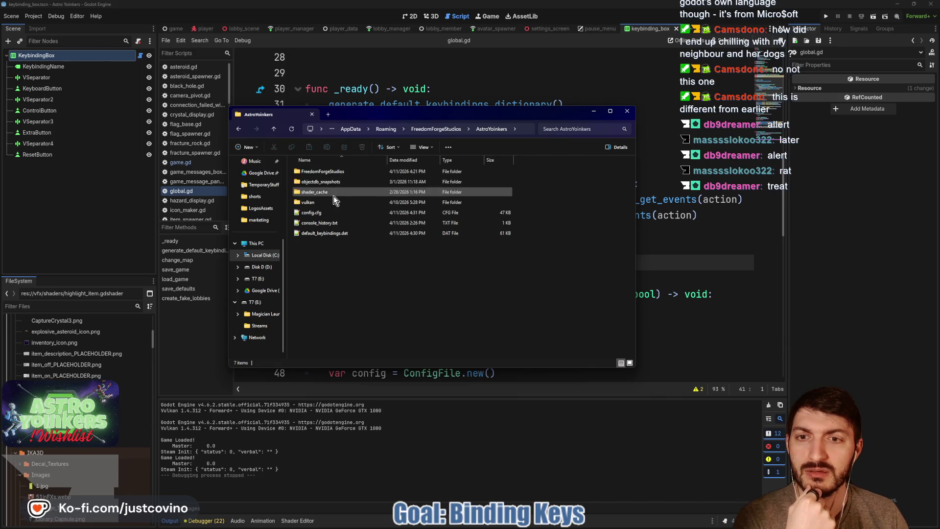
{"action": "double_click", "coordinate": [323, 172]}
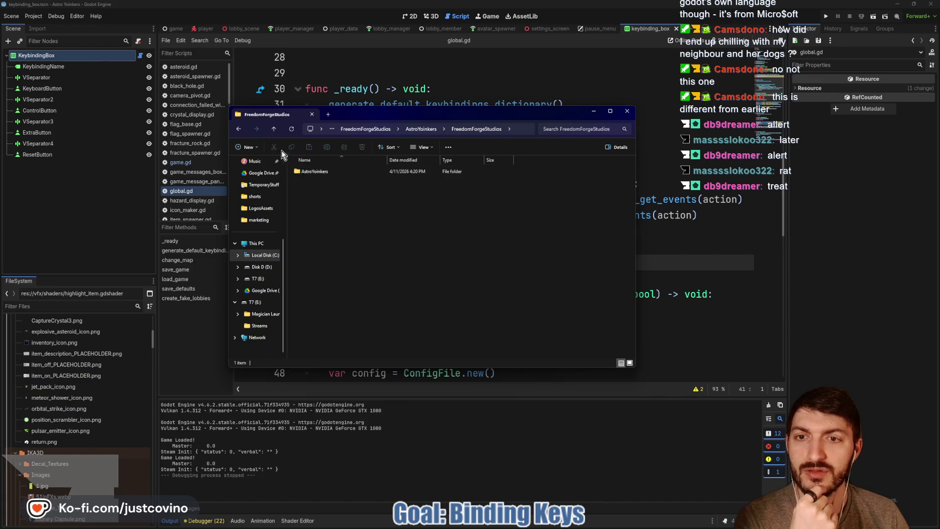
{"action": "left_click", "coordinate": [273, 128]}
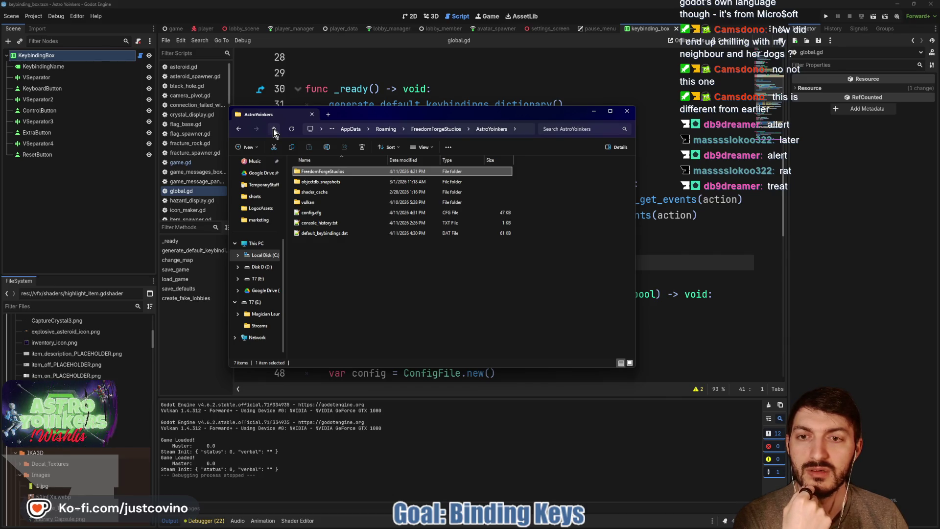
{"action": "left_click", "coordinate": [273, 129]}
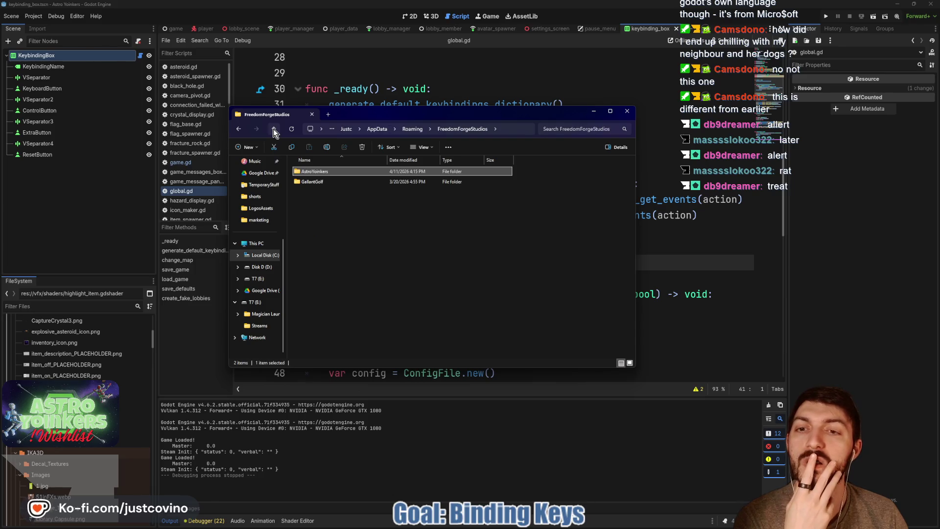
{"action": "double_click", "coordinate": [314, 172]}
{"action": "left_click", "coordinate": [273, 129]}
{"action": "left_click", "coordinate": [273, 128]}
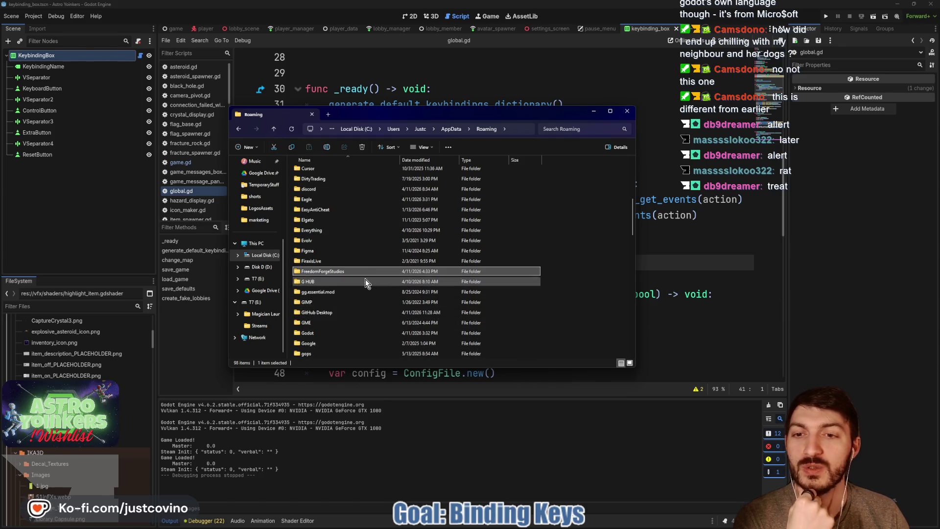
{"action": "mouse_move", "coordinate": [338, 272]}
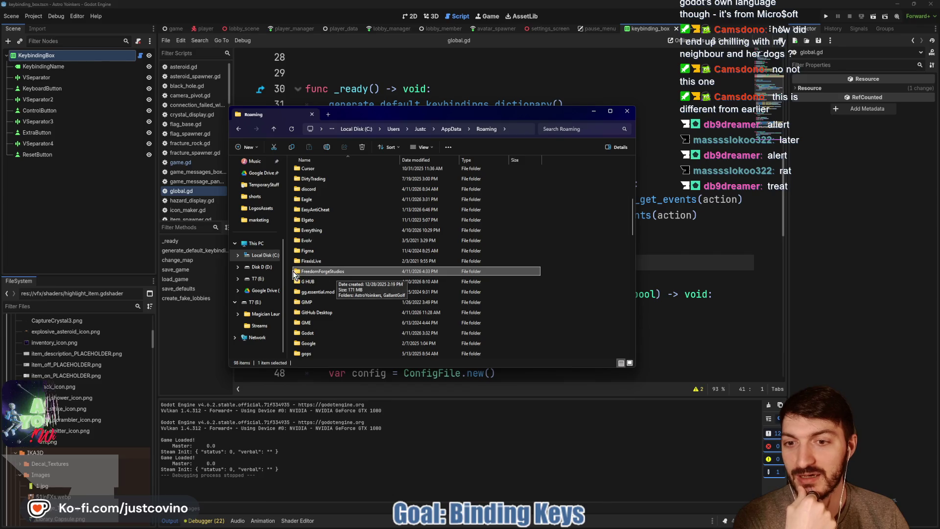
{"action": "double_click", "coordinate": [346, 271]}
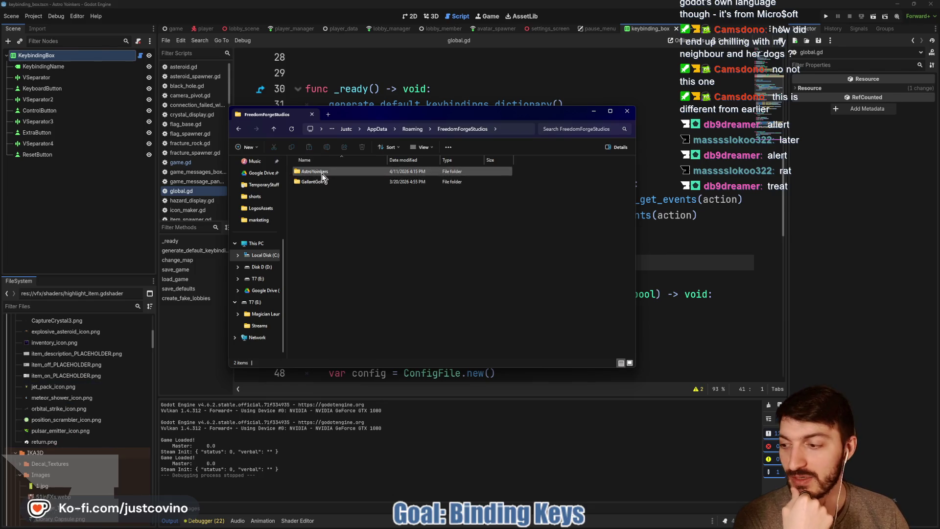
{"action": "double_click", "coordinate": [322, 172]}
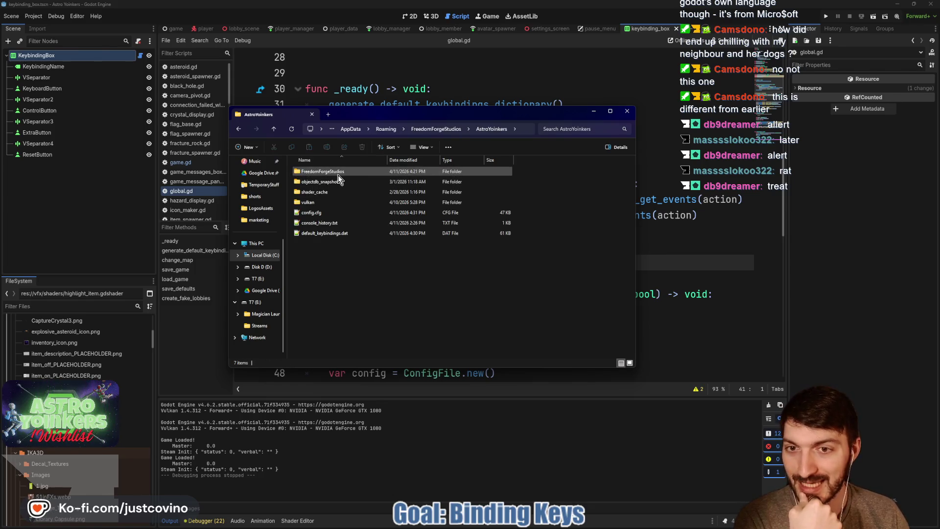
{"action": "mouse_move", "coordinate": [337, 174]}
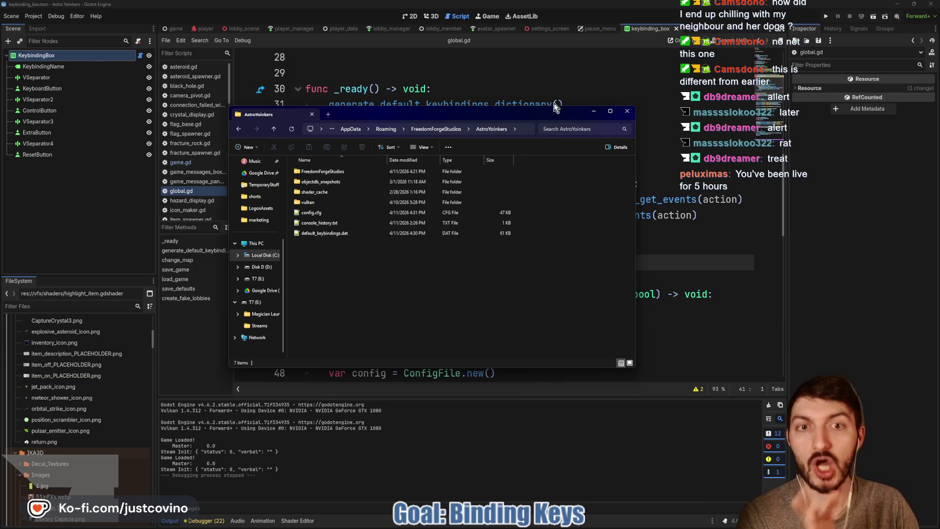
{"action": "left_click", "coordinate": [630, 110]}
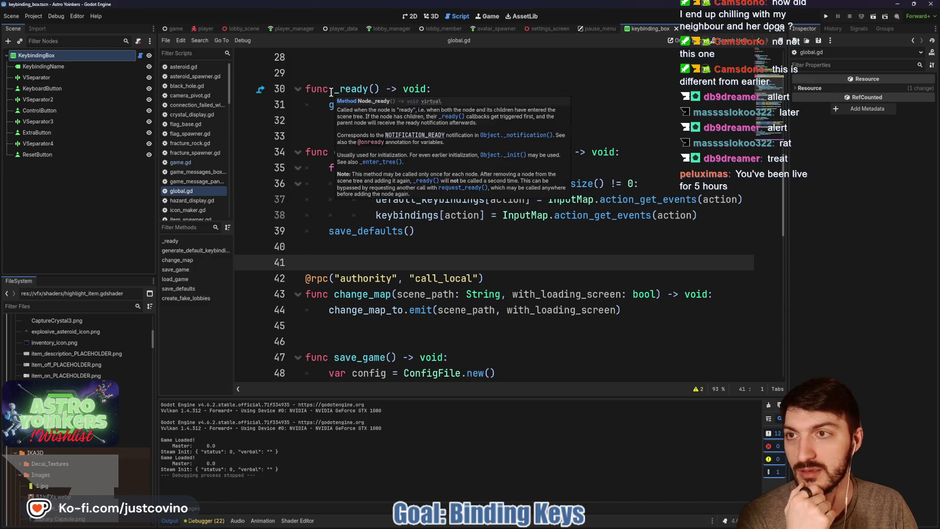
- Remove 'FreedomForgeStudios/AstroYoinkers/' from the File Logging Log Path, leaving user://logs/log.log
{"action": "left_click", "coordinate": [48, 27]}
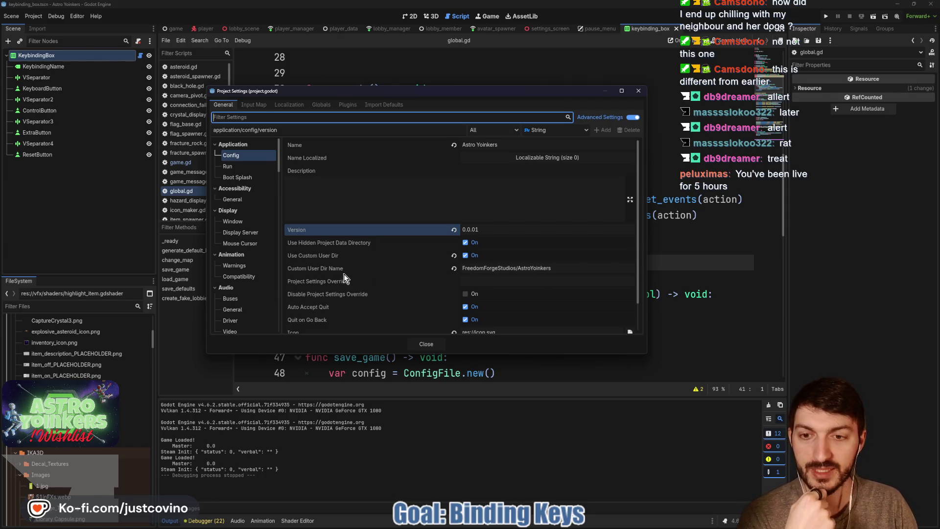
{"action": "left_click", "coordinate": [247, 165]}
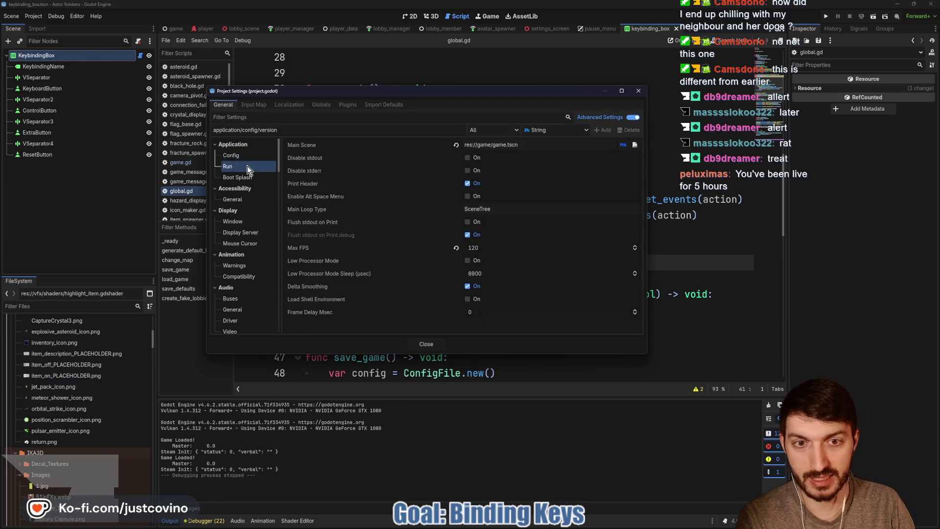
{"action": "scroll", "coordinate": [249, 260], "scroll_direction": "down", "scroll_amount": 5}
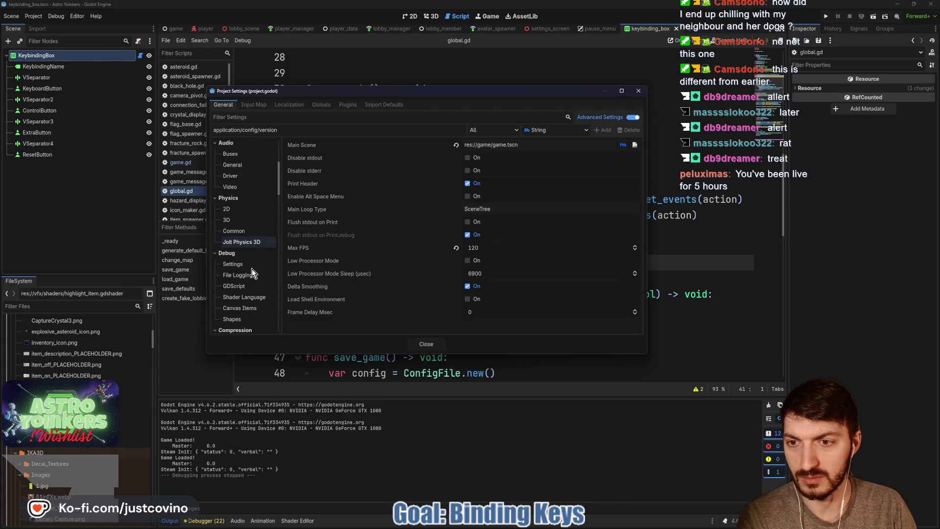
{"action": "scroll", "coordinate": [251, 268], "scroll_direction": "down", "scroll_amount": 1}
{"action": "left_click", "coordinate": [249, 276]}
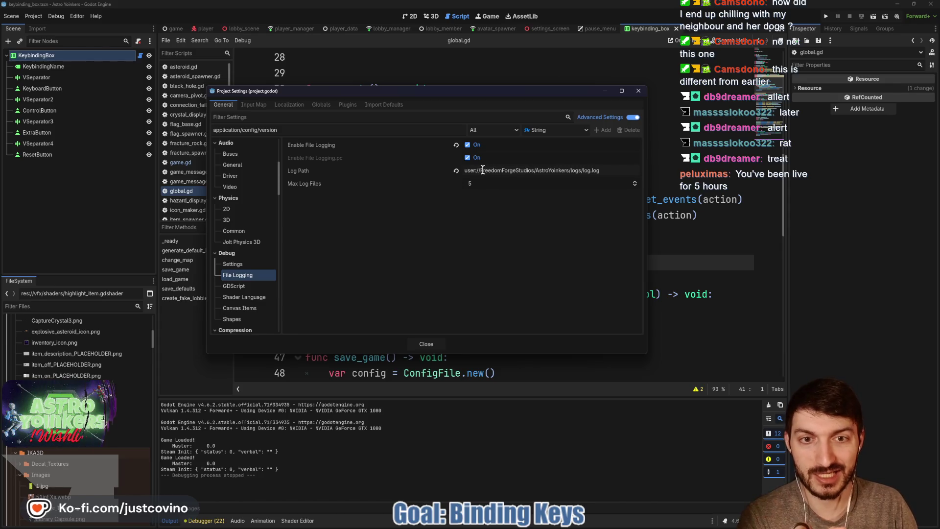
{"action": "left_click_drag", "start_coordinate": [481, 169], "coordinate": [518, 171]}
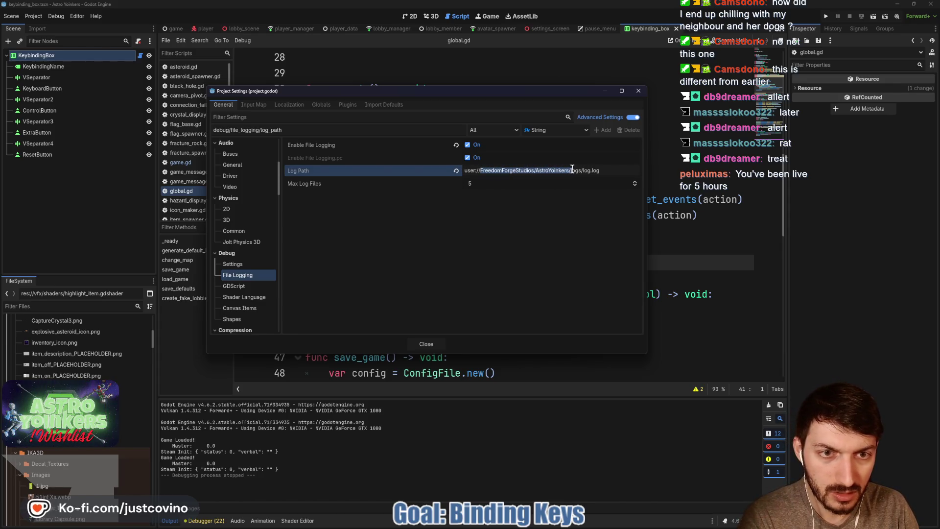
{"action": "key", "text": "BackSpace"}
{"action": "key", "text": "Return"}
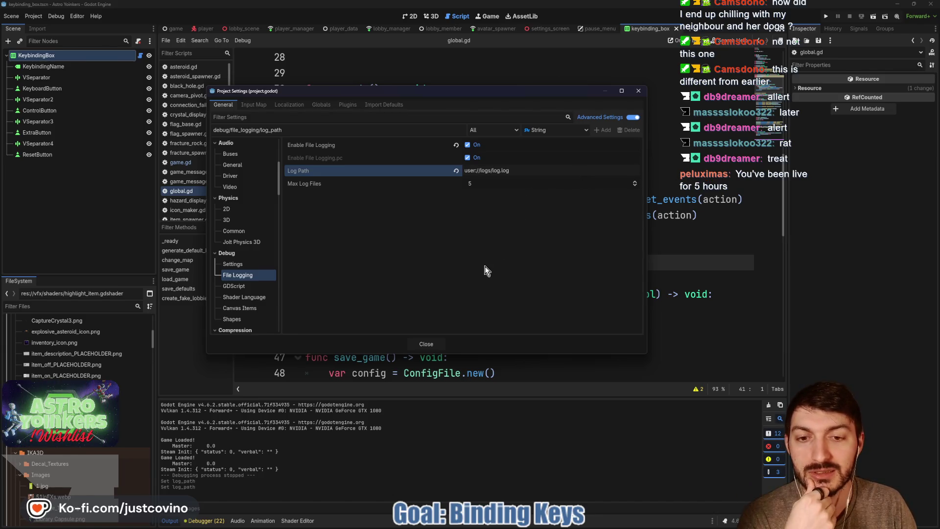
- Close Project Settings and inspect the nested FreedomForgeStudios folder in the AstroYoinkers data folder
{"action": "left_click", "coordinate": [424, 344]}
{"action": "key", "text": "Up"}
{"action": "left_click", "coordinate": [497, 525]}
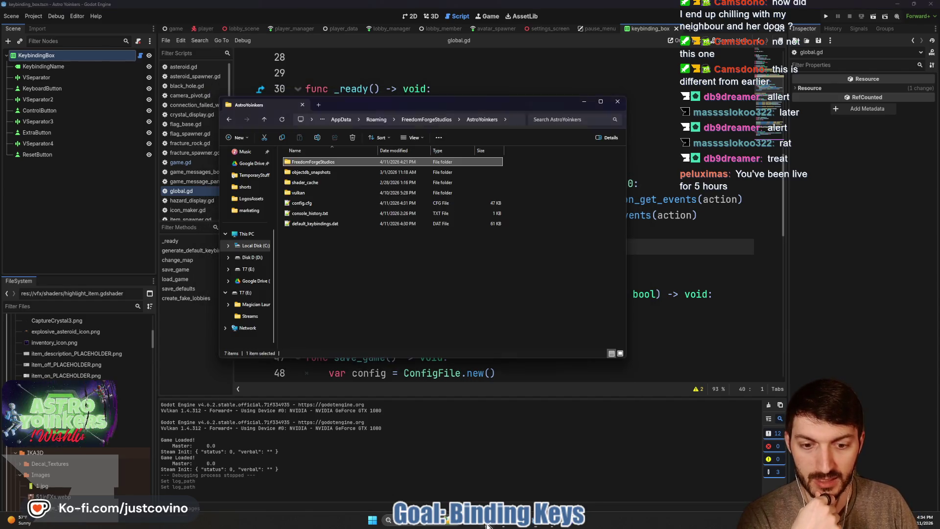
{"action": "double_click", "coordinate": [320, 162]}
{"action": "double_click", "coordinate": [321, 162]}
{"action": "left_click", "coordinate": [262, 120]}
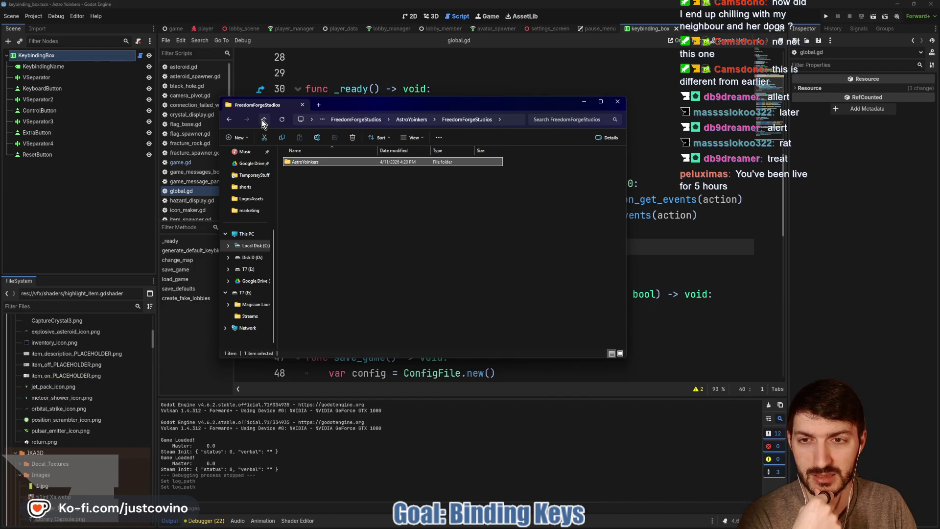
- Delete the nested FreedomForgeStudios folder, close Explorer, and run the game
{"action": "left_click", "coordinate": [306, 163]}
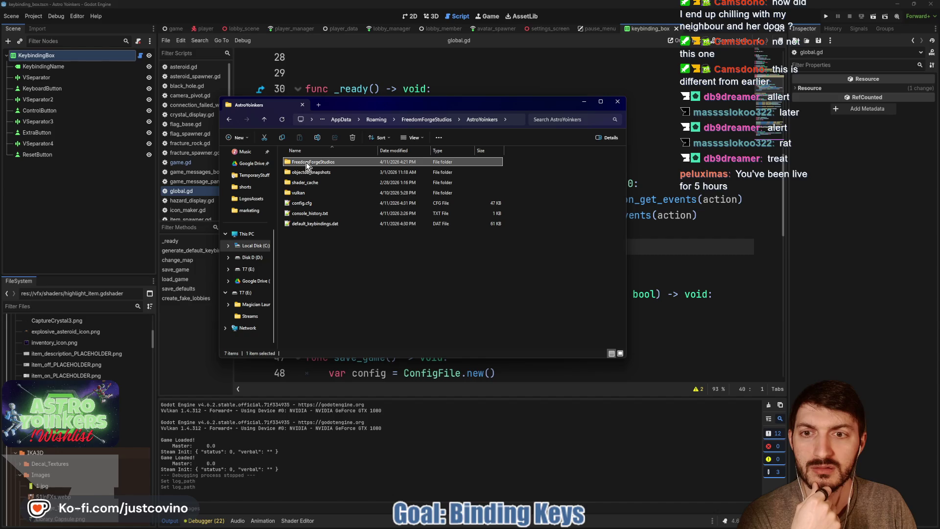
{"action": "left_click", "coordinate": [352, 139]}
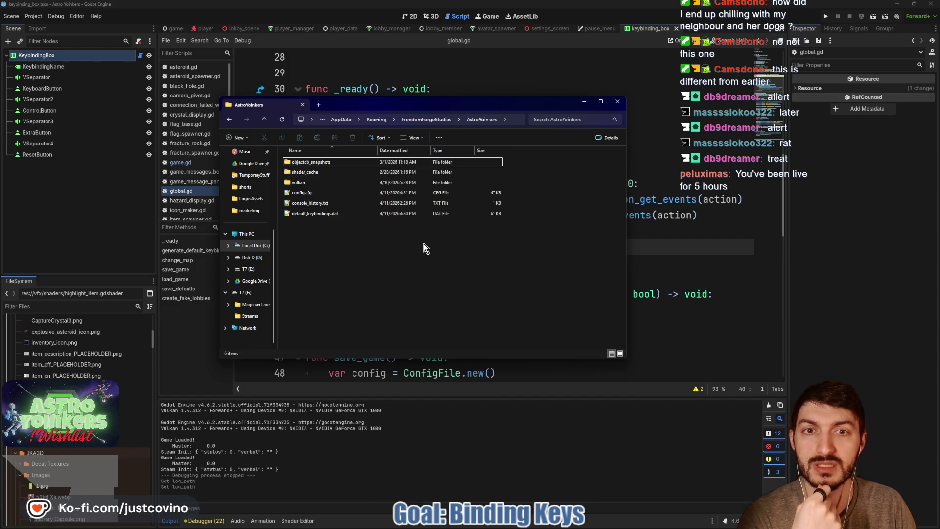
{"action": "left_click", "coordinate": [617, 101]}
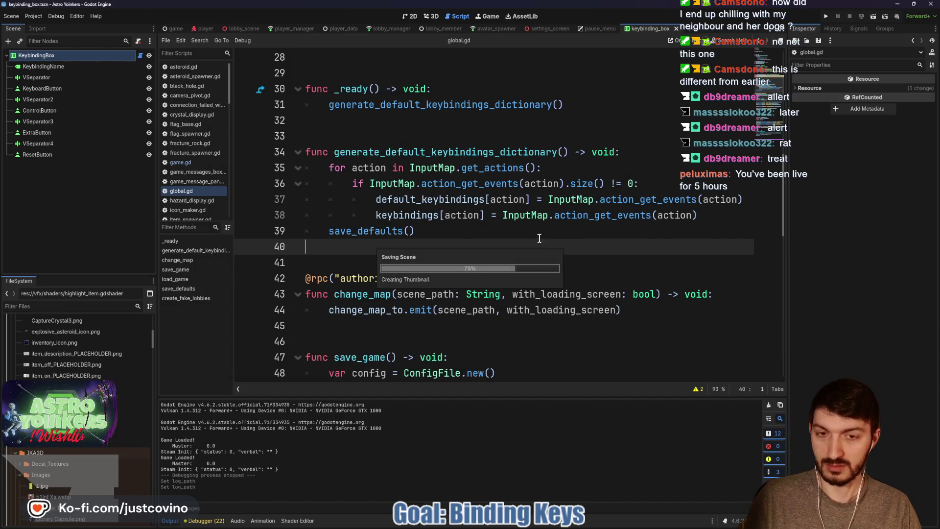
{"action": "left_click", "coordinate": [826, 17]}
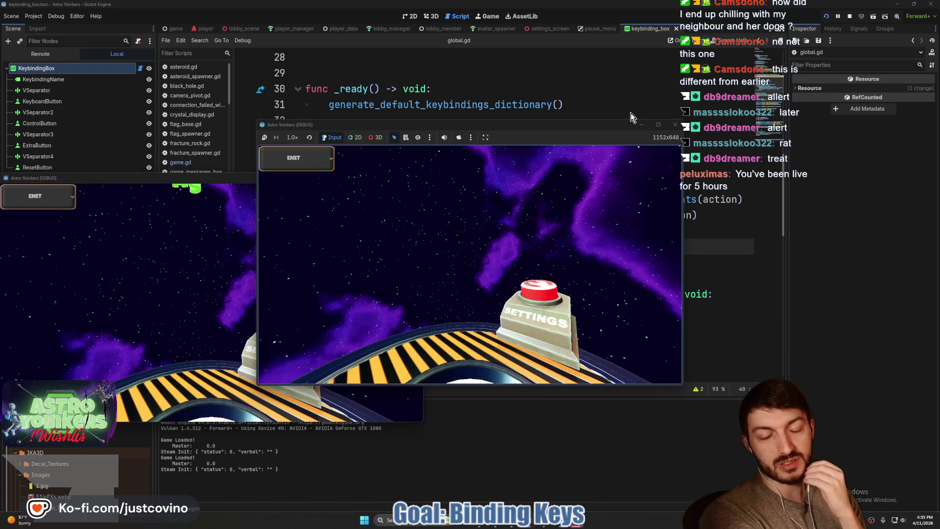
- Stop the game and open logs/log.log from the user data folder
{"action": "left_click", "coordinate": [849, 18]}
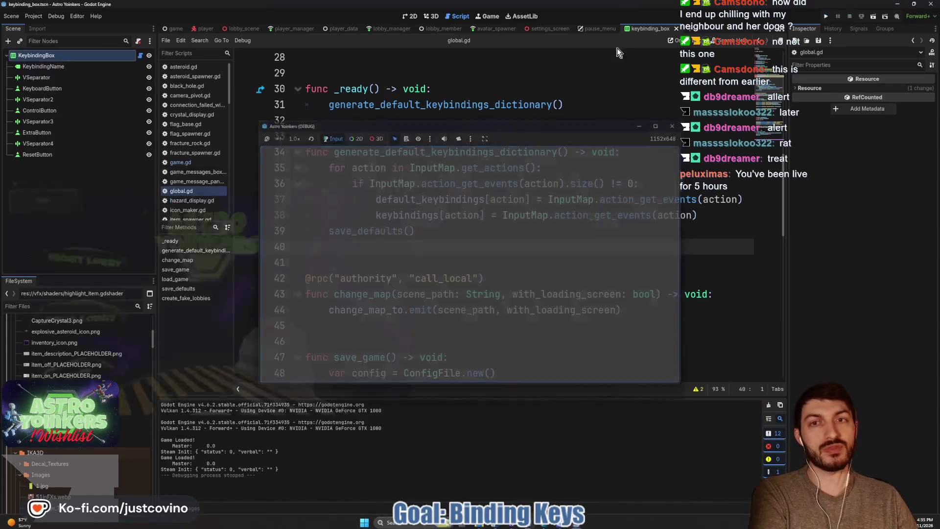
{"action": "left_click", "coordinate": [34, 17]}
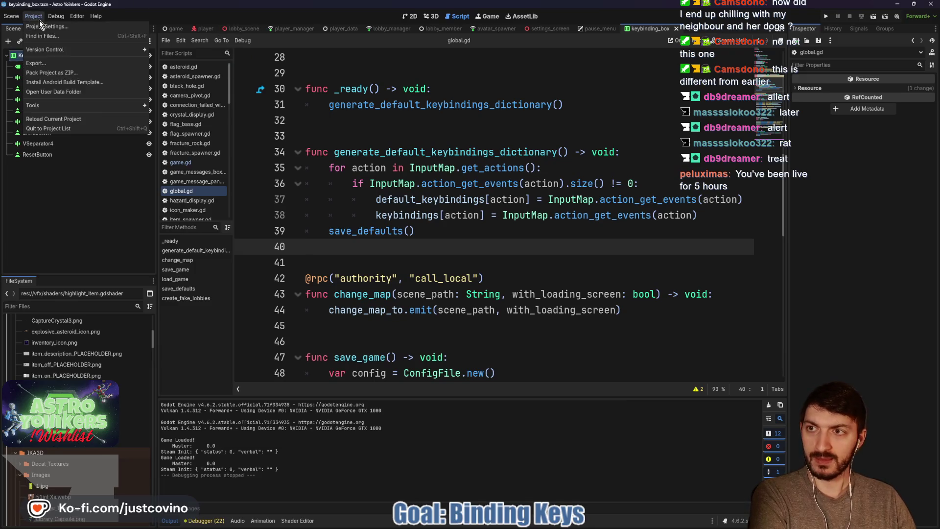
{"action": "left_click", "coordinate": [57, 92]}
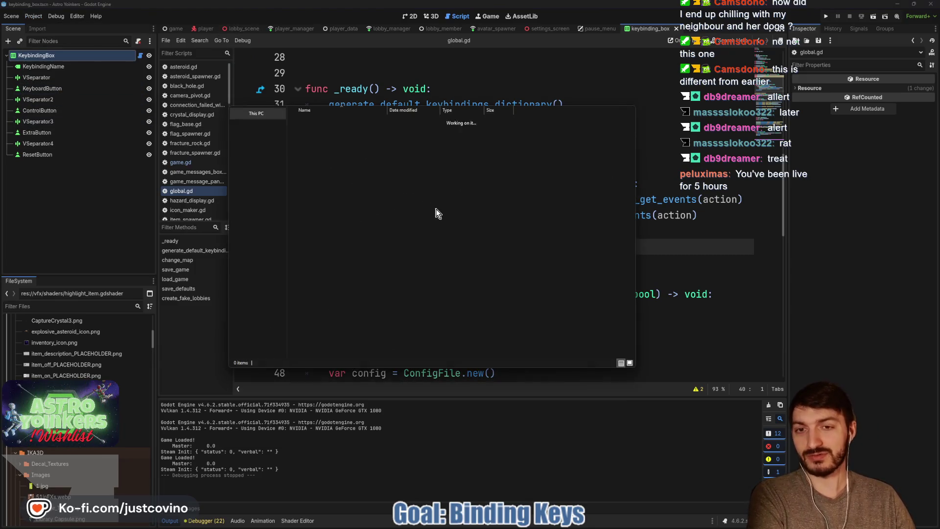
{"action": "double_click", "coordinate": [321, 172]}
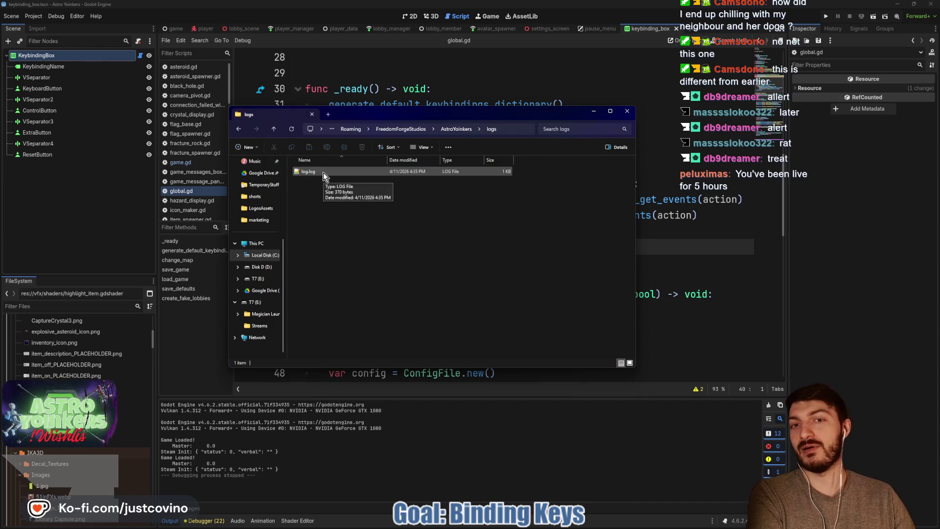
{"action": "double_click", "coordinate": [323, 172]}
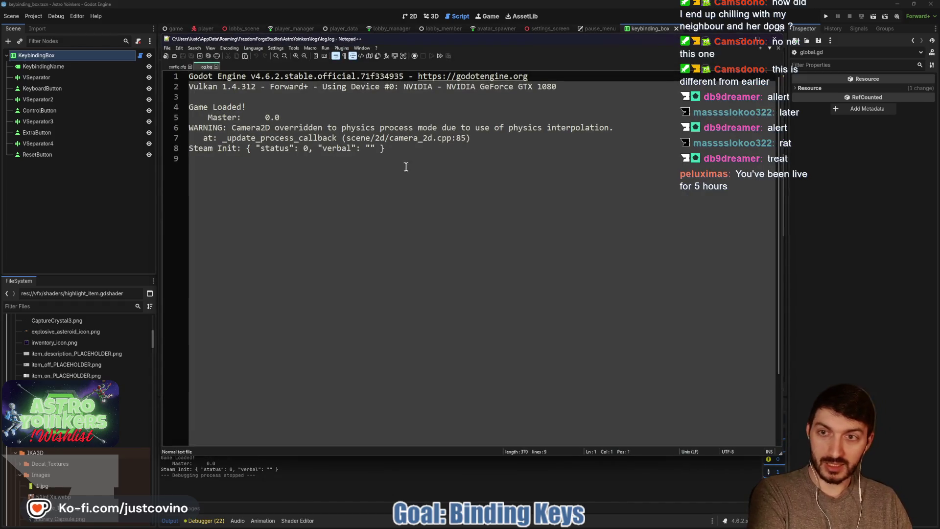
- Review the log text, then close config.cfg, log.log, Notepad++ and the logs folder
{"action": "mouse_move", "coordinate": [406, 166]}
{"action": "left_mouse_down"}
{"action": "mouse_move", "coordinate": [193, 106]}
{"action": "mouse_move", "coordinate": [191, 75]}
{"action": "left_mouse_up"}
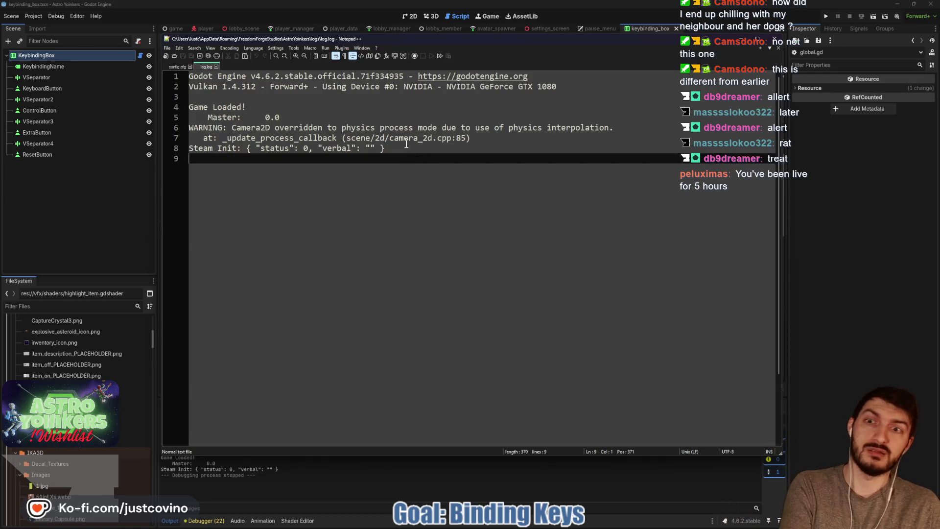
{"action": "left_click", "coordinate": [188, 68]}
{"action": "left_click", "coordinate": [190, 67]}
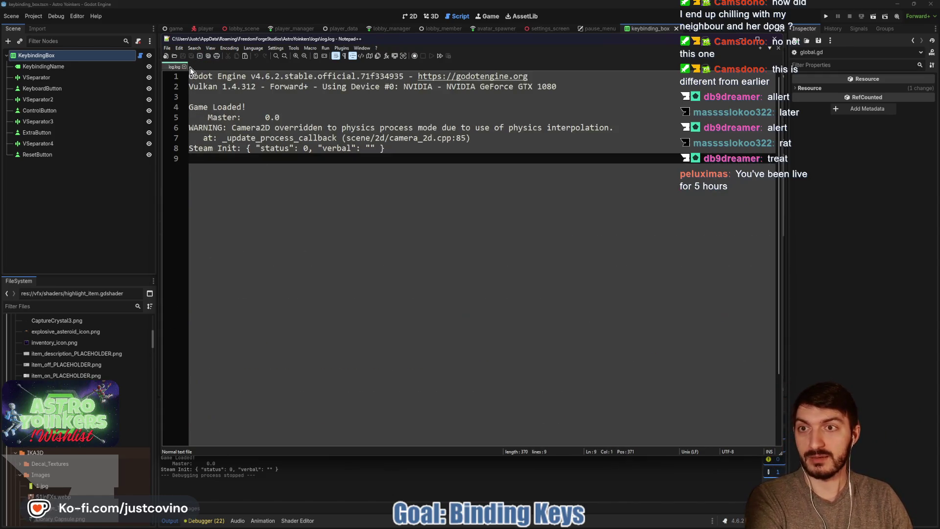
{"action": "left_click", "coordinate": [184, 67]}
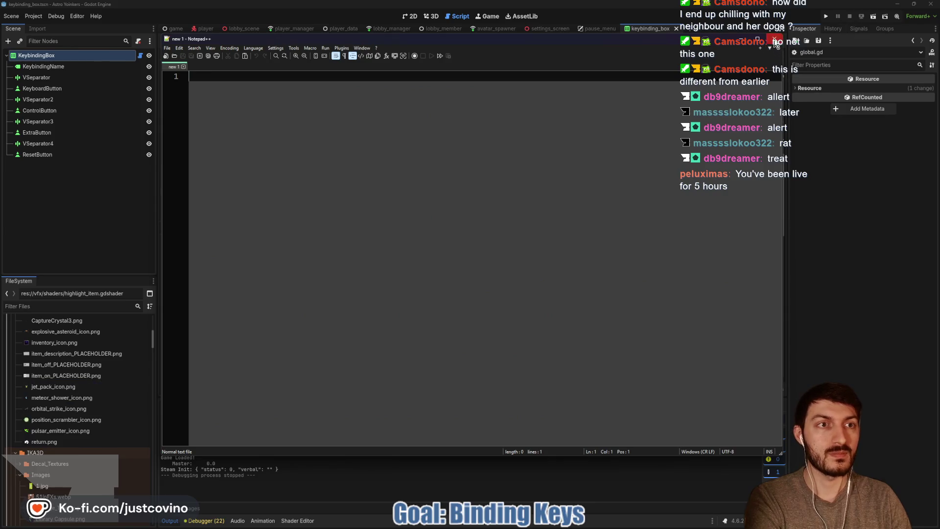
{"action": "left_click", "coordinate": [774, 39]}
{"action": "left_click", "coordinate": [626, 111]}
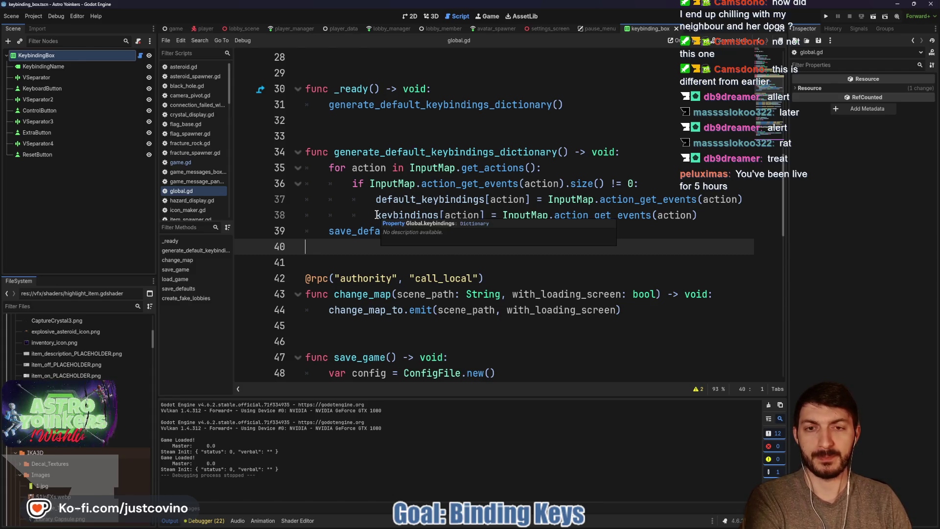
{"action": "left_click_drag", "start_coordinate": [376, 215], "coordinate": [718, 219]}
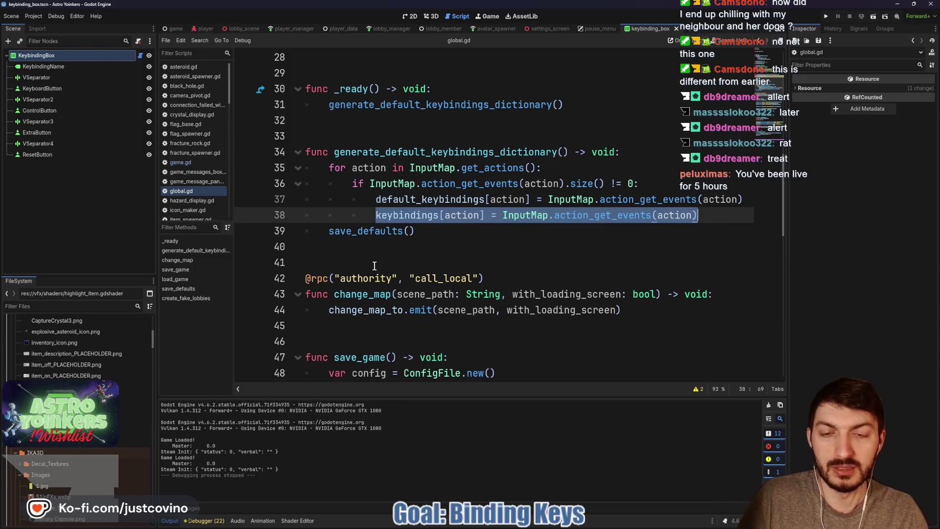
{"action": "scroll", "coordinate": [374, 264], "scroll_direction": "down", "scroll_amount": 1}
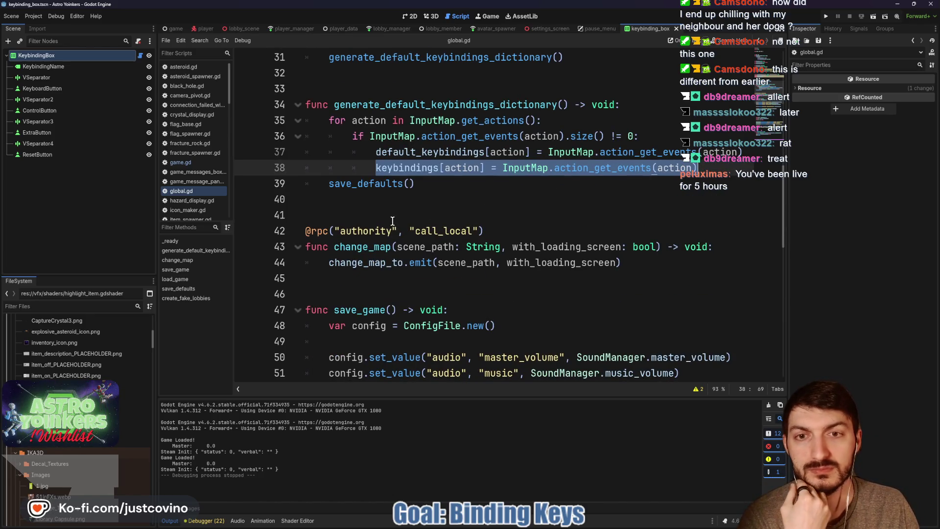
{"action": "scroll", "coordinate": [388, 216], "scroll_direction": "up", "scroll_amount": 1}
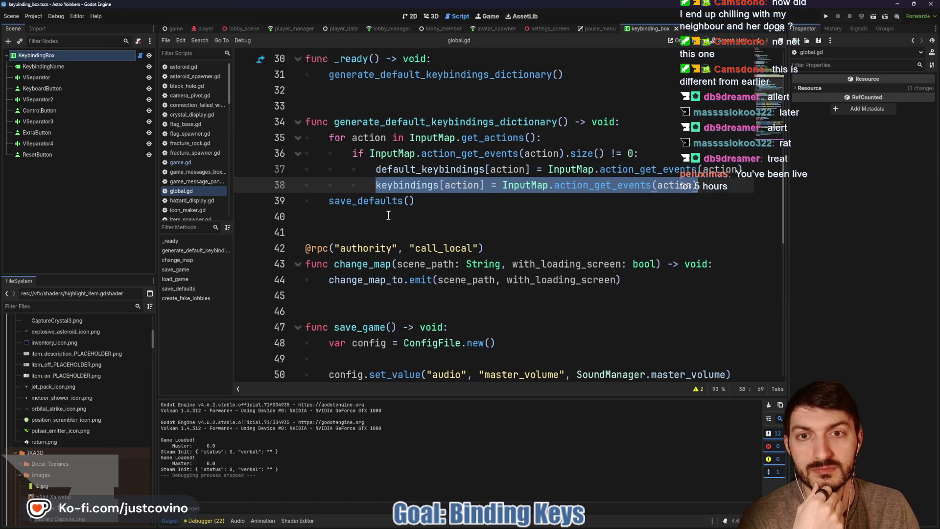
{"action": "left_click", "coordinate": [499, 234]}
{"action": "key", "text": "Down"}
{"action": "key", "text": "Down"}
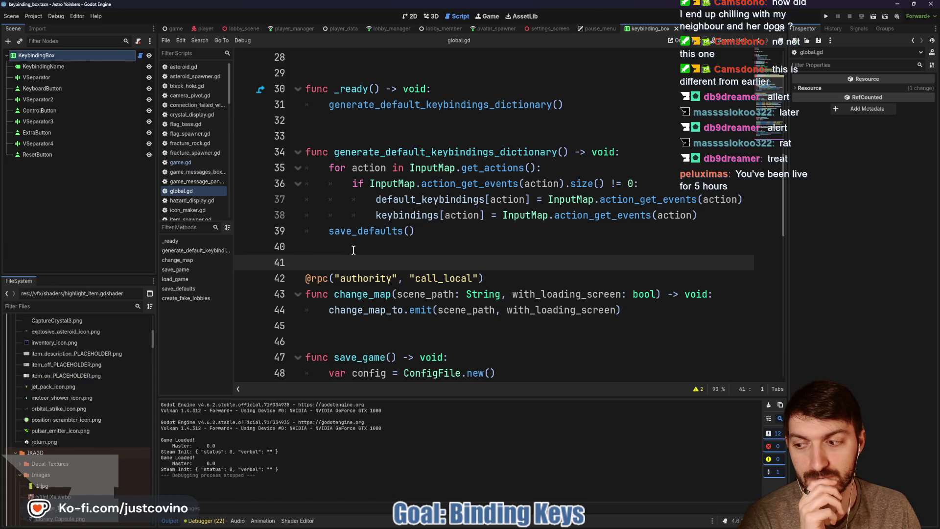
{"action": "left_click", "coordinate": [346, 245]}
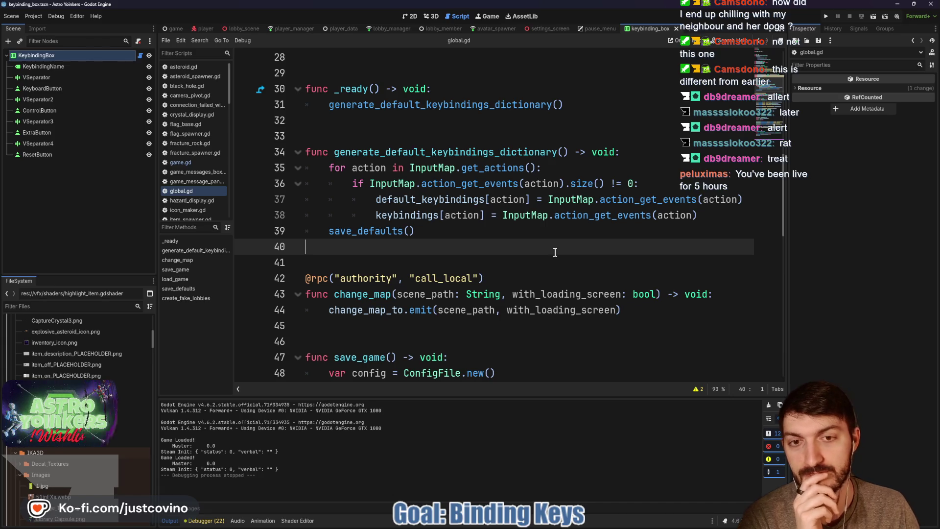
{"action": "left_click", "coordinate": [699, 216]}
{"action": "key", "text": "Down"}
{"action": "key", "text": "Down"}
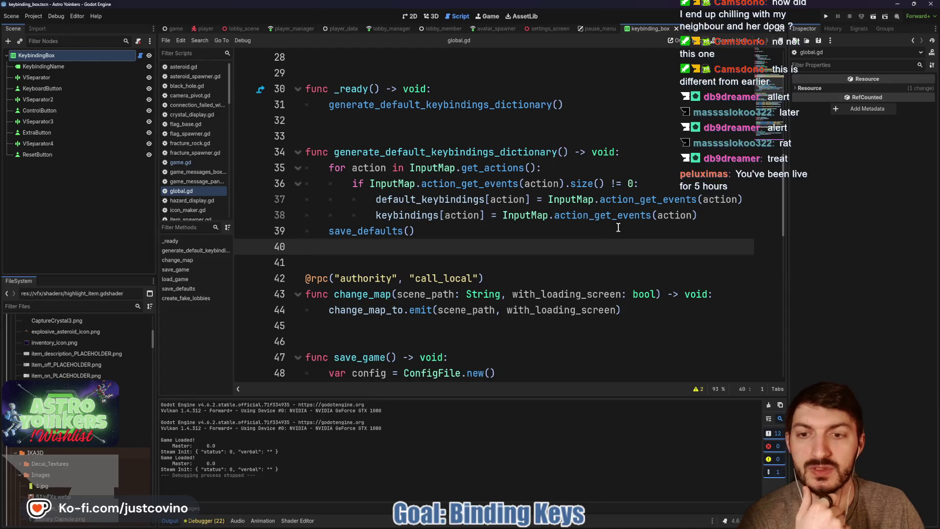
{"action": "key", "text": "Return"}
{"action": "key", "text": "Return"}
{"action": "key", "text": "Return"}
{"action": "key", "text": "Up"}
{"action": "key", "text": "Up"}
{"action": "key", "text": "Up"}
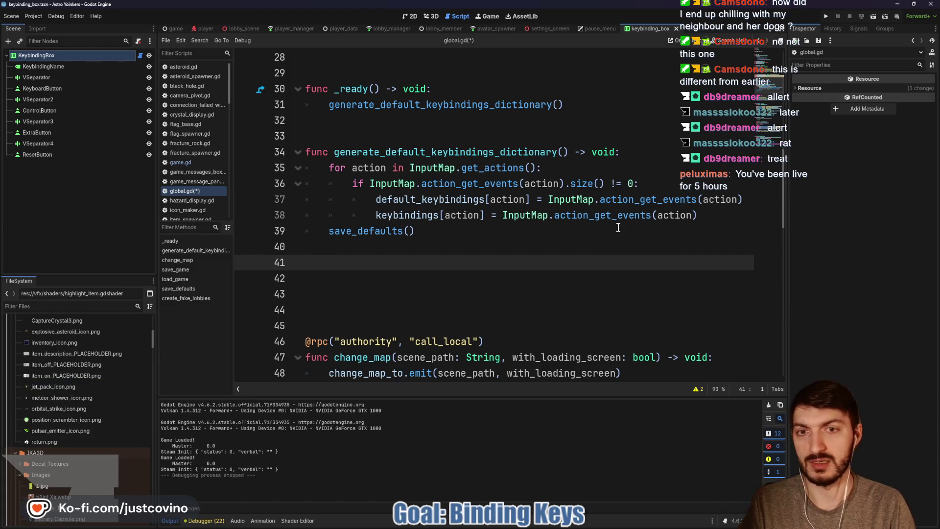
- Write 'func generate_keybindings_dictionary() -> void' and paste the copied action loop beneath it
{"action": "type", "text": "func generate_keybindin"}
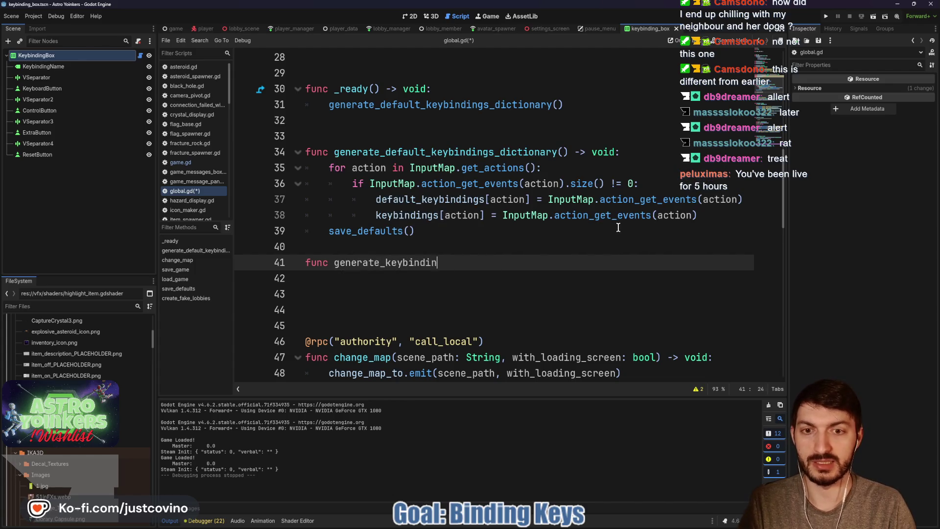
{"action": "type", "text": "gs_dictionary() ->"}
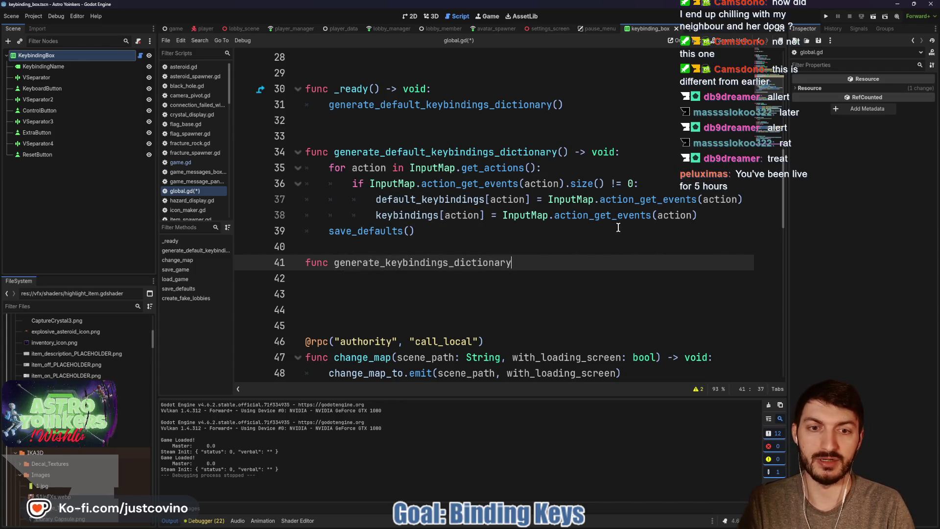
{"action": "type", "text": " void"}
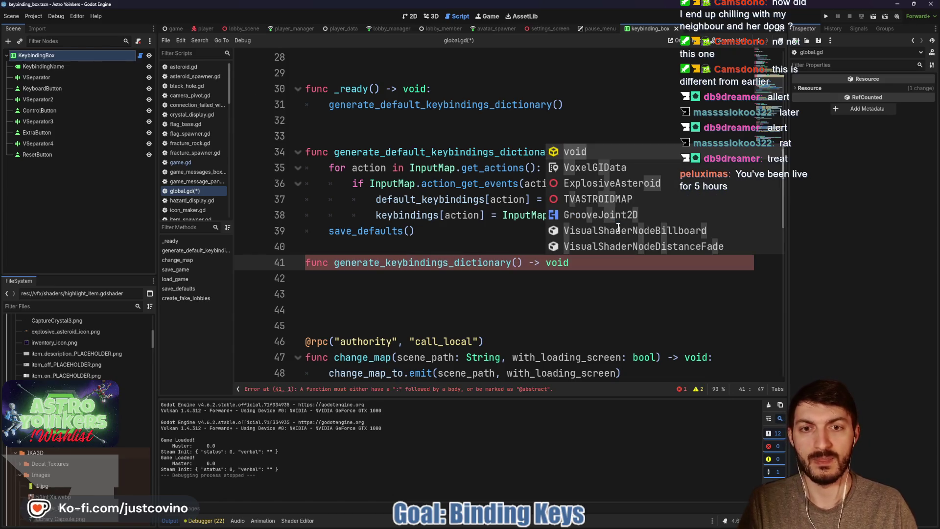
{"action": "left_click", "coordinate": [457, 216]}
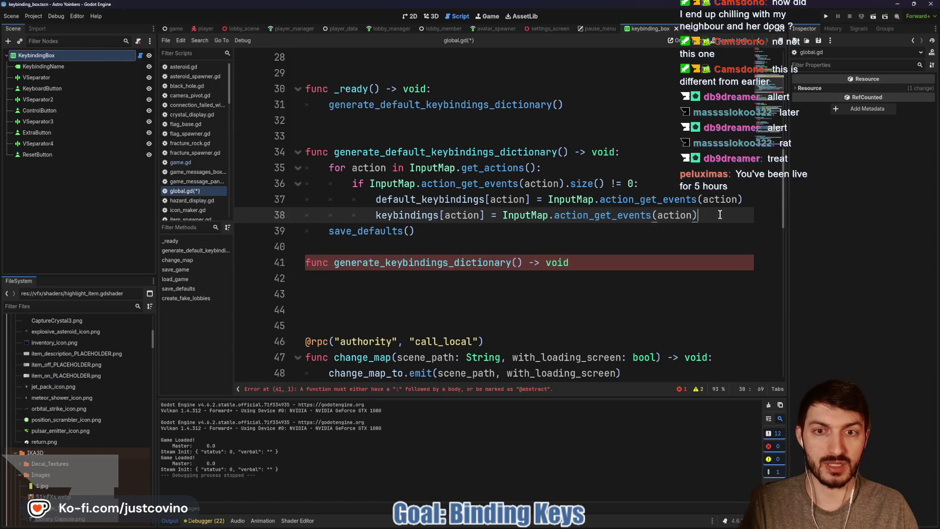
{"action": "left_click_drag", "start_coordinate": [698, 215], "coordinate": [305, 167]}
{"action": "key", "text": "ctrl+c"}
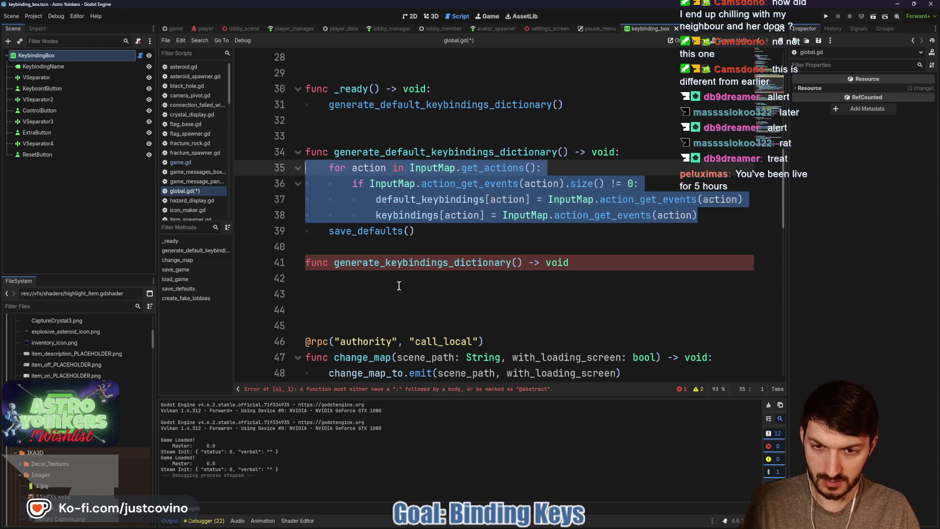
{"action": "left_click", "coordinate": [350, 282]}
{"action": "key", "text": "ctrl+v"}
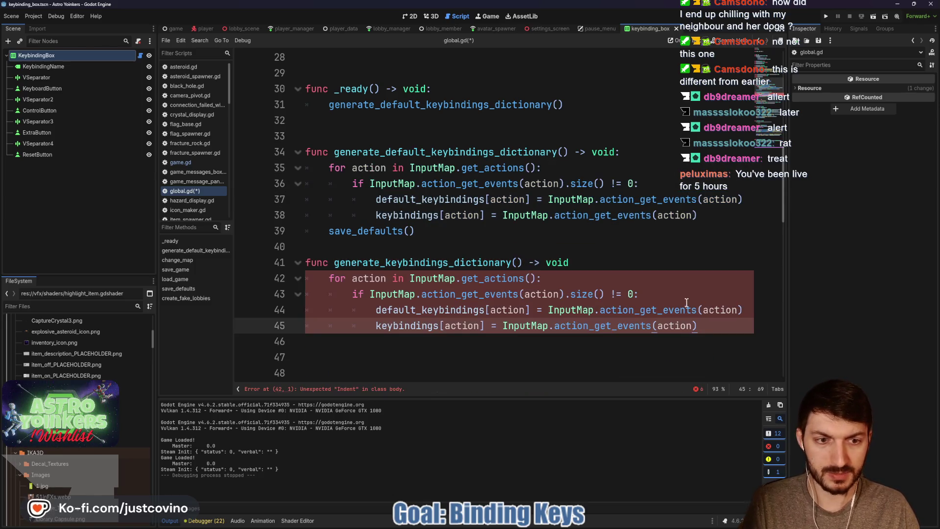
- Delete the default_keybindings line from the pasted loop and check its indentation
{"action": "left_click_drag", "start_coordinate": [375, 309], "coordinate": [782, 313]}
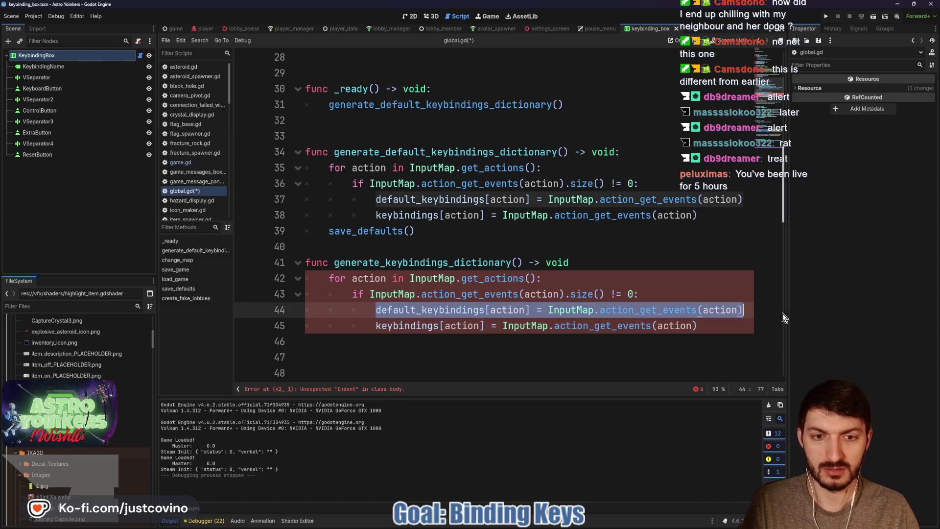
{"action": "key", "text": "BackSpace"}
{"action": "key", "text": "BackSpace"}
{"action": "key", "text": "BackSpace"}
{"action": "key", "text": "BackSpace"}
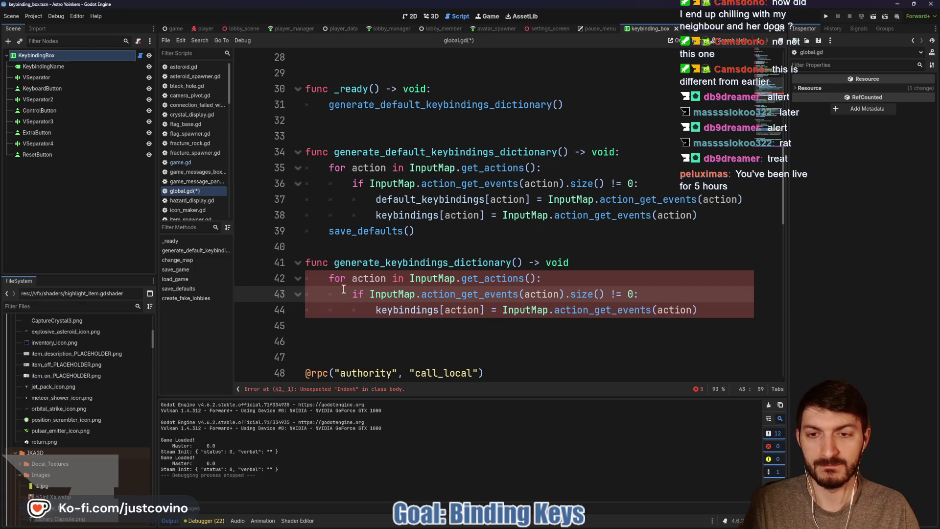
{"action": "left_click", "coordinate": [371, 311]}
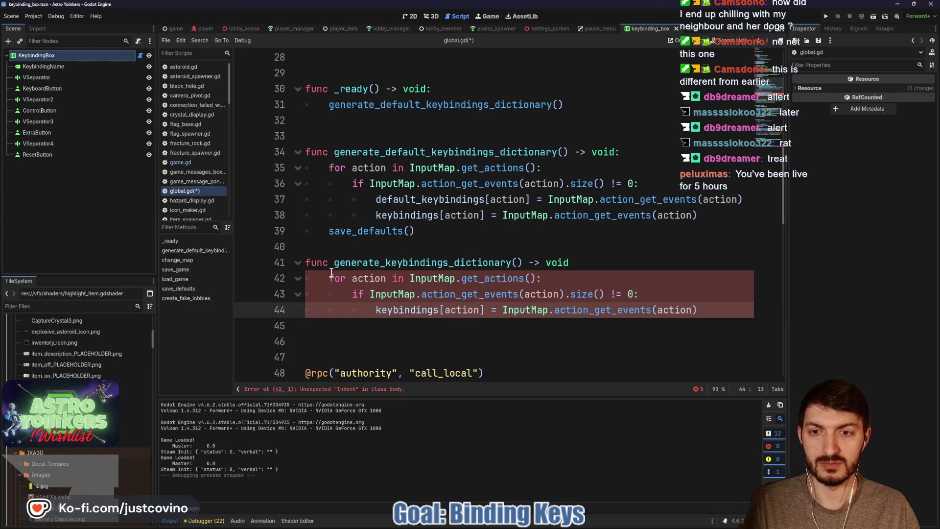
{"action": "left_click", "coordinate": [327, 278]}
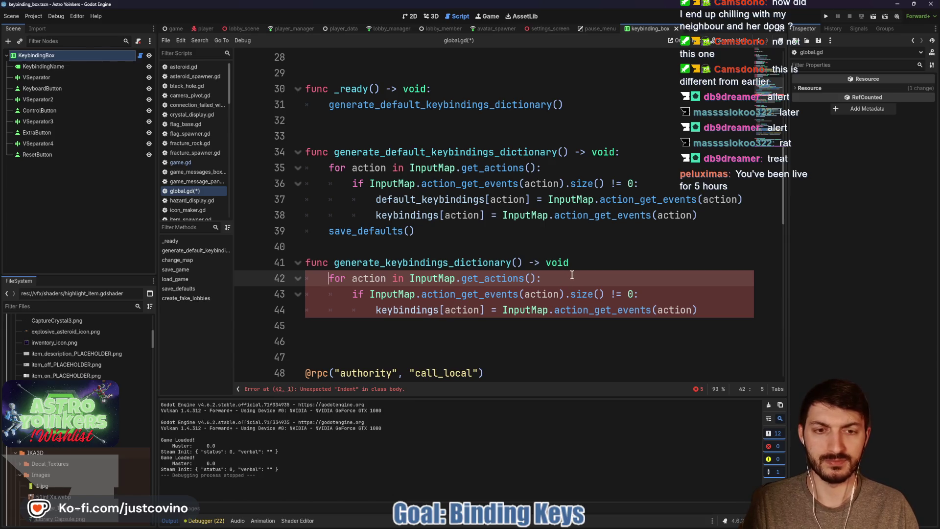
{"action": "left_click", "coordinate": [351, 294]}
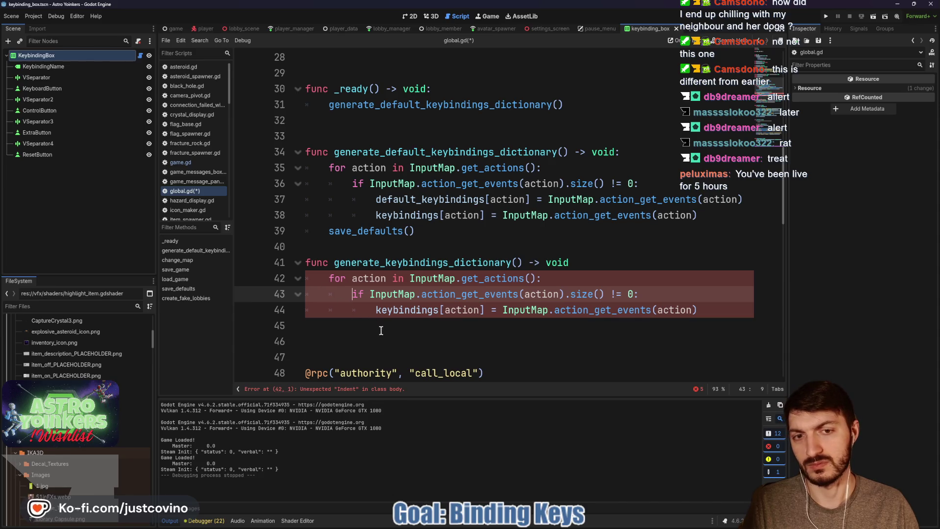
{"action": "left_click", "coordinate": [375, 311]}
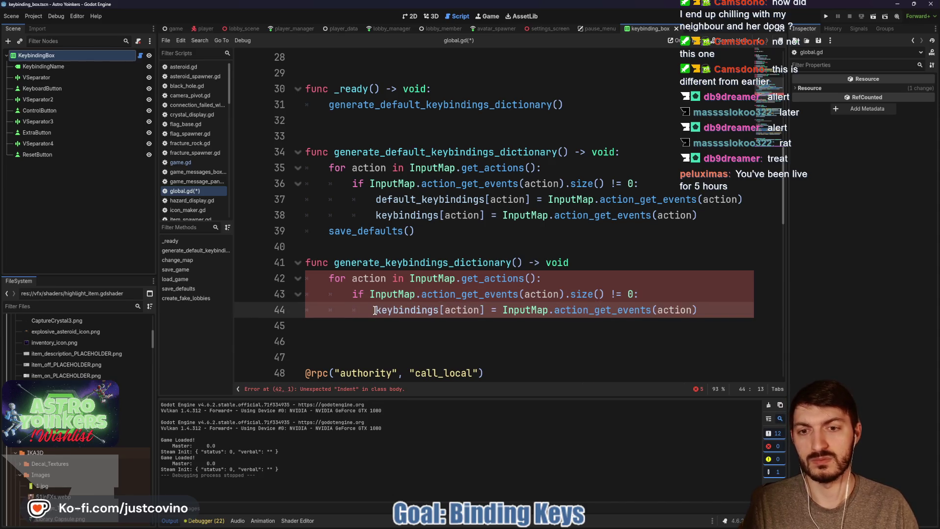
{"action": "left_click", "coordinate": [370, 338]}
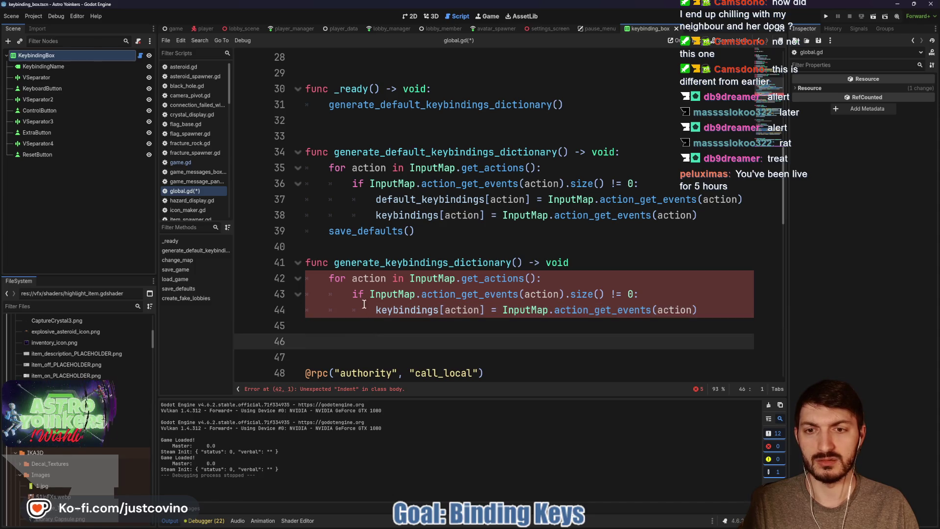
{"action": "left_click", "coordinate": [328, 277]}
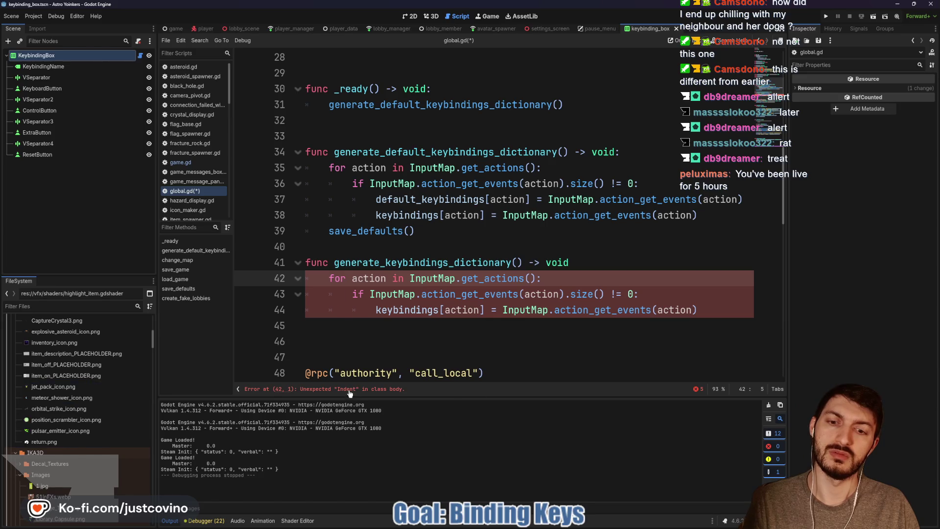
{"action": "scroll", "coordinate": [362, 293], "scroll_direction": "down", "scroll_amount": 2}
{"action": "key", "text": "Home"}
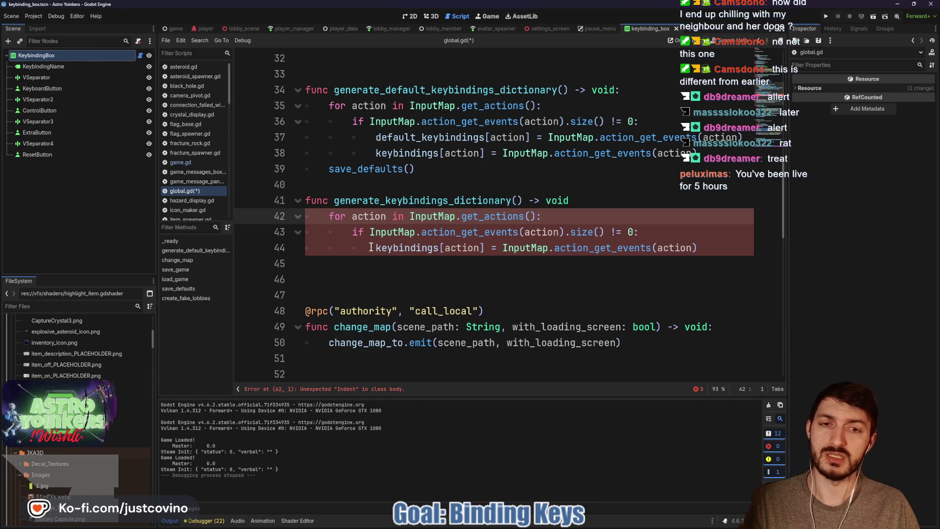
{"action": "left_click", "coordinate": [401, 267]}
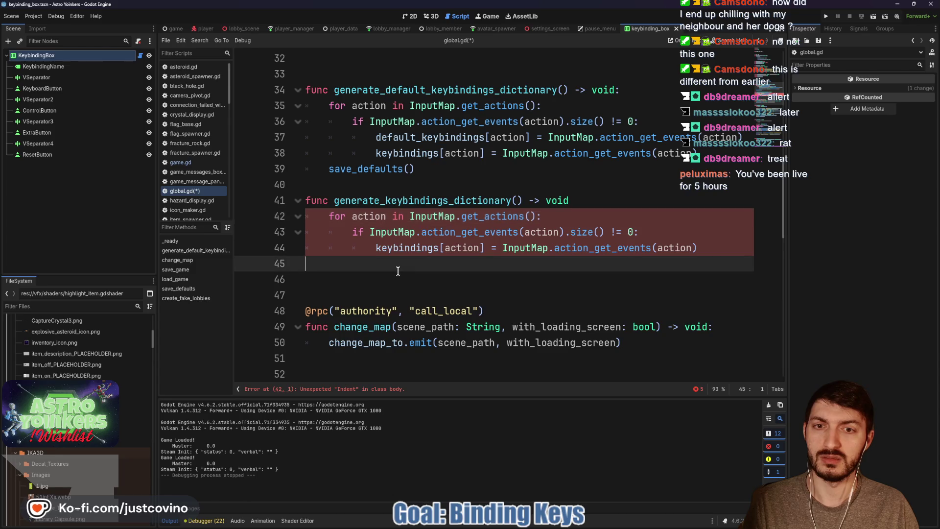
- Save global.gd and add a blank line between the two generator functions
{"action": "key", "text": "ctrl+s"}
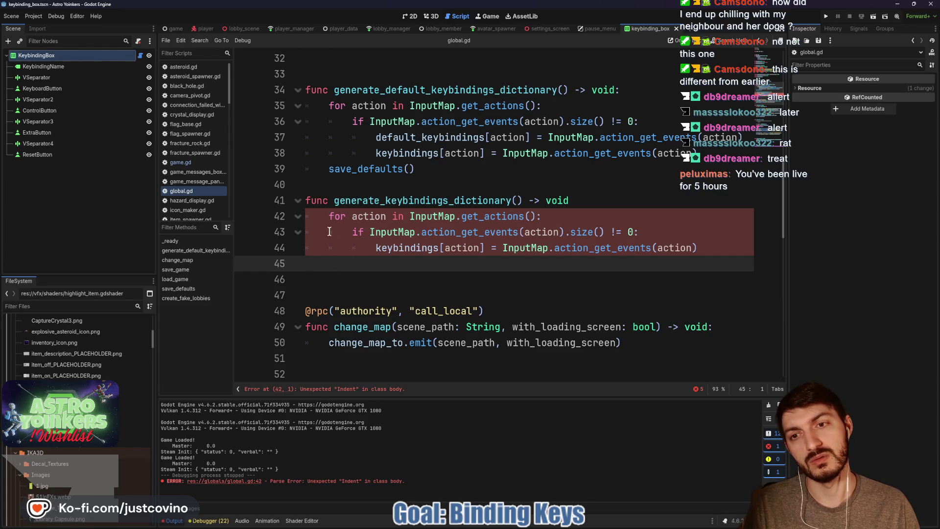
{"action": "left_click", "coordinate": [305, 199]}
{"action": "left_click", "coordinate": [372, 183]}
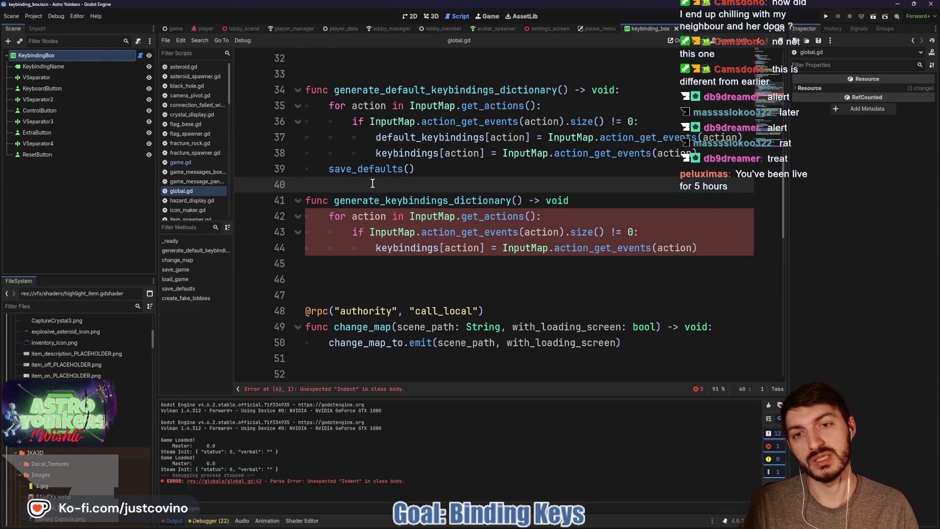
{"action": "key", "text": "Return"}
{"action": "left_click", "coordinate": [595, 218]}
- End the generate_keybindings_dictionary header with a colon
{"action": "type", "text": ":"}
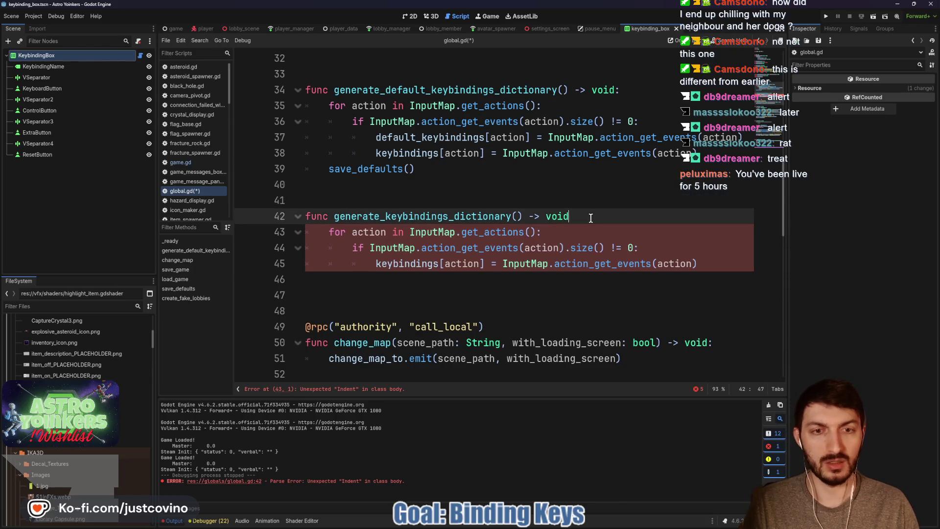
{"action": "left_click", "coordinate": [391, 272]}
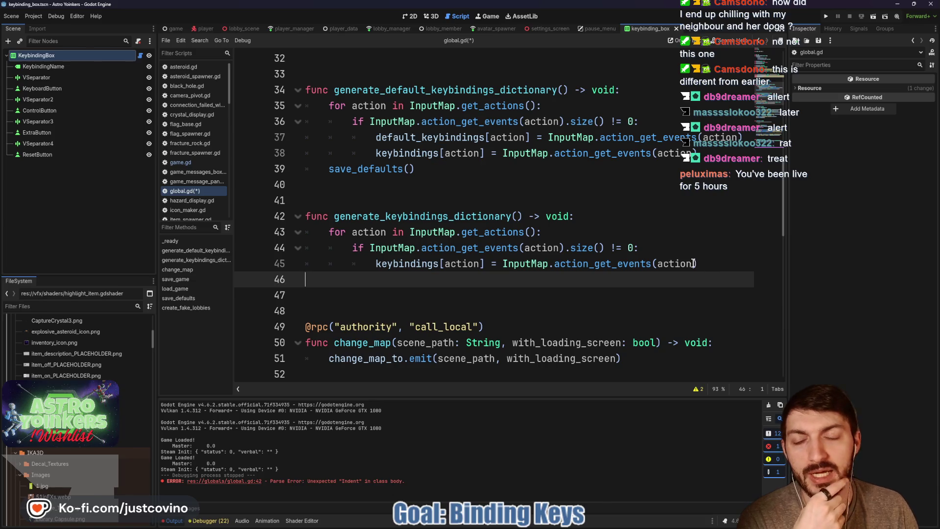
{"action": "mouse_move", "coordinate": [366, 154]}
{"action": "left_mouse_down"}
{"action": "mouse_move", "coordinate": [637, 138]}
{"action": "mouse_move", "coordinate": [706, 151]}
{"action": "left_mouse_up"}
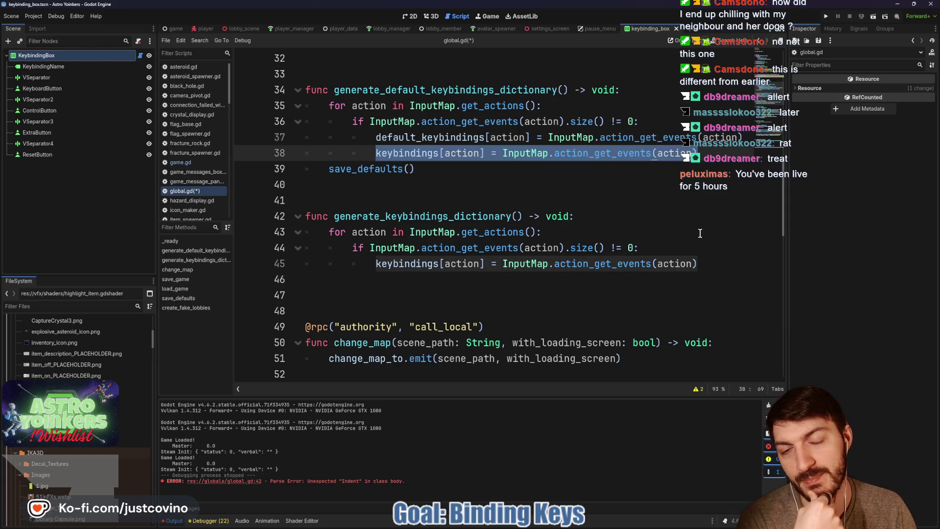
{"action": "left_click", "coordinate": [699, 266]}
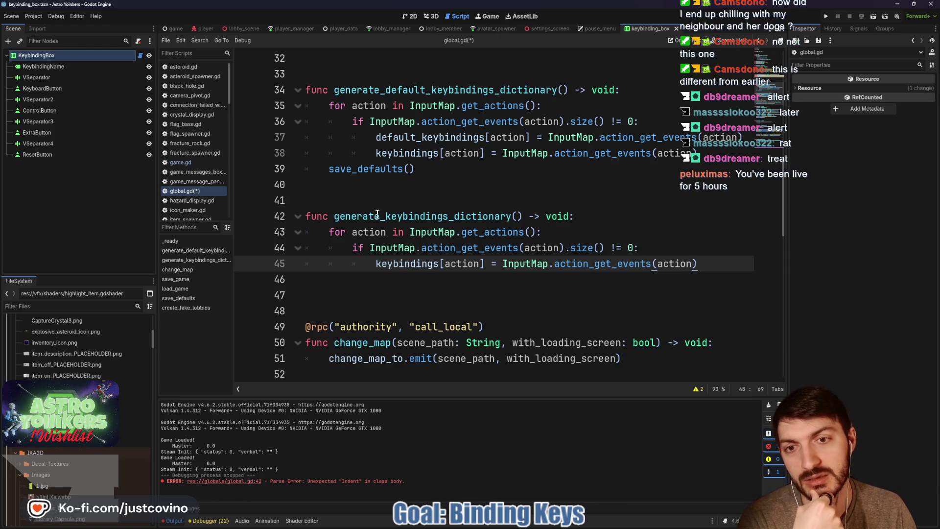
- Delete line 38's keybindings assignment from generate_default_keybindings_dictionary
{"action": "left_click_drag", "start_coordinate": [380, 216], "coordinate": [320, 215]}
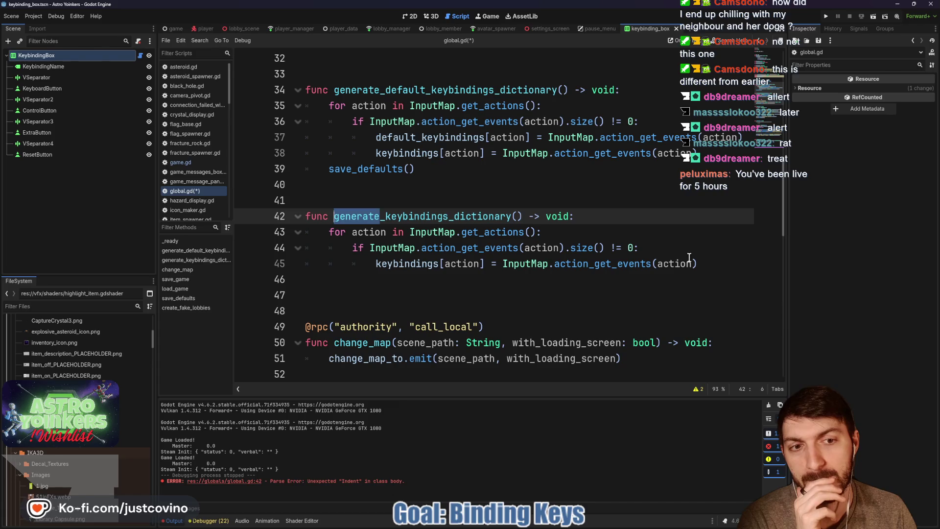
{"action": "key", "text": "Up"}
{"action": "key", "text": "Up"}
{"action": "key", "text": "Up"}
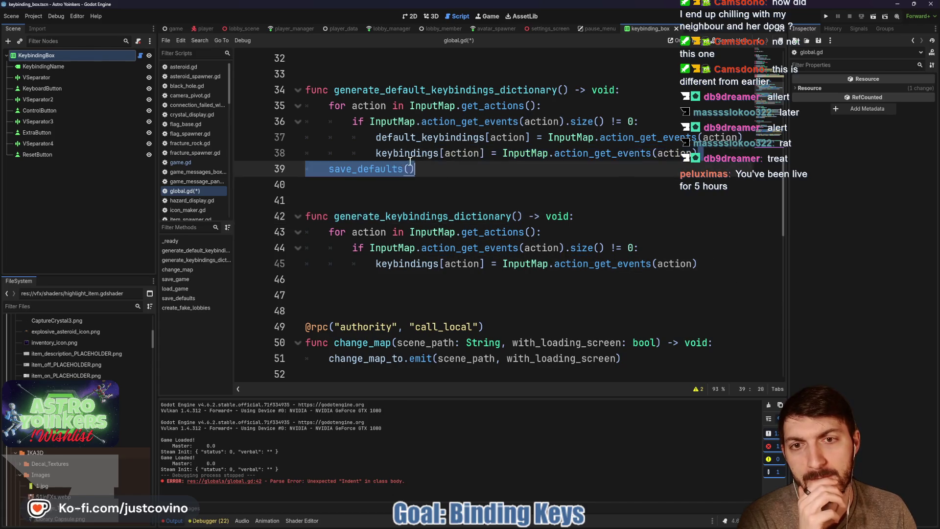
{"action": "key", "text": "End"}
{"action": "key", "text": "shift+Home"}
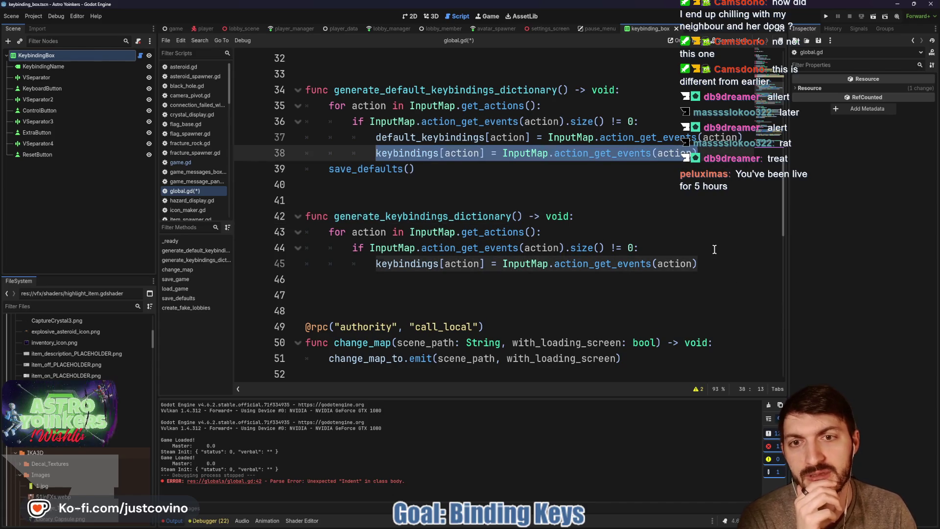
{"action": "key", "text": "BackSpace"}
{"action": "key", "text": "BackSpace"}
{"action": "key", "text": "BackSpace"}
{"action": "left_click_drag", "start_coordinate": [709, 247], "coordinate": [308, 200]}
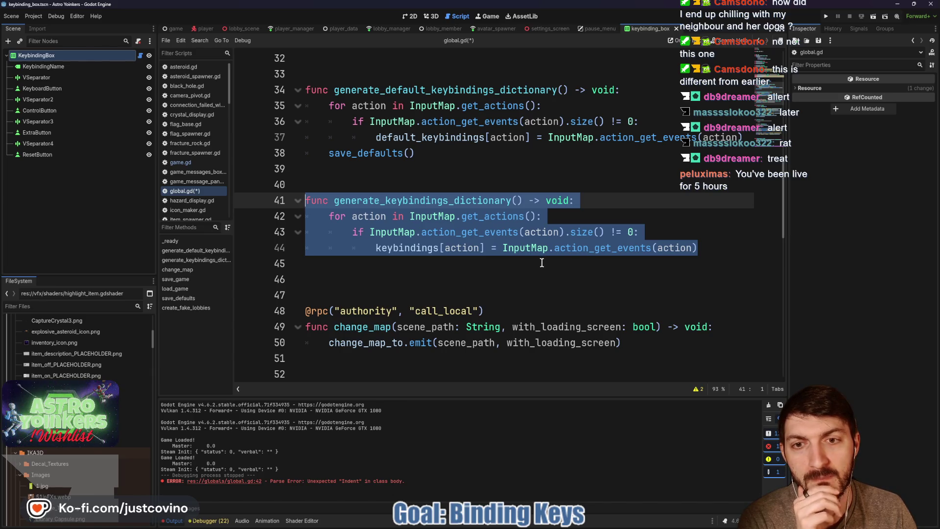
{"action": "left_click", "coordinate": [537, 262]}
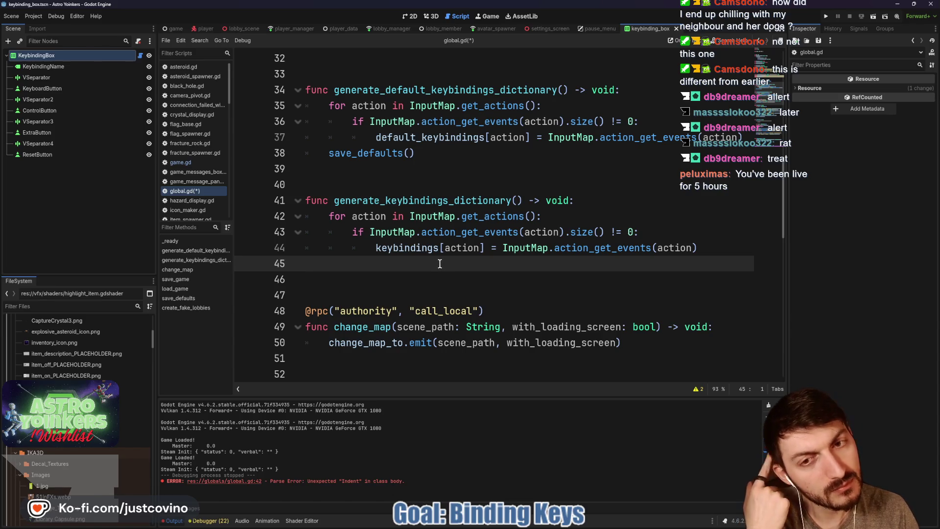
{"action": "left_click", "coordinate": [506, 519]}
{"action": "mouse_move", "coordinate": [376, 249]}
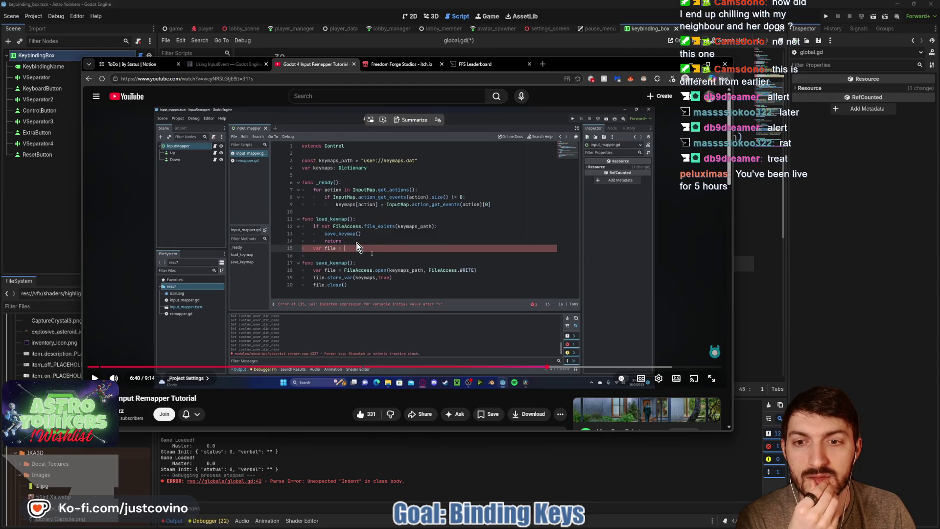
{"action": "left_click", "coordinate": [357, 247]}
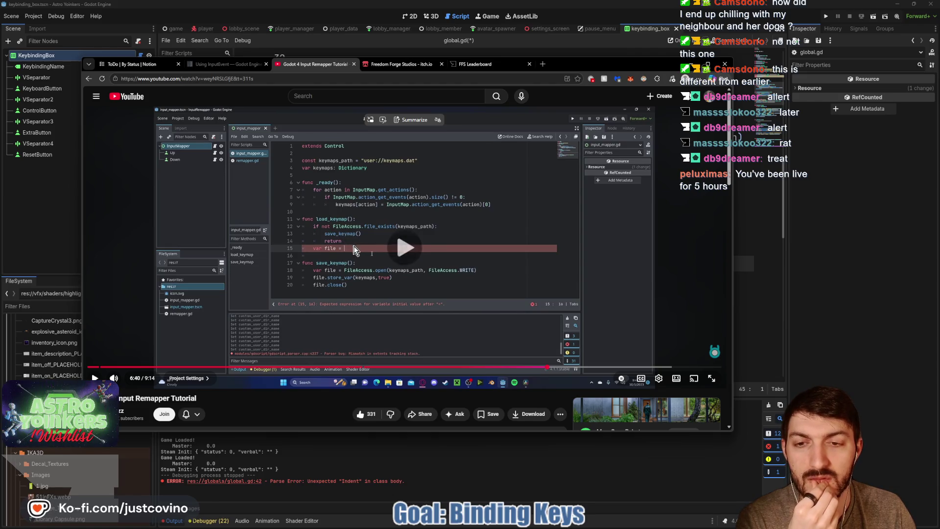
{"action": "left_click", "coordinate": [409, 288]}
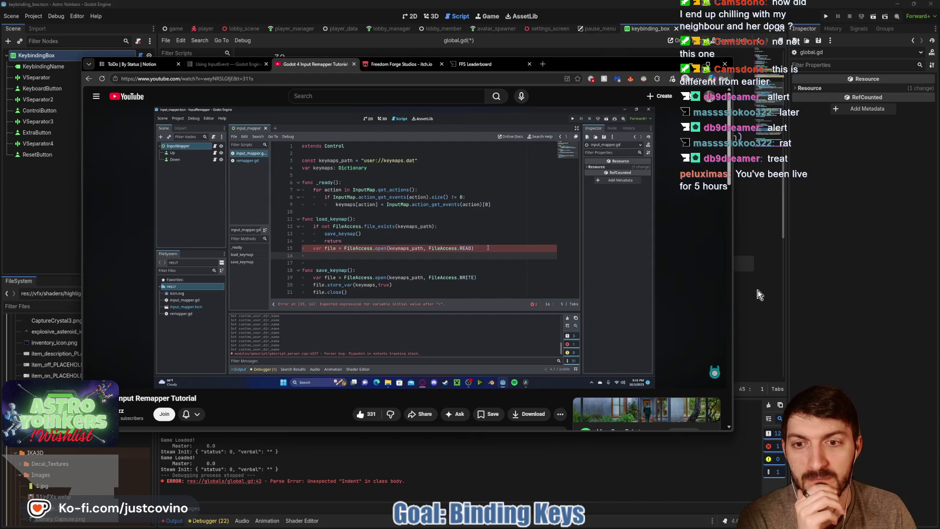
{"action": "left_click", "coordinate": [758, 294]}
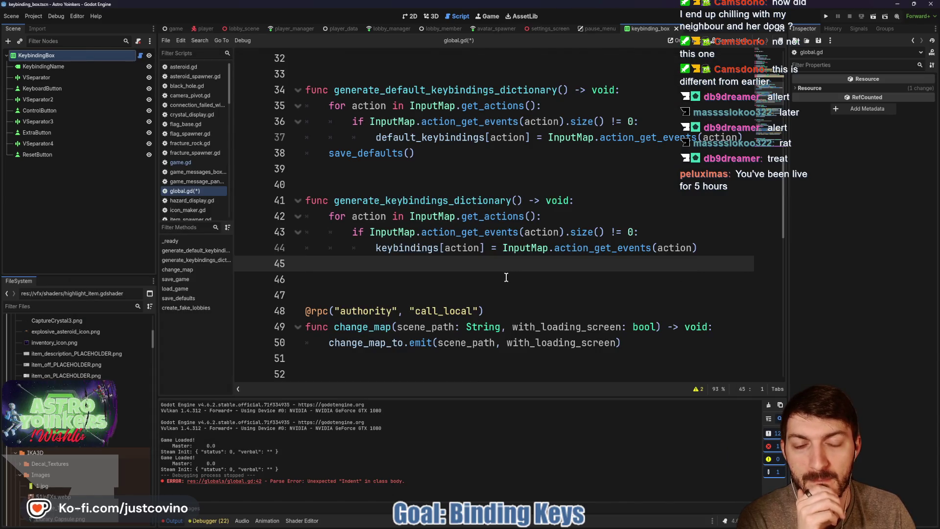
{"action": "left_click", "coordinate": [510, 524]}
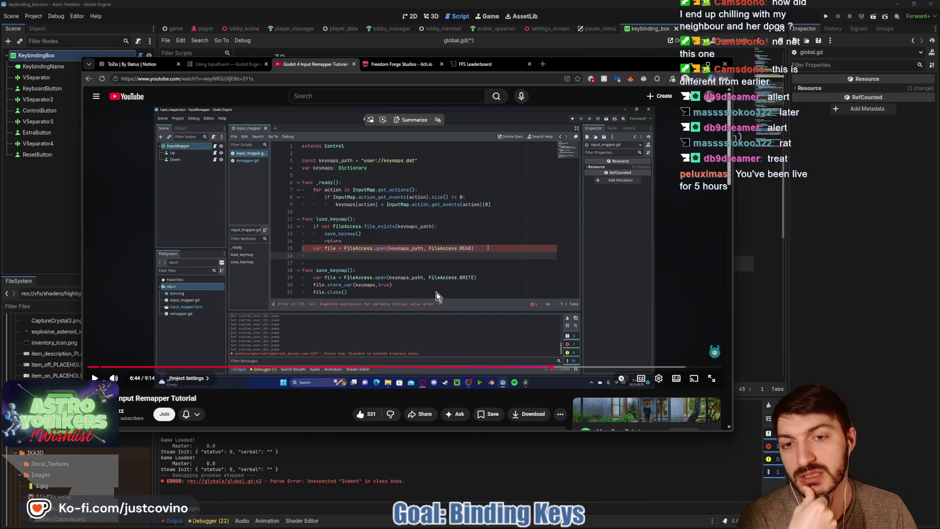
{"action": "key", "text": "alt+Tab"}
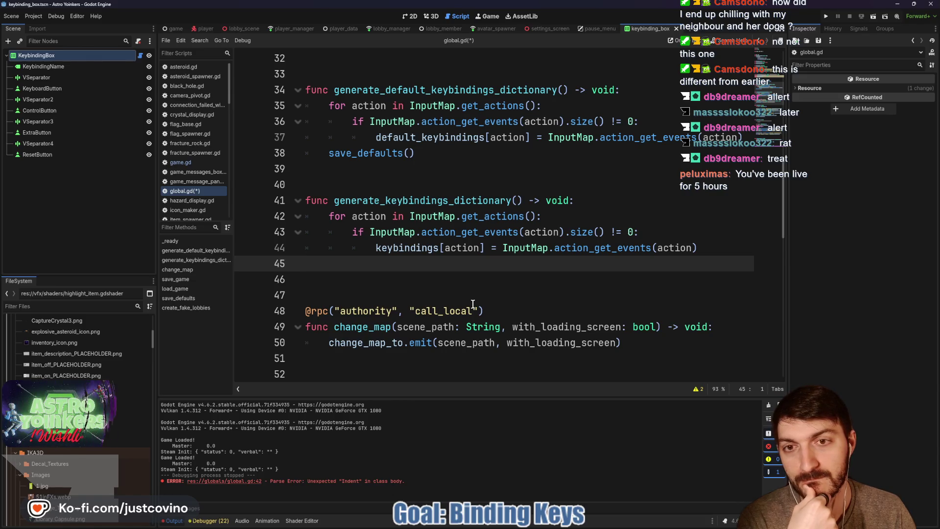
- Save global.gd so both keybinding generator functions are stored without unsaved changes
{"action": "scroll", "coordinate": [467, 301], "scroll_direction": "down", "scroll_amount": 4}
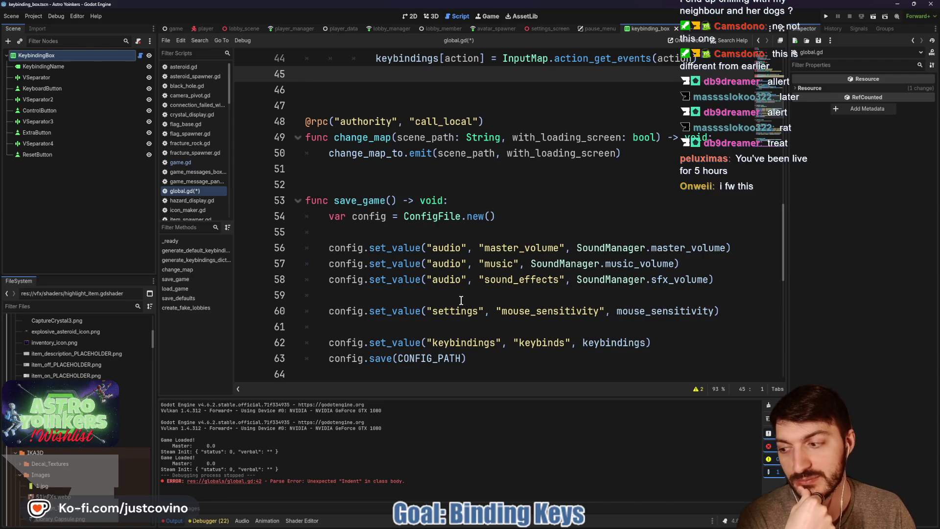
{"action": "left_click", "coordinate": [408, 179]}
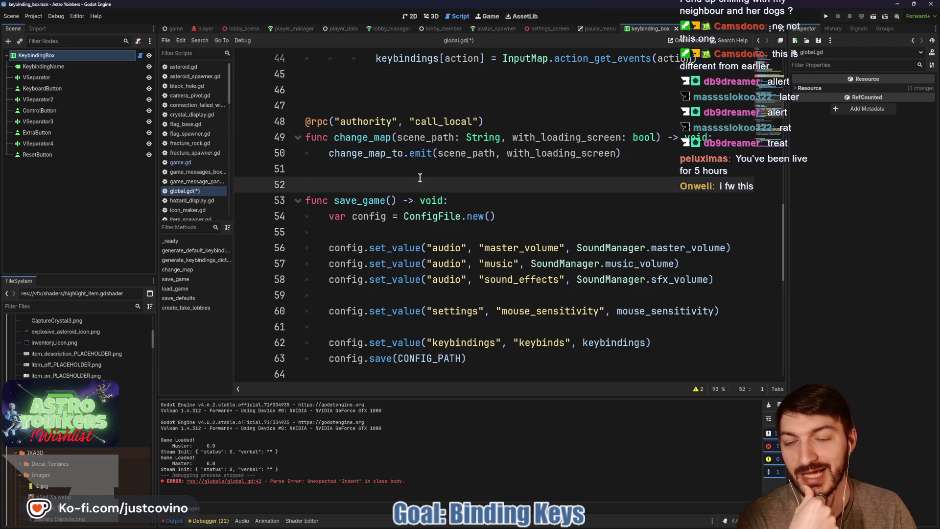
{"action": "scroll", "coordinate": [442, 196], "scroll_direction": "up", "scroll_amount": 3}
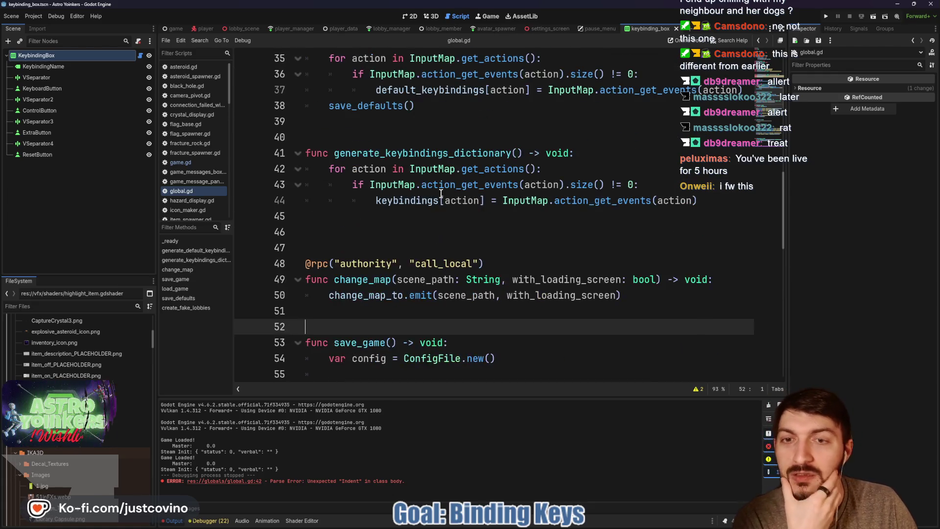
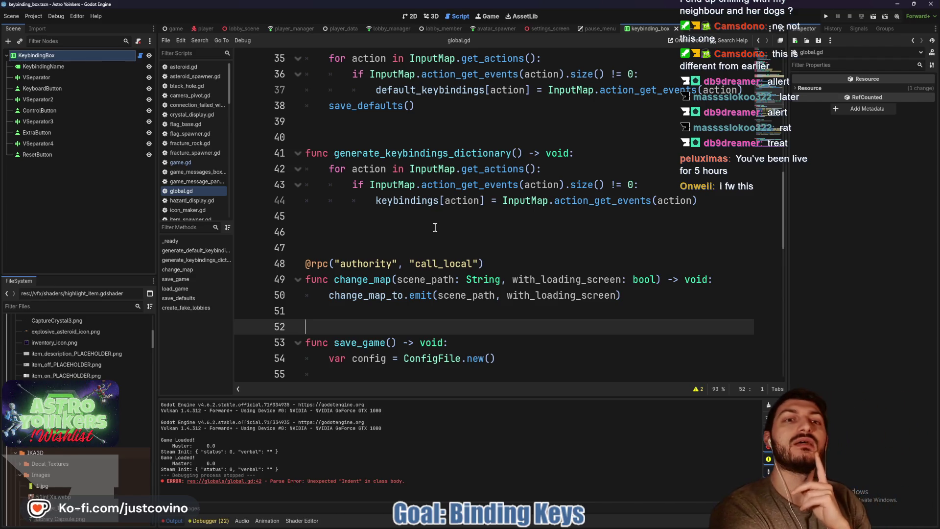
- Open the game's user data folder from the Project menu and open config.cfg
{"action": "left_click", "coordinate": [33, 16]}
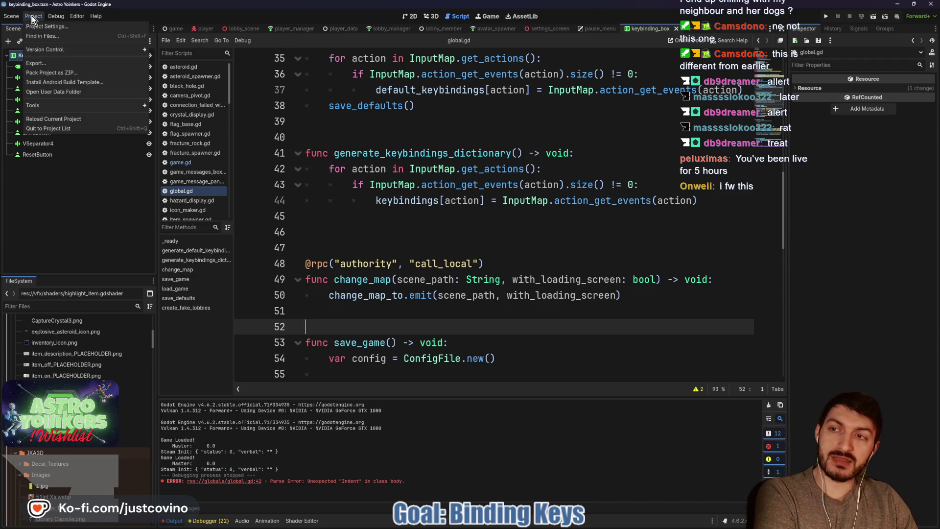
{"action": "left_click", "coordinate": [75, 92]}
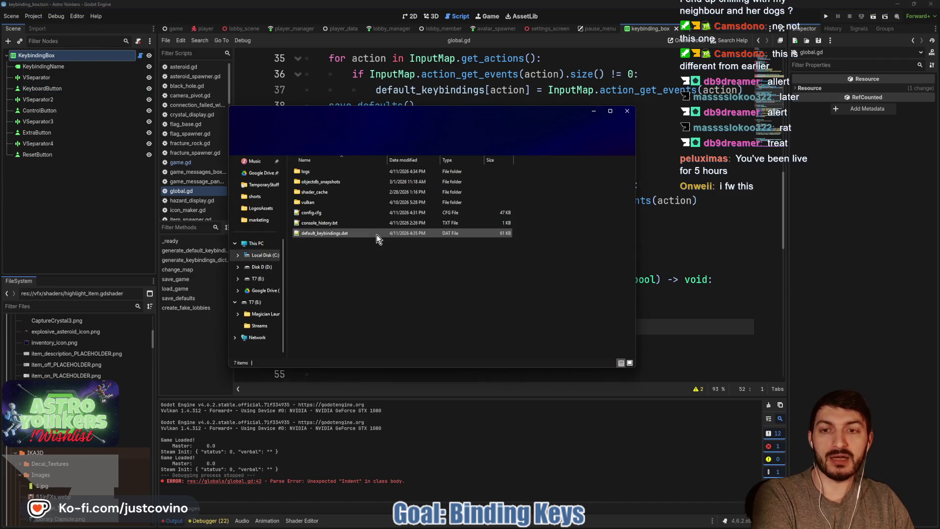
{"action": "left_click", "coordinate": [440, 212]}
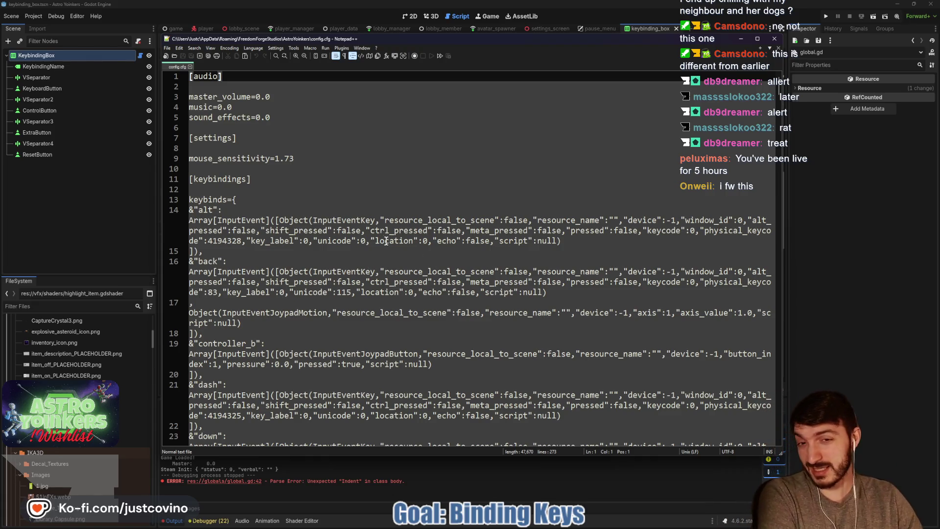
- Inspect the keybind entries in config.cfg, highlighting every 'false' value
{"action": "left_click", "coordinate": [424, 221]}
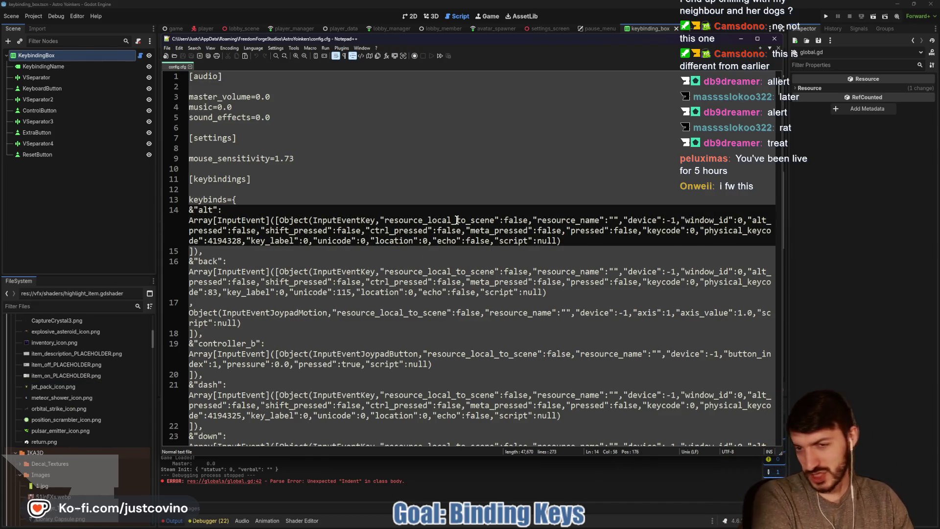
{"action": "left_click_drag", "start_coordinate": [505, 220], "coordinate": [528, 220]}
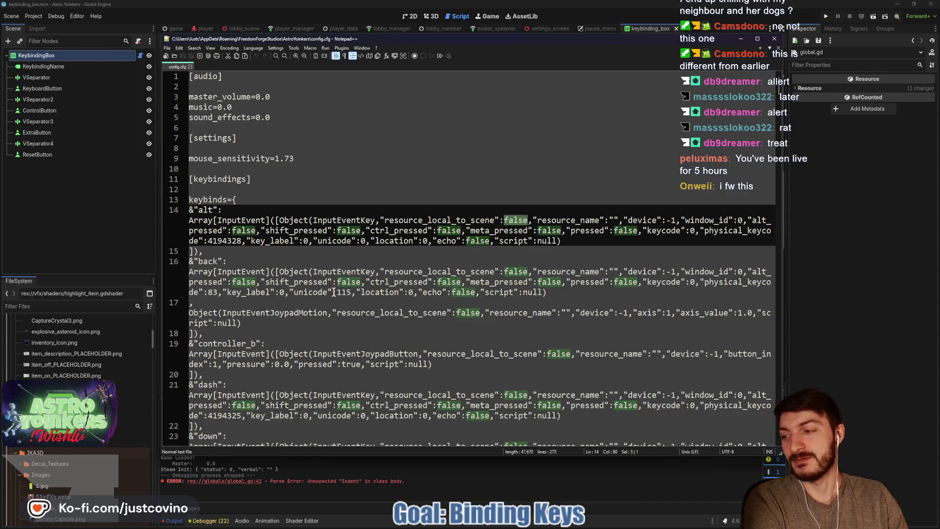
{"action": "scroll", "coordinate": [330, 293], "scroll_direction": "down", "scroll_amount": 4}
{"action": "scroll", "coordinate": [330, 293], "scroll_direction": "down", "scroll_amount": 1}
{"action": "scroll", "coordinate": [328, 292], "scroll_direction": "up", "scroll_amount": 5}
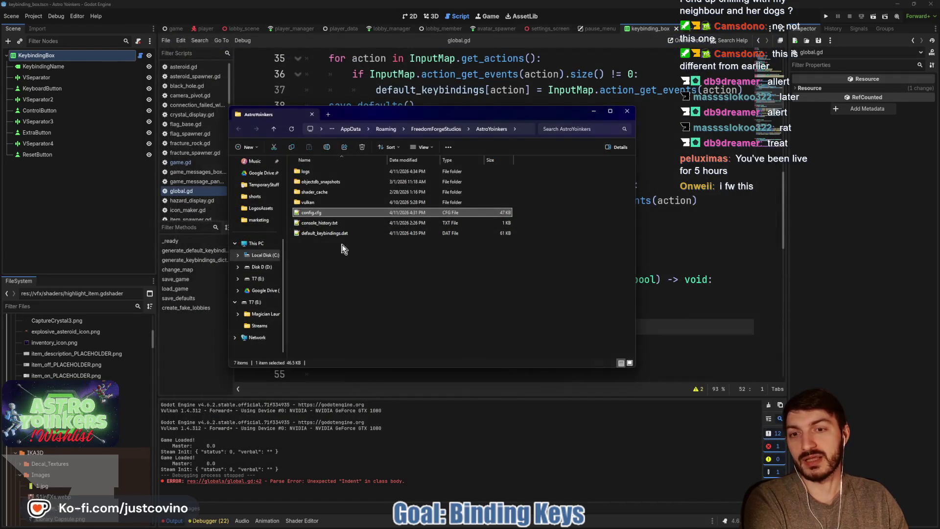
- Open default_keybindings.dat and look through its contents
{"action": "double_click", "coordinate": [327, 234]}
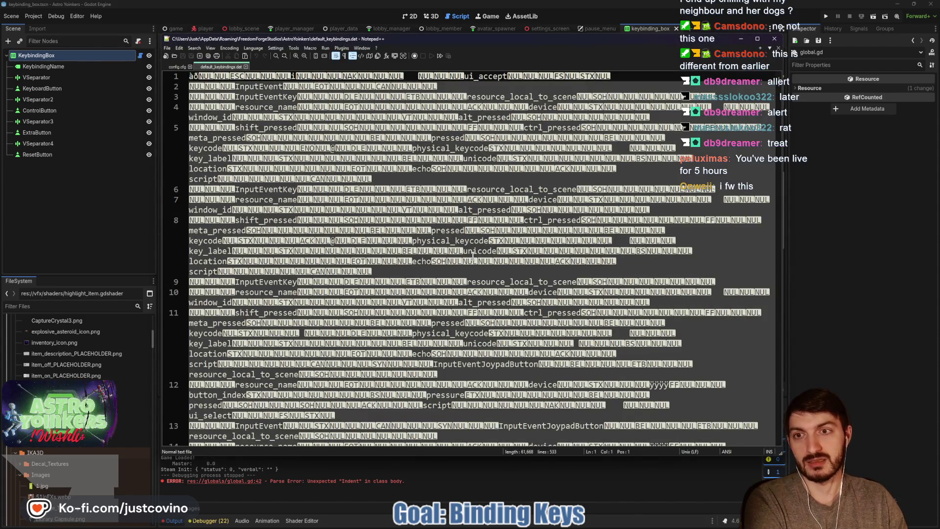
{"action": "scroll", "coordinate": [472, 254], "scroll_direction": "down", "scroll_amount": 7}
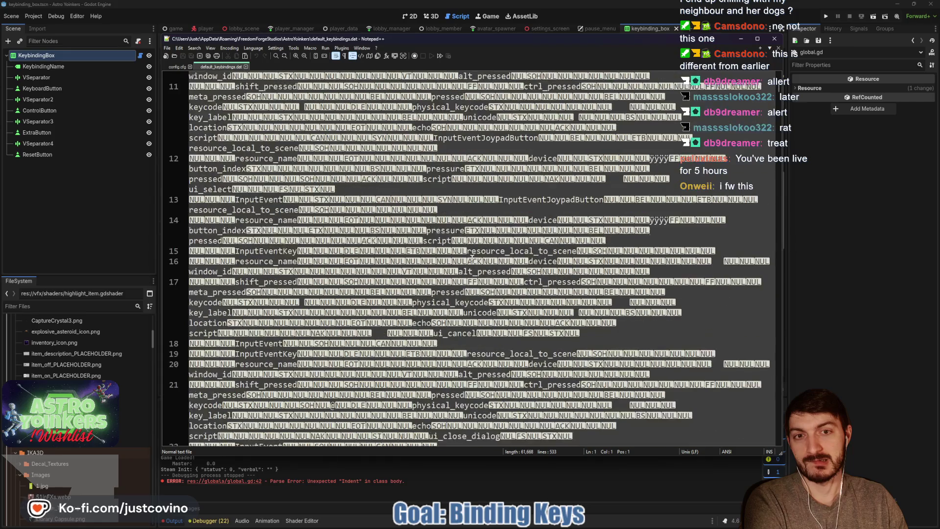
{"action": "scroll", "coordinate": [472, 256], "scroll_direction": "down", "scroll_amount": 8}
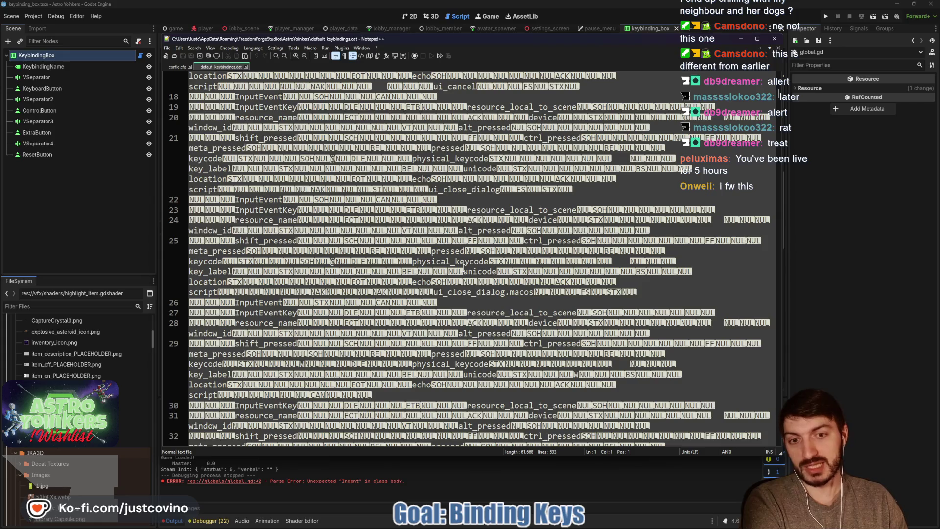
{"action": "scroll", "coordinate": [463, 268], "scroll_direction": "up", "scroll_amount": 4}
- Close both files, the text editor and the user data folder window
{"action": "left_click", "coordinate": [246, 66]}
{"action": "left_click", "coordinate": [190, 66]}
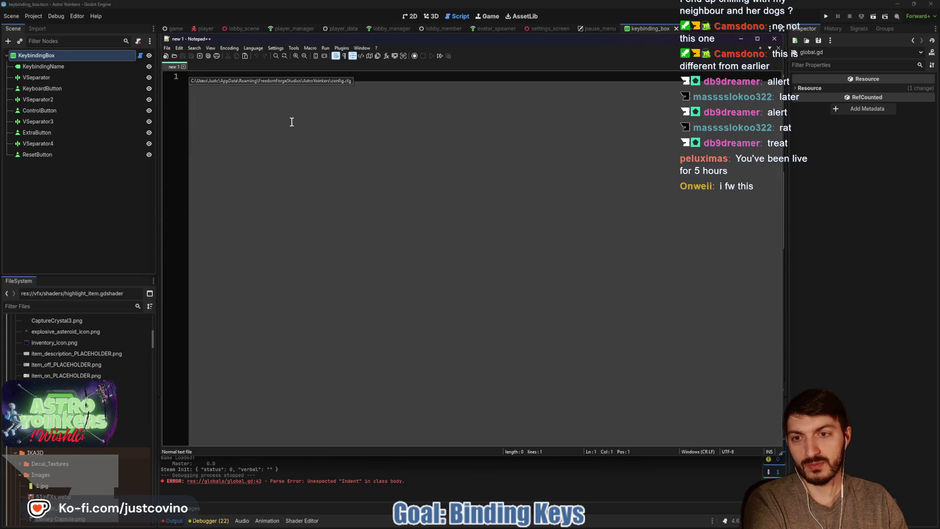
{"action": "left_click", "coordinate": [774, 39]}
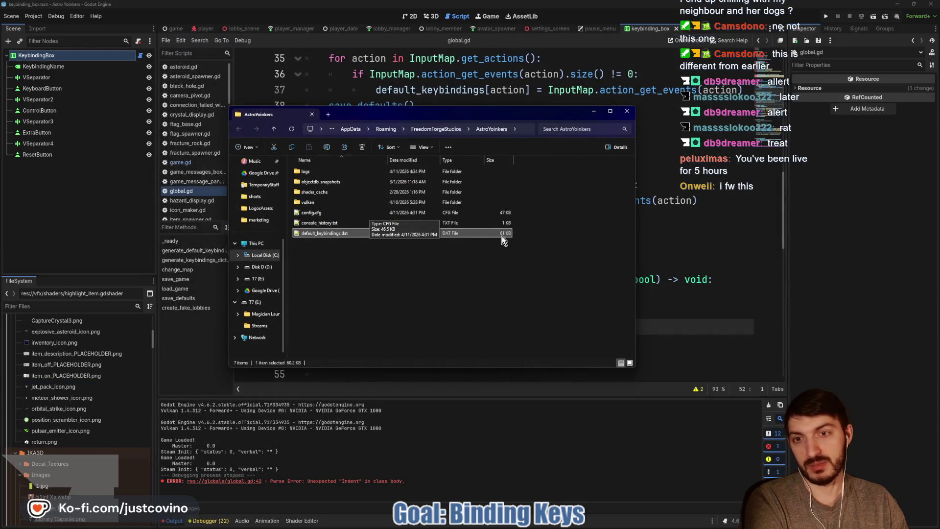
{"action": "left_click", "coordinate": [497, 280]}
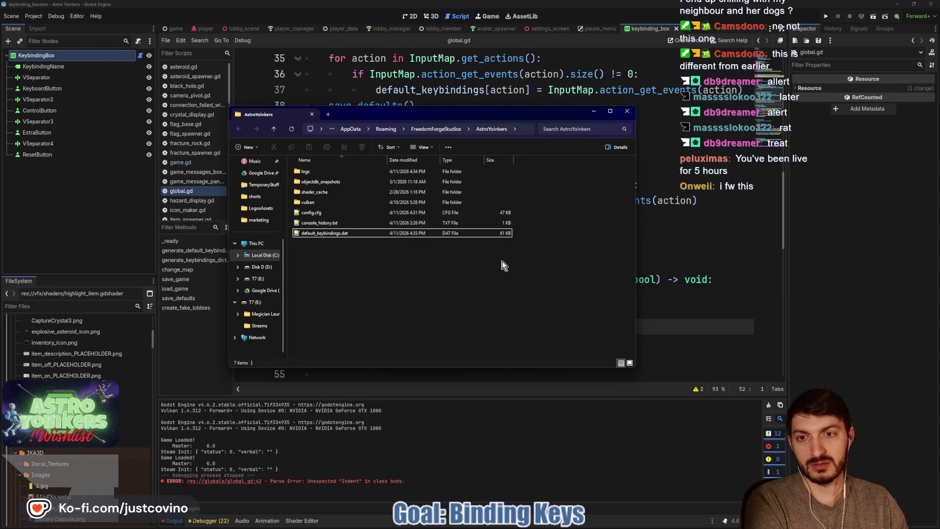
{"action": "left_click", "coordinate": [626, 111]}
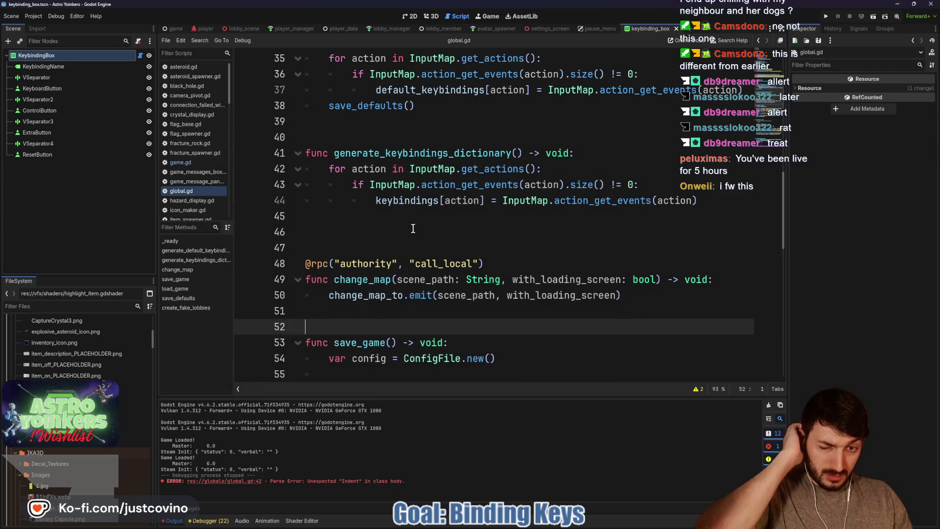
- Delete the config.set_value keybindings line from save_game and save global.gd
{"action": "scroll", "coordinate": [412, 228], "scroll_direction": "down", "scroll_amount": 6}
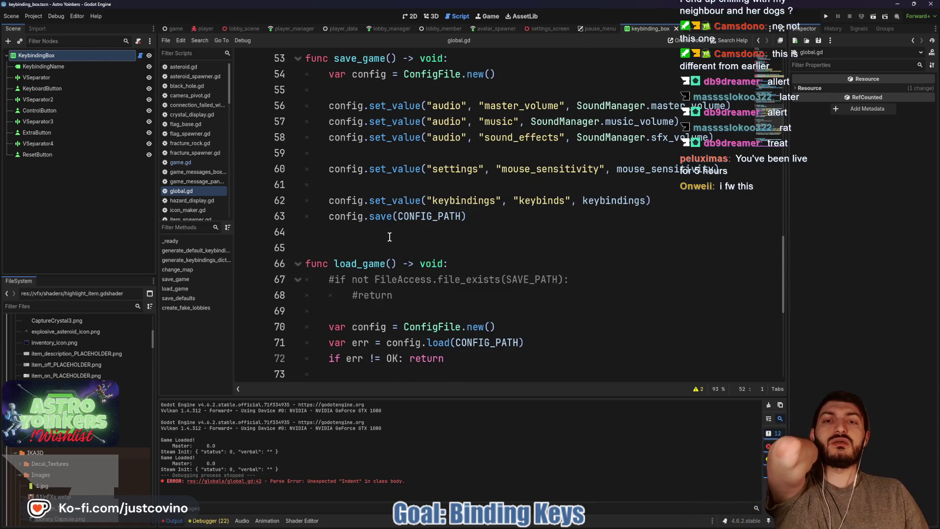
{"action": "triple_click", "coordinate": [693, 201]}
{"action": "key", "text": "BackSpace"}
{"action": "key", "text": "BackSpace"}
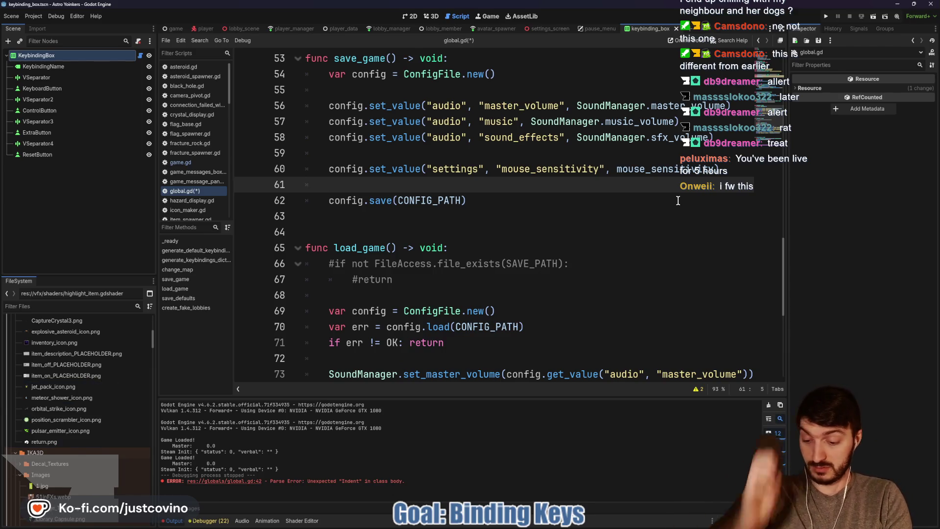
{"action": "key", "text": "ctrl+s"}
- Make blank room after load_game for a new function
{"action": "scroll", "coordinate": [564, 222], "scroll_direction": "down", "scroll_amount": 5}
{"action": "scroll", "coordinate": [565, 222], "scroll_direction": "down", "scroll_amount": 1}
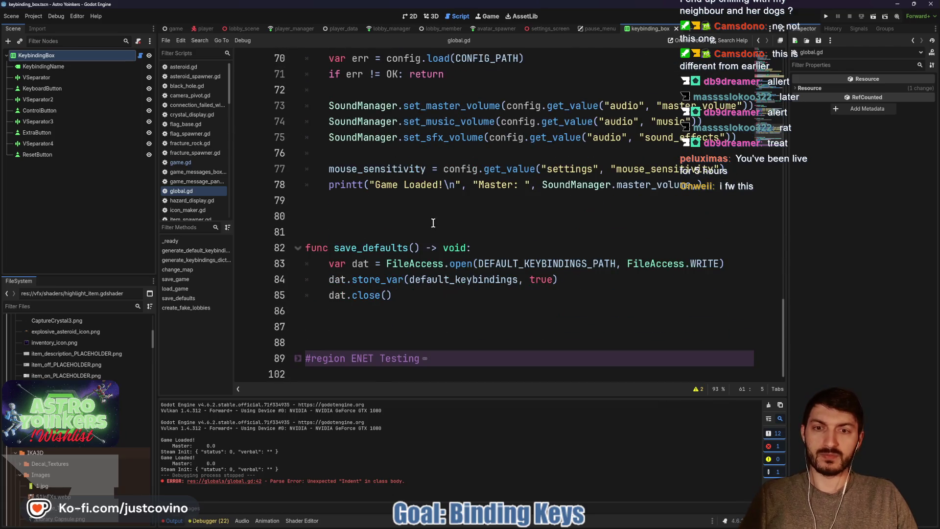
{"action": "left_click", "coordinate": [367, 223]}
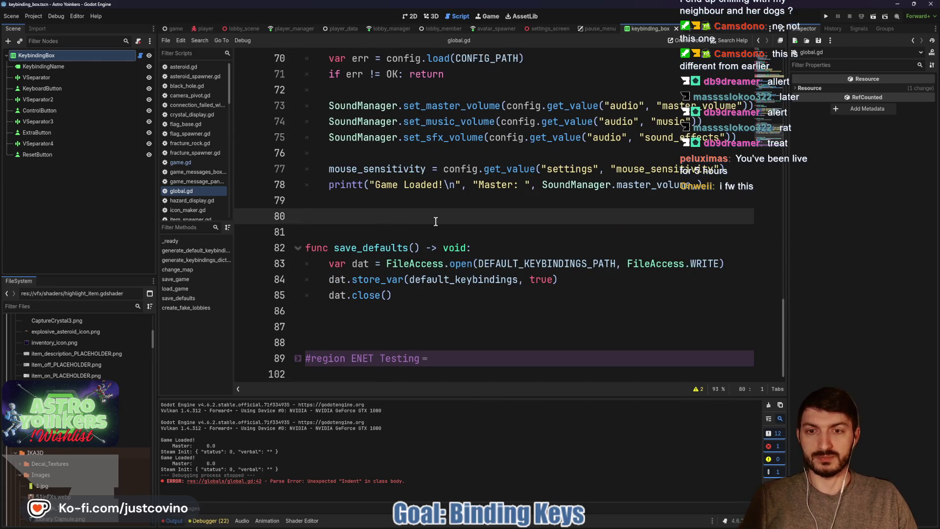
{"action": "key", "text": "Return"}
{"action": "key", "text": "Return"}
{"action": "key", "text": "Up"}
- Write func save_keybindings() -> void: starting with var dat = FileAccess.open(KEYBINDINGS_PATH)
{"action": "type", "text": "func save_"}
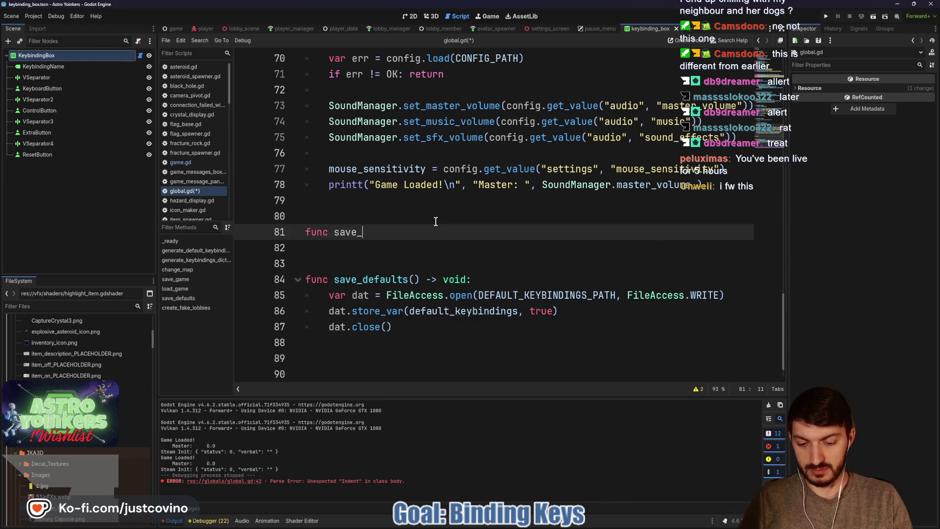
{"action": "type", "text": "keybindings() -> voi"}
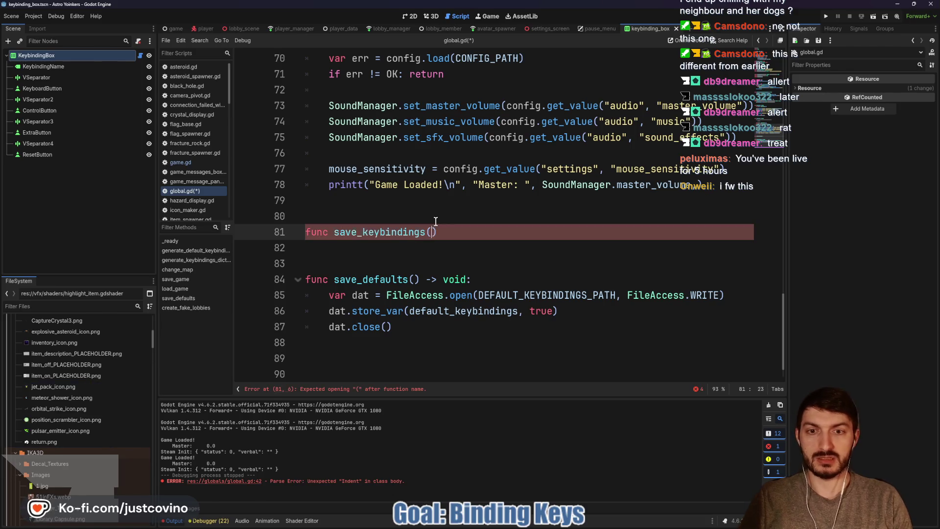
{"action": "key", "text": "Return"}
{"action": "type", "text": ":"}
{"action": "key", "text": "Return"}
{"action": "type", "text": "var"}
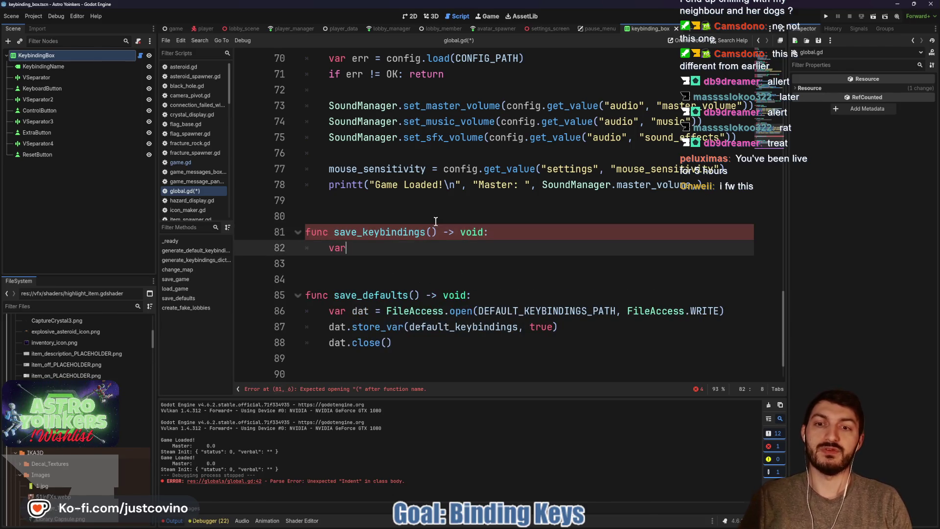
{"action": "type", "text": " dat = FileA"}
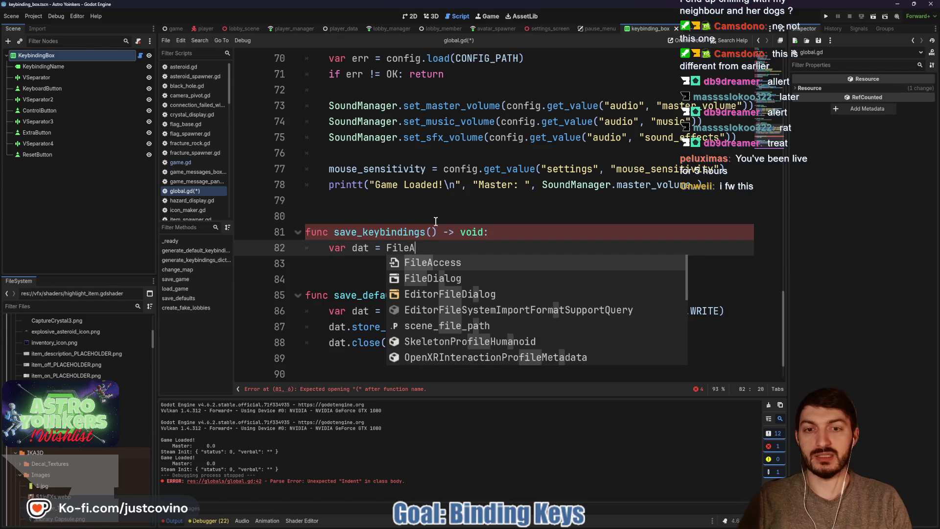
{"action": "key", "text": "Return"}
{"action": "type", "text": ".open"}
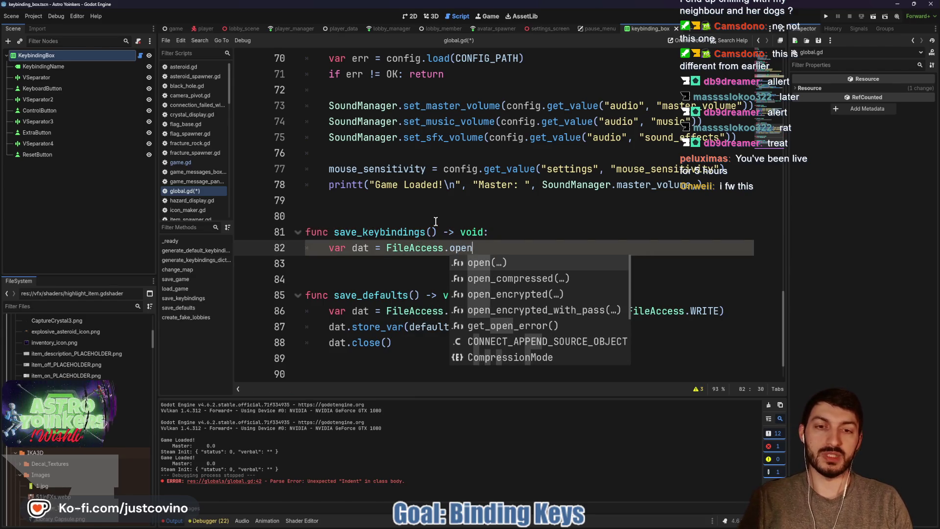
{"action": "type", "text": "(KEYBINDINGS"}
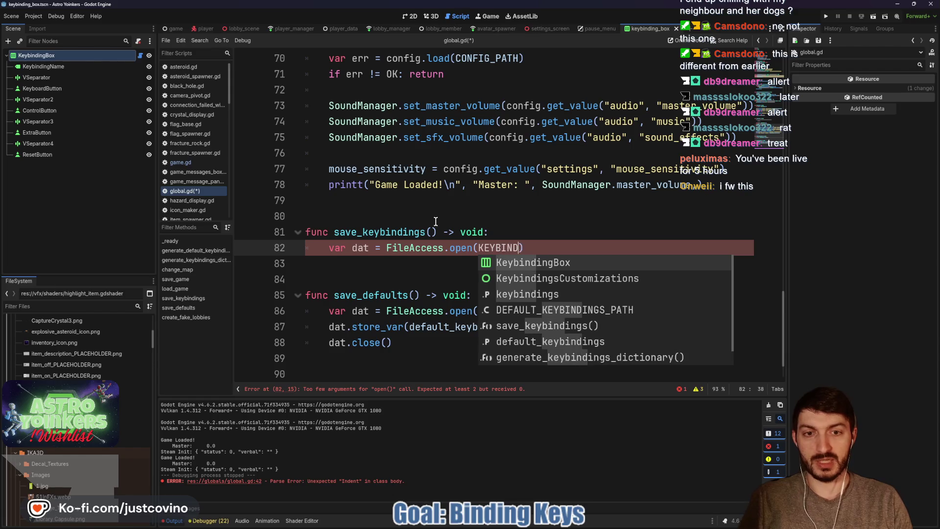
{"action": "type", "text": "_PATH"}
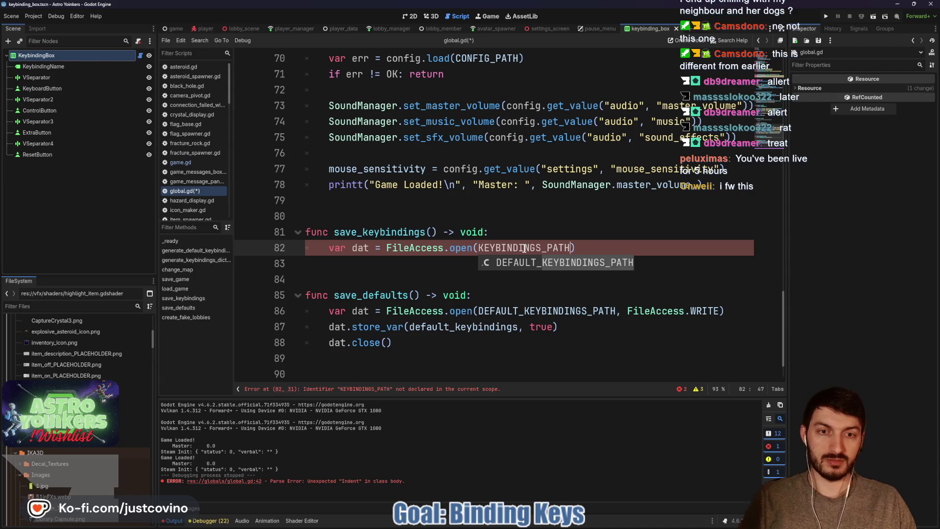
{"action": "scroll", "coordinate": [593, 235], "scroll_direction": "up", "scroll_amount": 15}
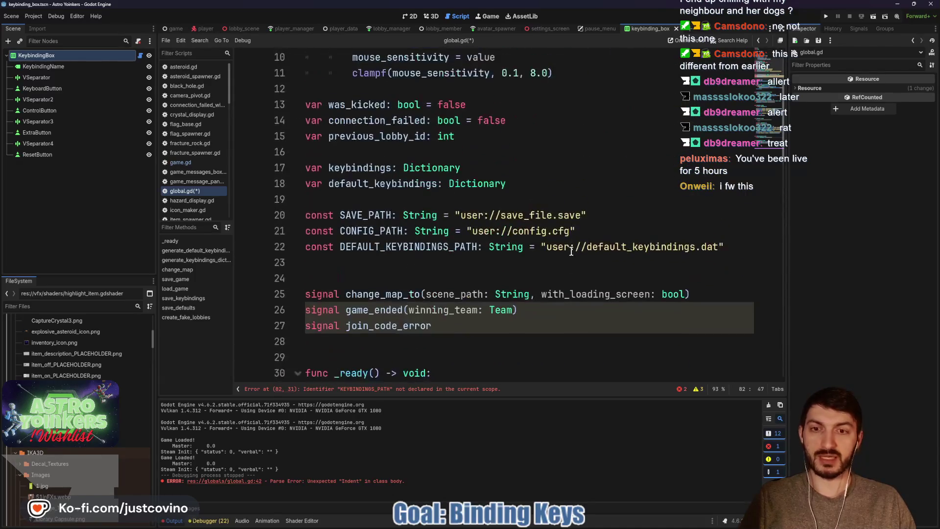
- Declare const KEYBINDINGS_PATH: String = "user://keybindings.dat" with the path constants, then save
{"action": "left_click", "coordinate": [420, 213]}
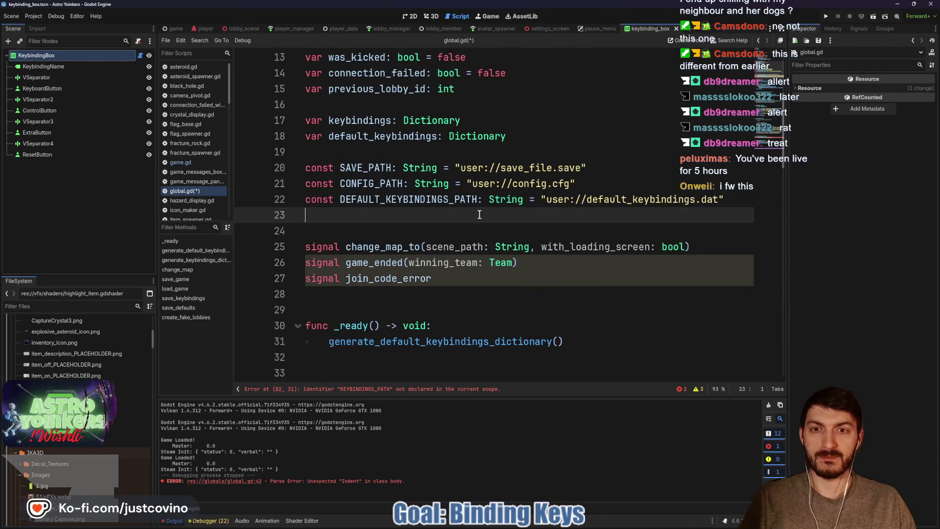
{"action": "type", "text": "const KEYB"}
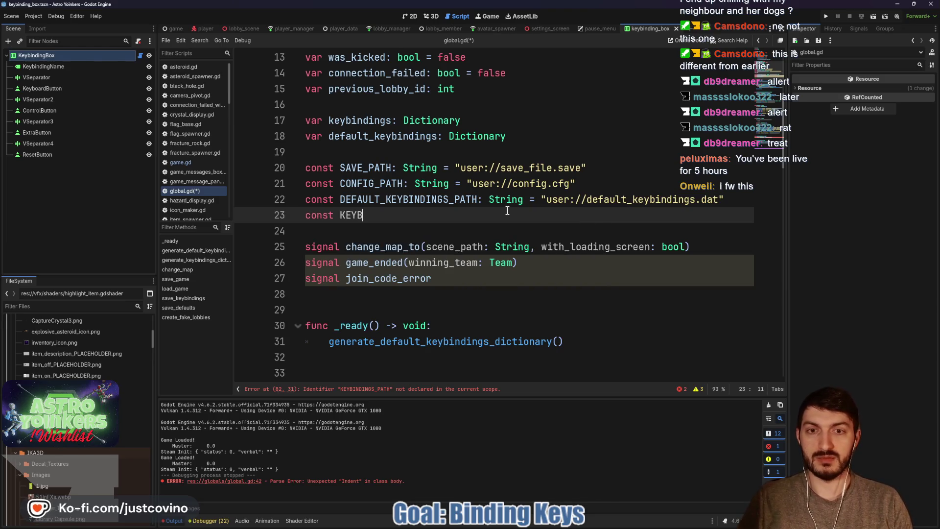
{"action": "type", "text": "INDINGS_"}
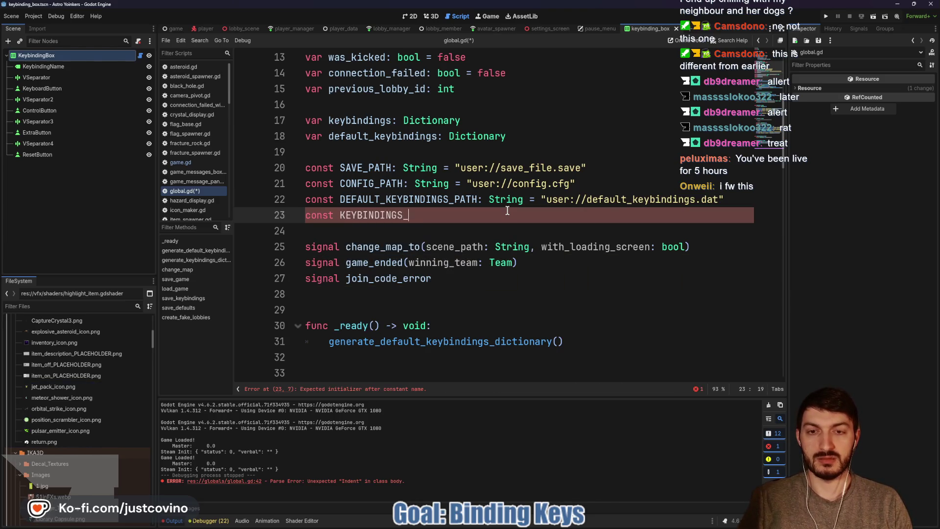
{"action": "type", "text": "PATH: Strin"}
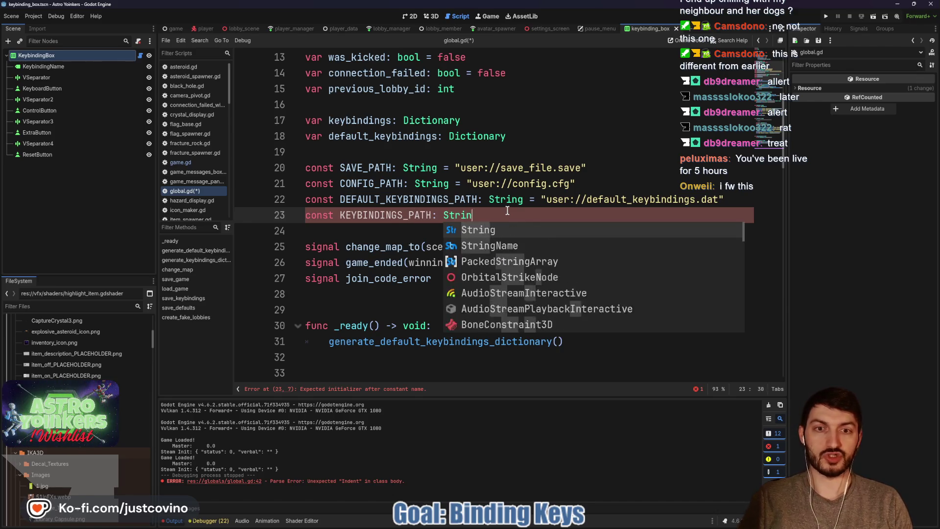
{"action": "type", "text": "g = \"user:"}
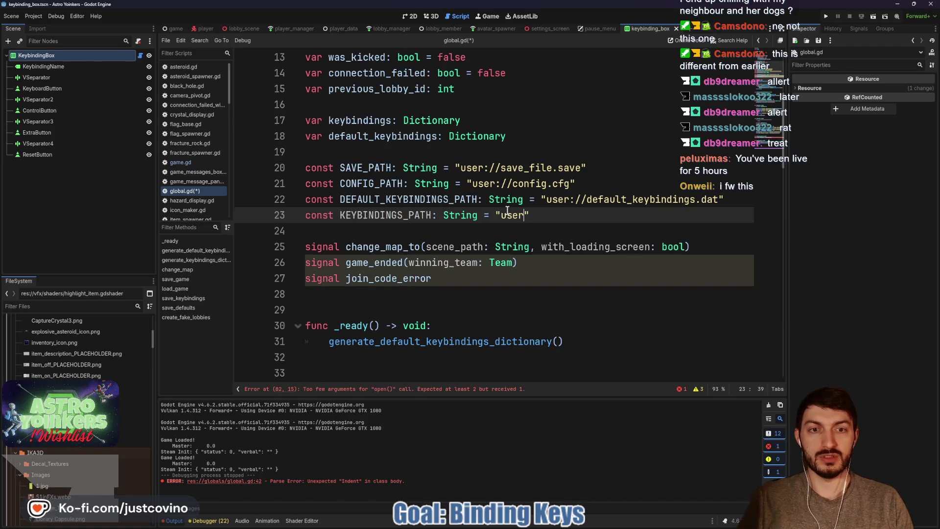
{"action": "type", "text": "//keybin"}
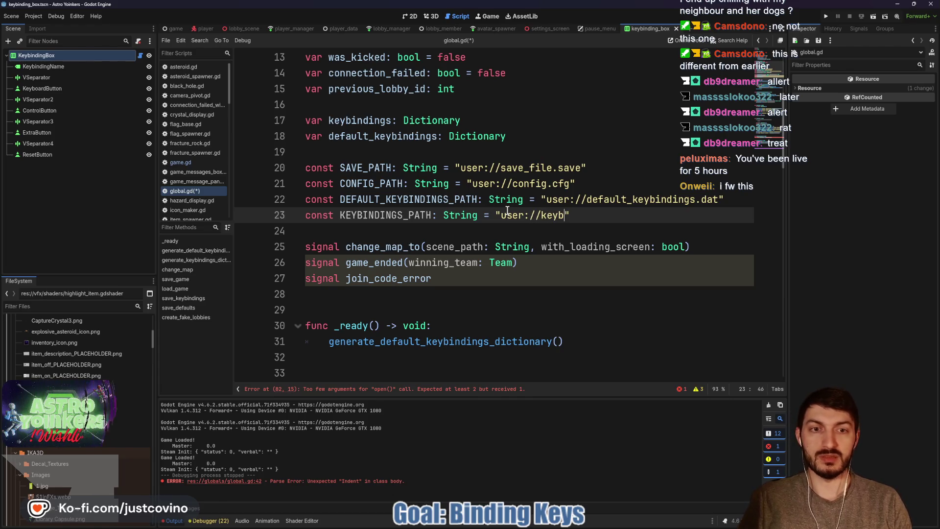
{"action": "type", "text": "dings.dat"}
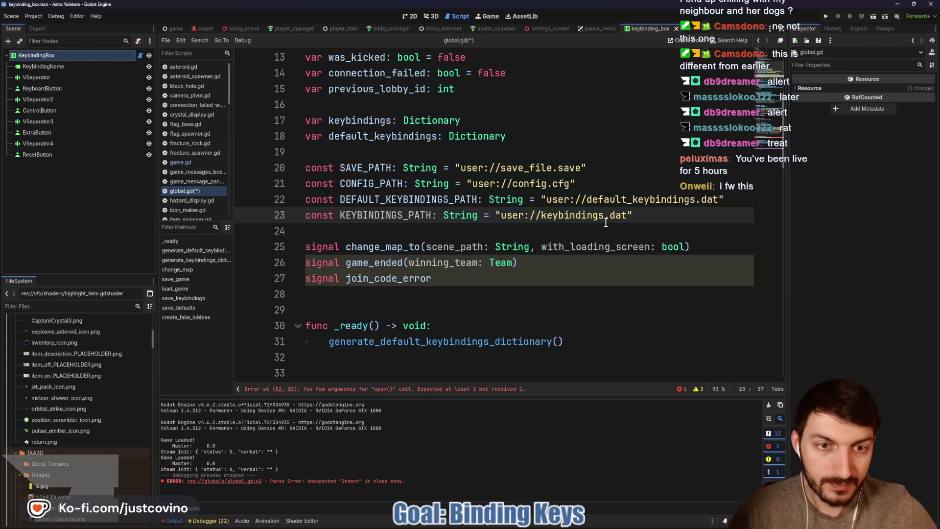
{"action": "left_click", "coordinate": [567, 228]}
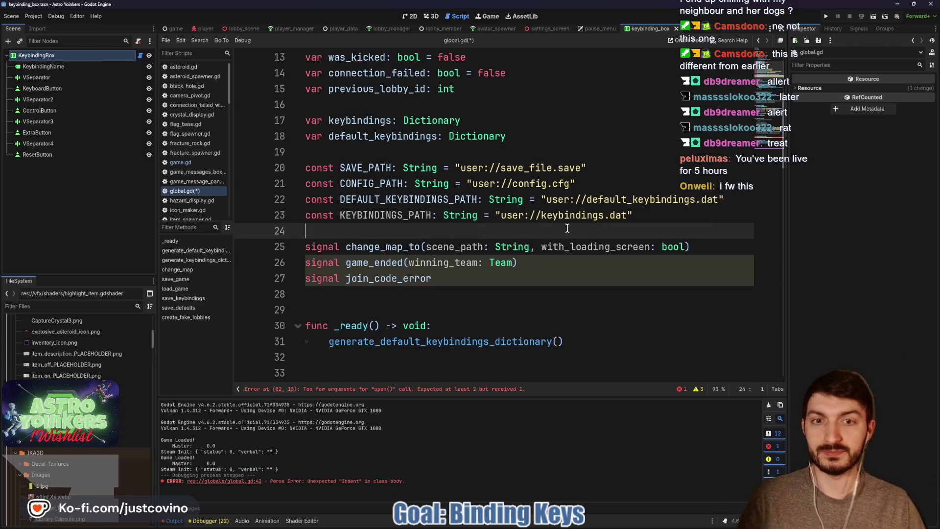
{"action": "key", "text": "Return"}
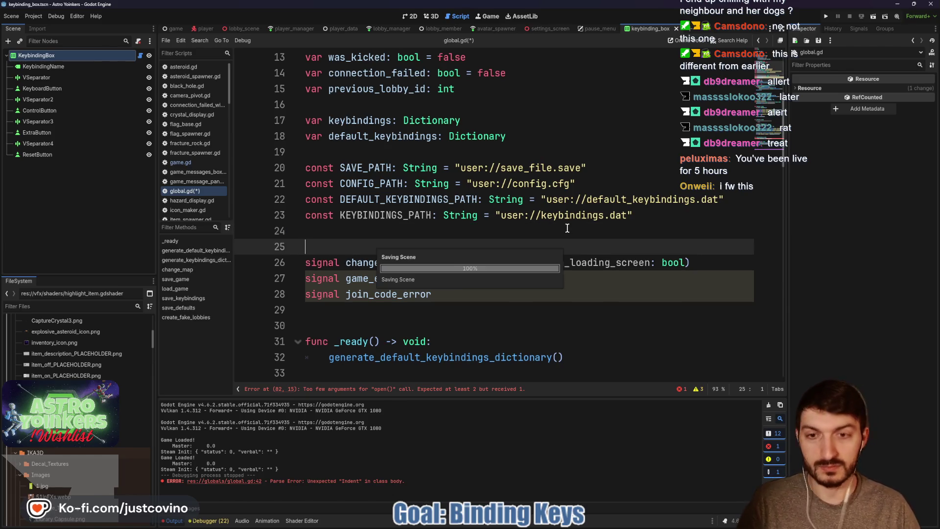
{"action": "key", "text": "ctrl+s"}
- Add FileAccess.WRITE as the open mode in save_keybindings
{"action": "scroll", "coordinate": [459, 232], "scroll_direction": "down", "scroll_amount": 1}
{"action": "scroll", "coordinate": [460, 233], "scroll_direction": "down", "scroll_amount": 15}
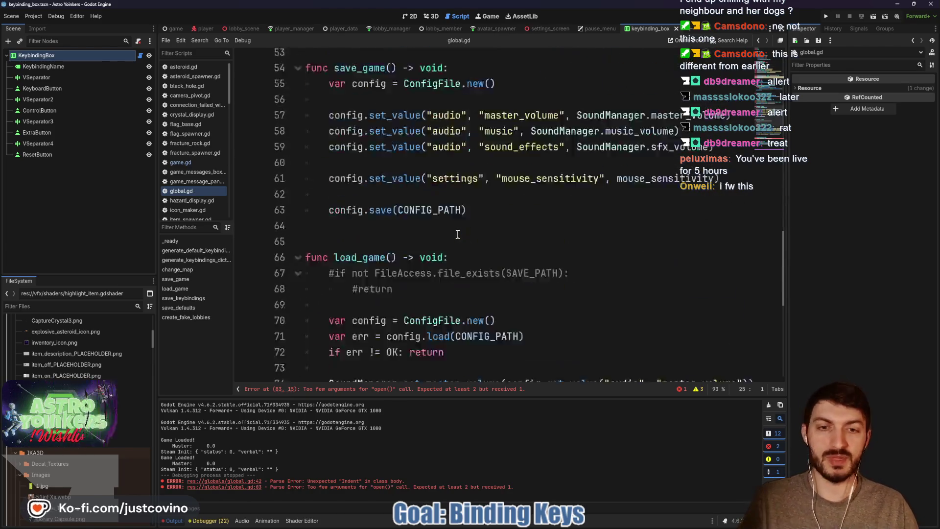
{"action": "left_click", "coordinate": [573, 205]}
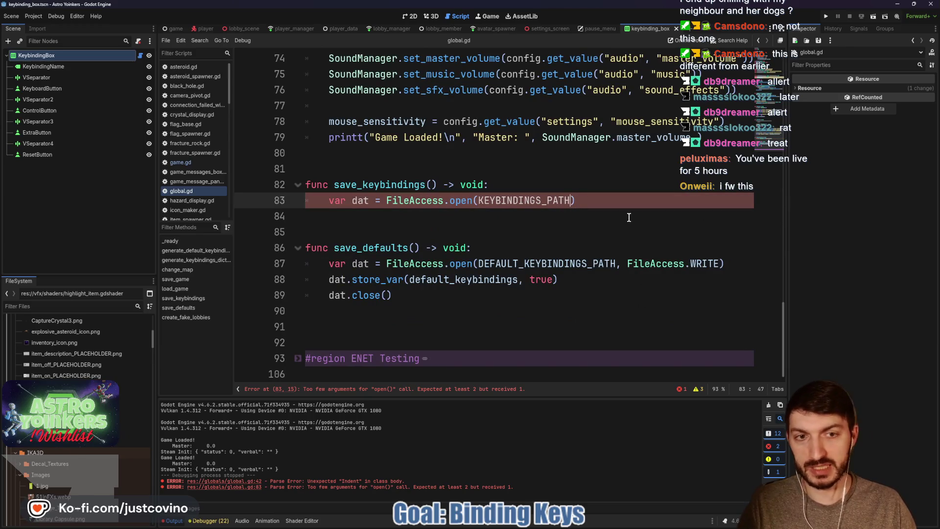
{"action": "type", "text": ", "}
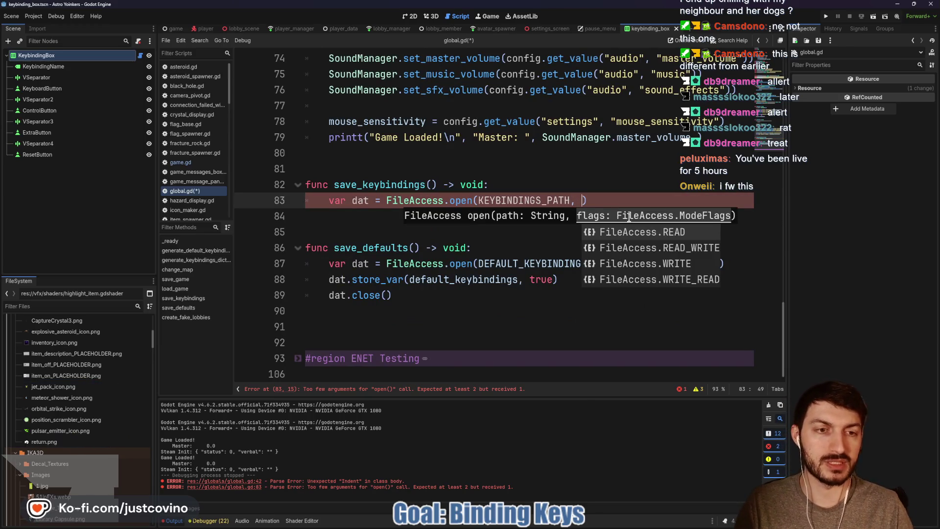
{"action": "type", "text": "wri"}
{"action": "key", "text": "Return"}
{"action": "key", "text": "Escape"}
- Add the line dat.store_var(keybindings, true)
{"action": "key", "text": "Return"}
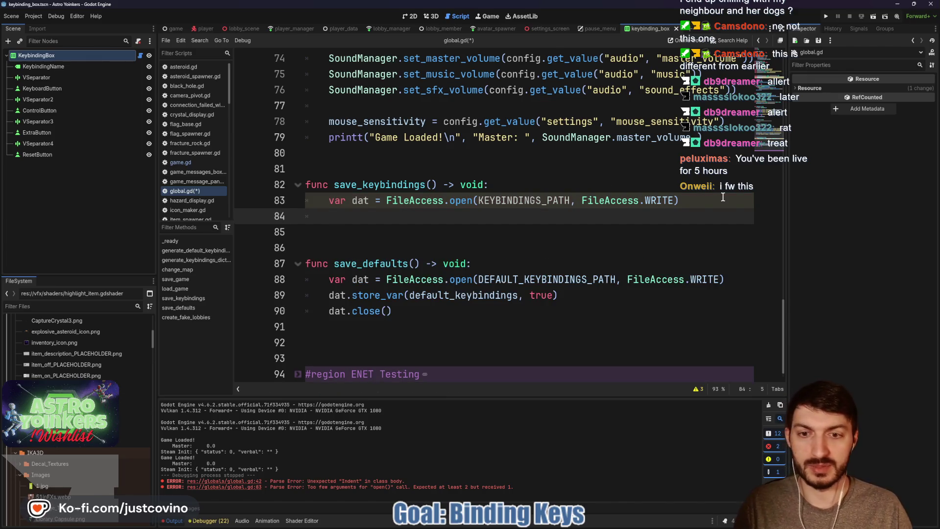
{"action": "type", "text": "dat"}
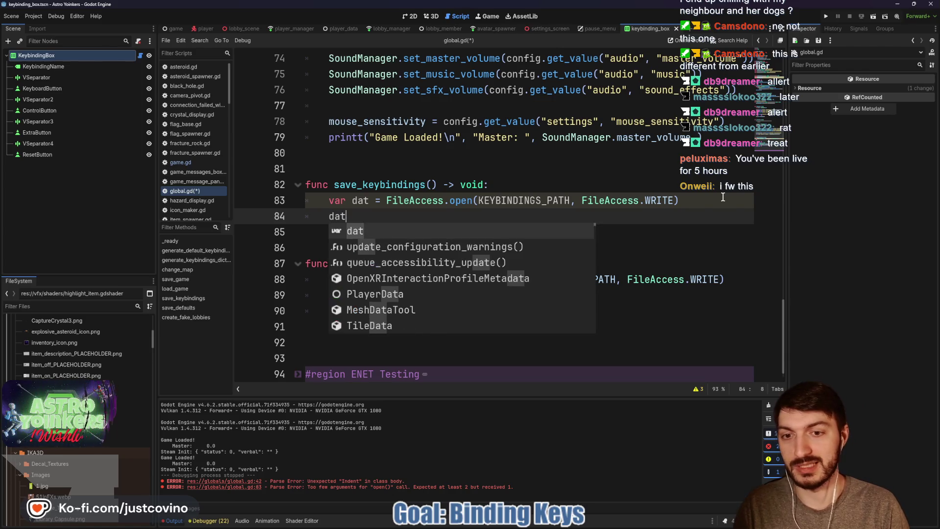
{"action": "type", "text": ".store_c"}
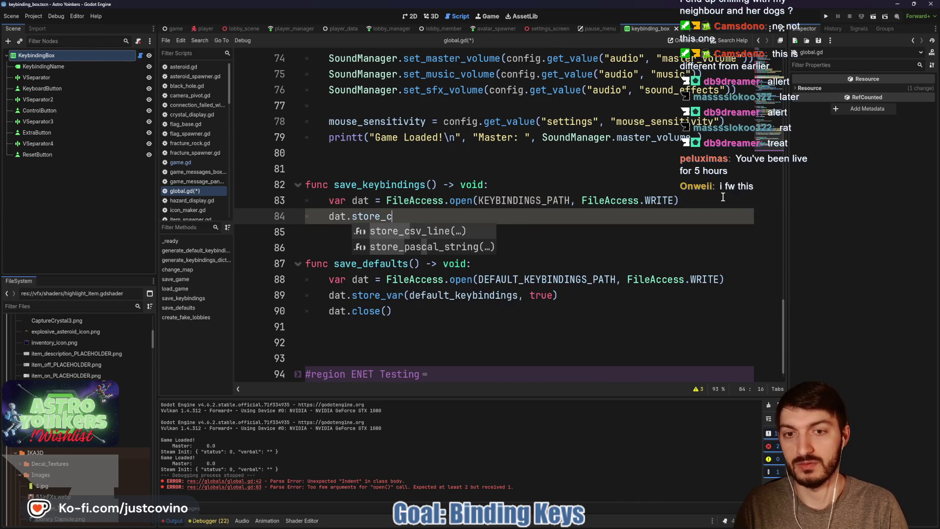
{"action": "key", "text": "BackSpace"}
{"action": "type", "text": "va"}
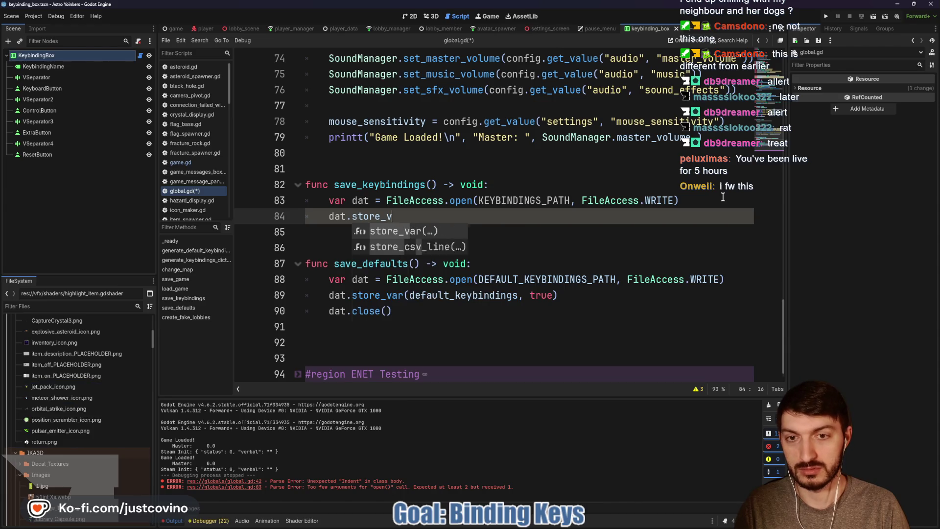
{"action": "key", "text": "Return"}
{"action": "type", "text": "key"}
{"action": "key", "text": "Return"}
{"action": "type", "text": ", t"}
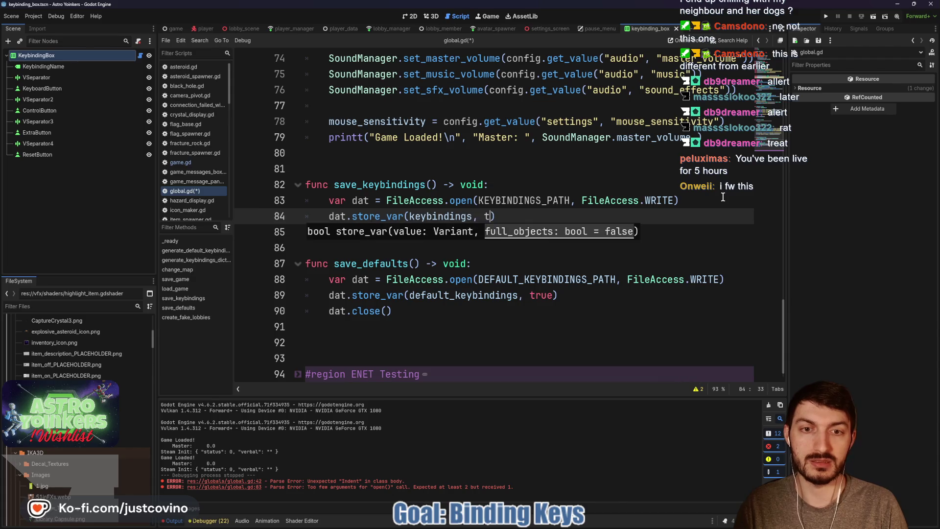
{"action": "type", "text": "rue"}
{"action": "left_click", "coordinate": [562, 215]}
- Add dat.close() to finish save_keybindings and save global.gd
{"action": "key", "text": "Return"}
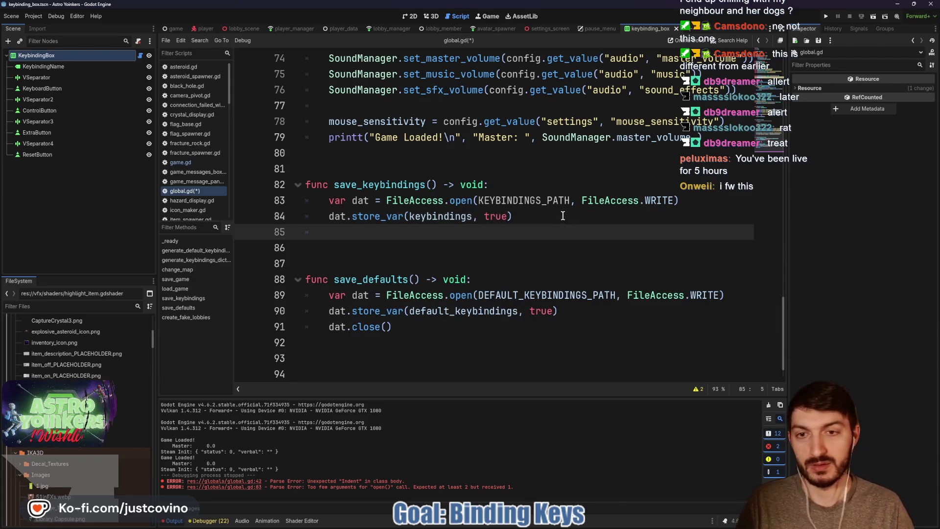
{"action": "type", "text": "dat.c"}
{"action": "key", "text": "Return"}
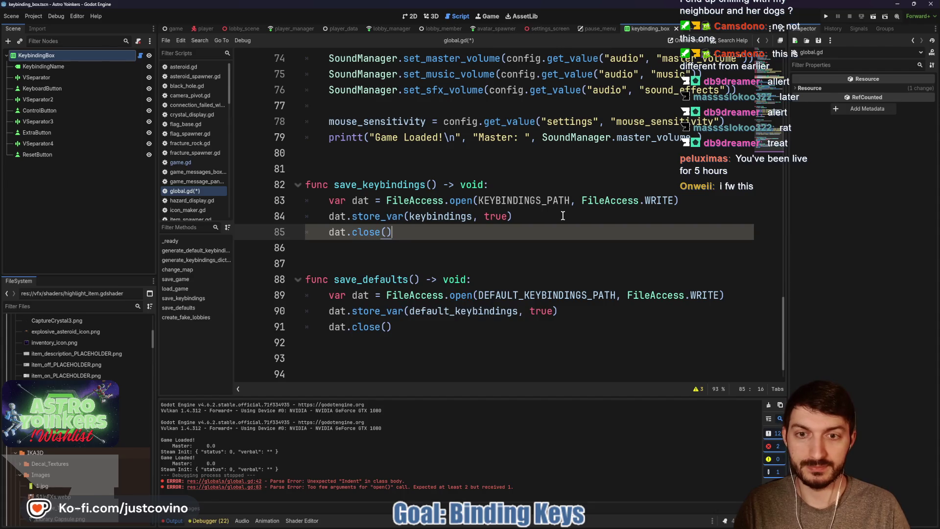
{"action": "left_click", "coordinate": [409, 247]}
{"action": "key", "text": "ctrl+s"}
{"action": "left_click", "coordinate": [355, 167]}
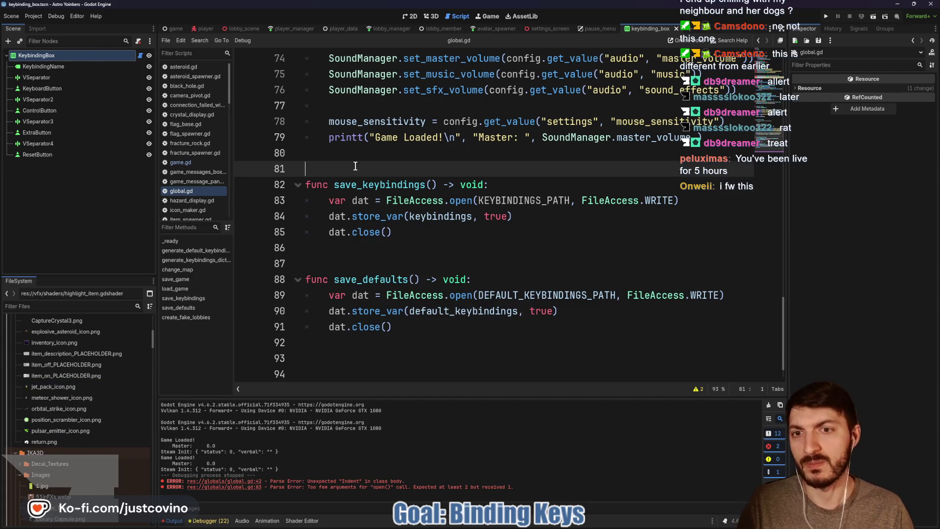
- Insert the header func load_keybindings() -> void: above save_keybindings
{"action": "key", "text": "Return"}
{"action": "key", "text": "Return"}
{"action": "key", "text": "Return"}
{"action": "key", "text": "Up"}
{"action": "key", "text": "Up"}
{"action": "type", "text": "func load_key"}
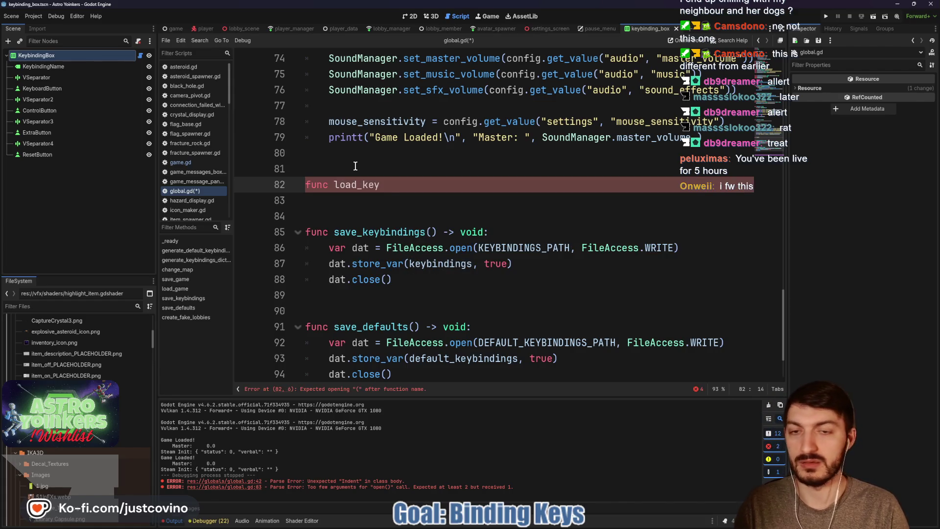
{"action": "type", "text": "bindings"}
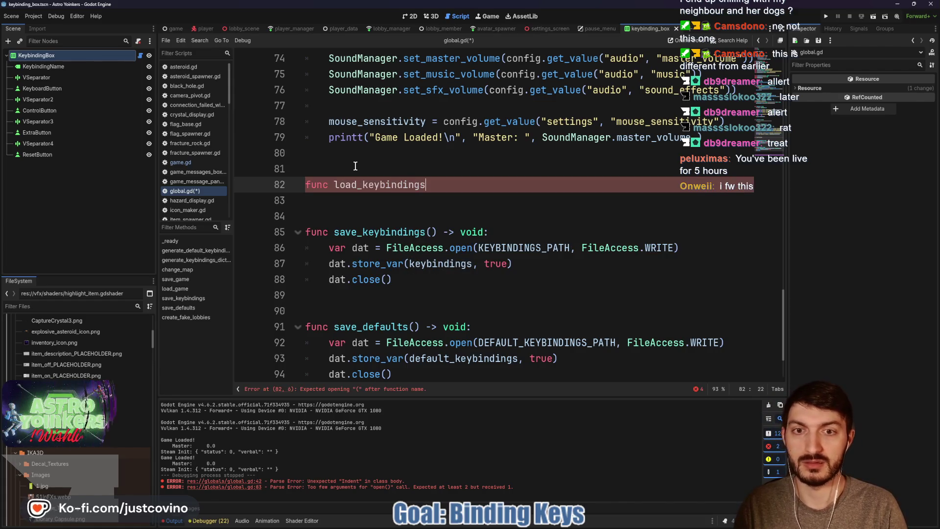
{"action": "type", "text": "() -> void"}
{"action": "key", "text": "Return"}
{"action": "type", "text": ":"}
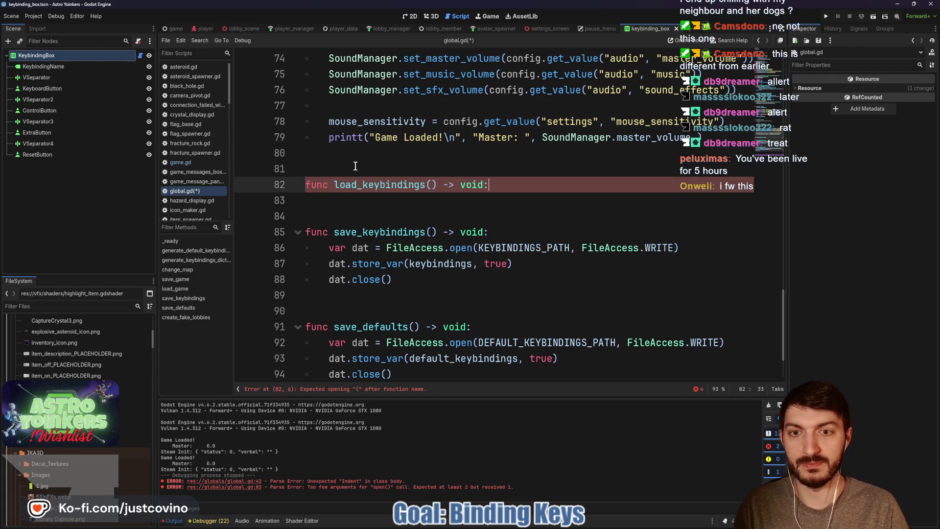
{"action": "key", "text": "Return"}
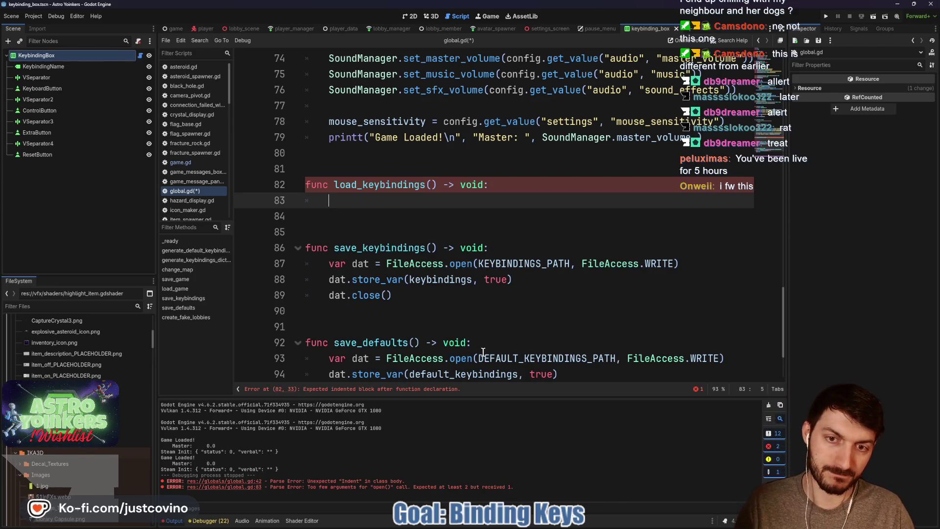
- Check the tutorial, then add a FileAccess.file_exists(KEYBINDINGS_PATH) check to load_keybindings
{"action": "left_click", "coordinate": [505, 524]}
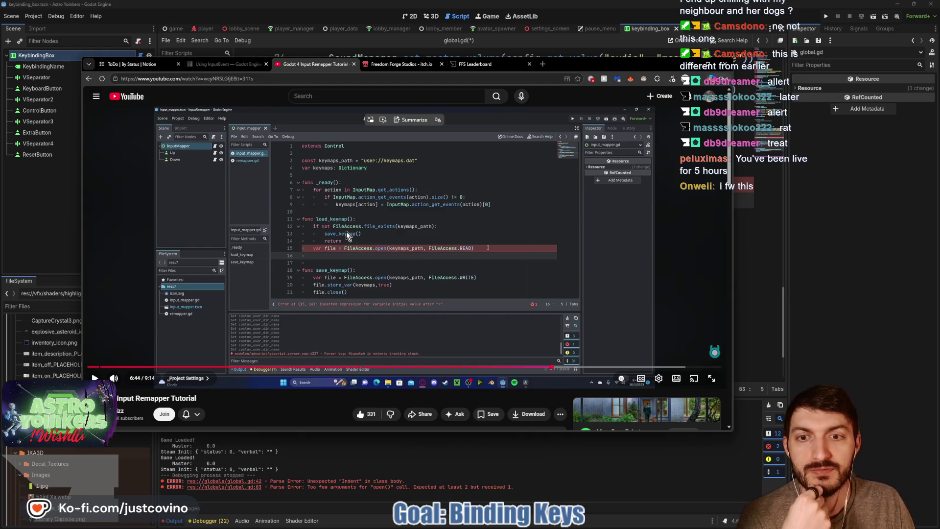
{"action": "left_click", "coordinate": [746, 240]}
{"action": "left_click", "coordinate": [388, 204]}
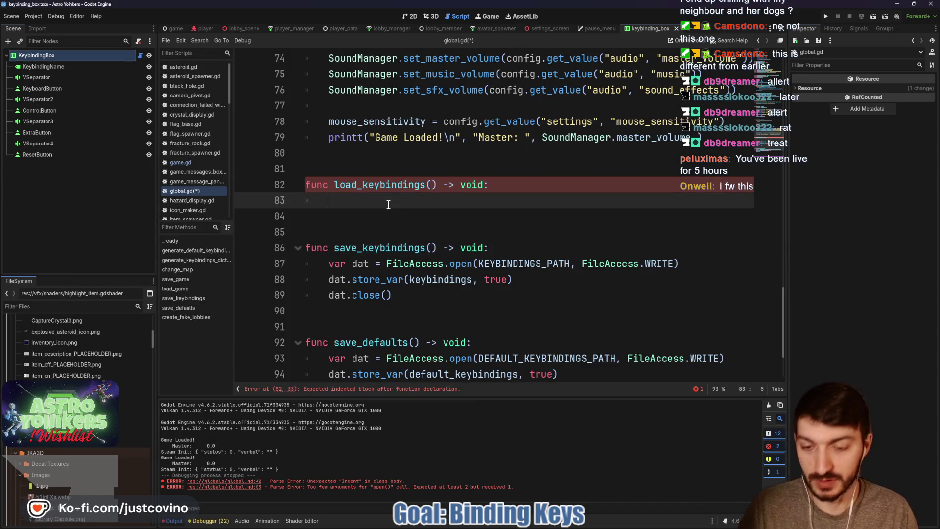
{"action": "type", "text": "if notFil"}
{"action": "key", "text": "Return"}
{"action": "type", "text": ".file"}
{"action": "key", "text": "Return"}
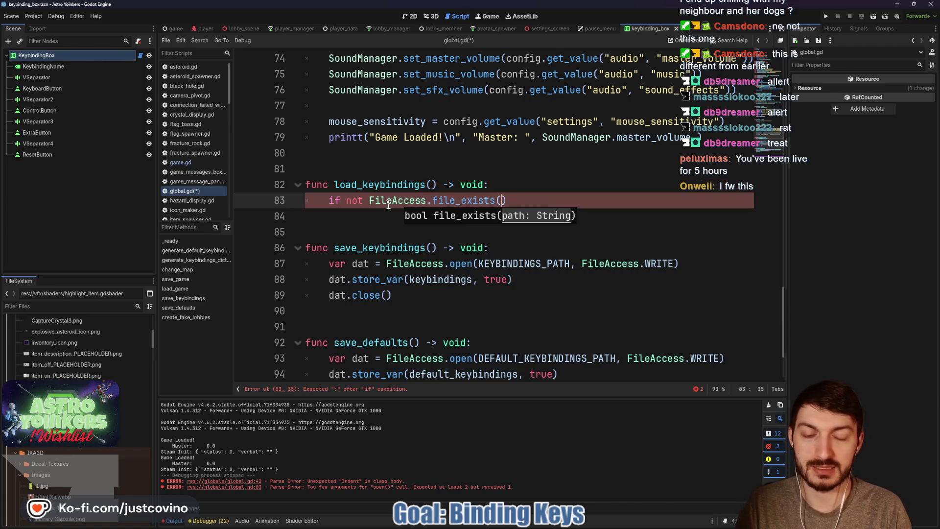
{"action": "type", "text": "KEY"}
{"action": "key", "text": "Return"}
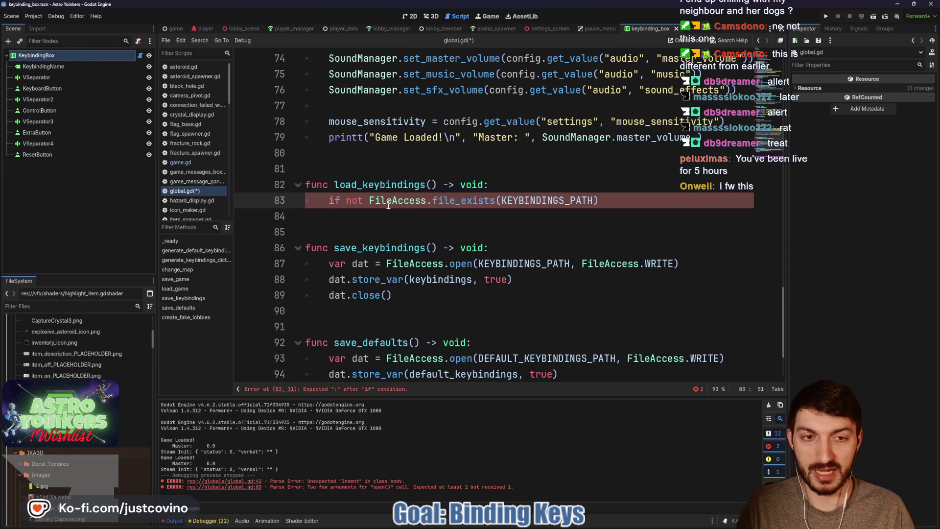
{"action": "key", "text": "End"}
{"action": "type", "text": ":"}
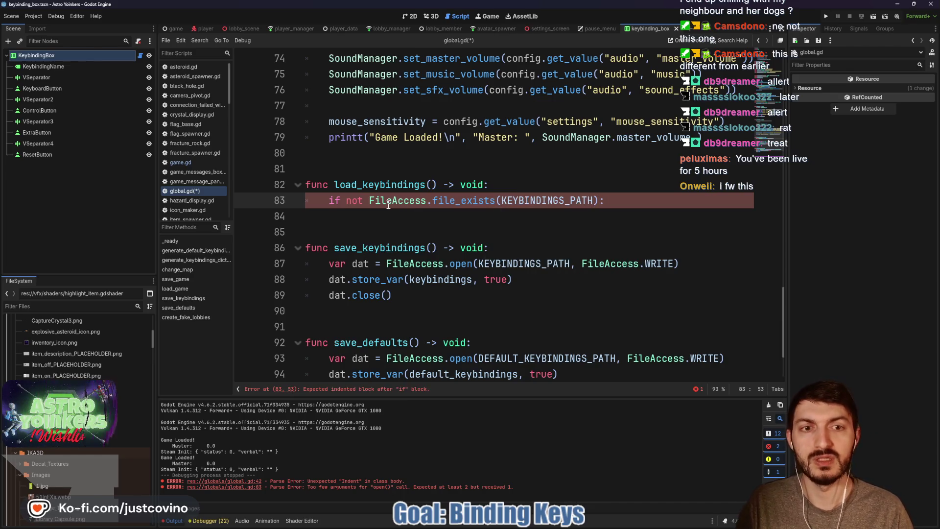
- Call save_keybindings() and return when the keybindings file is missing
{"action": "key", "text": "Return"}
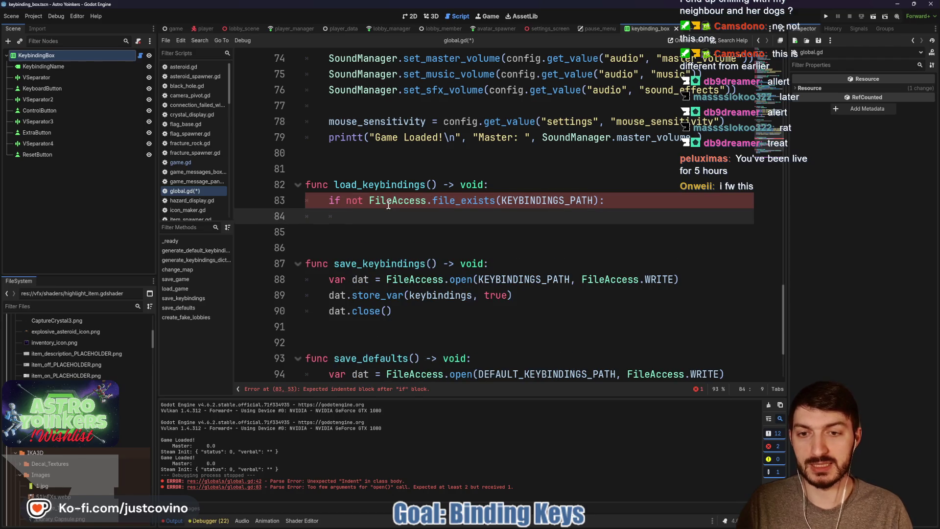
{"action": "type", "text": "save"}
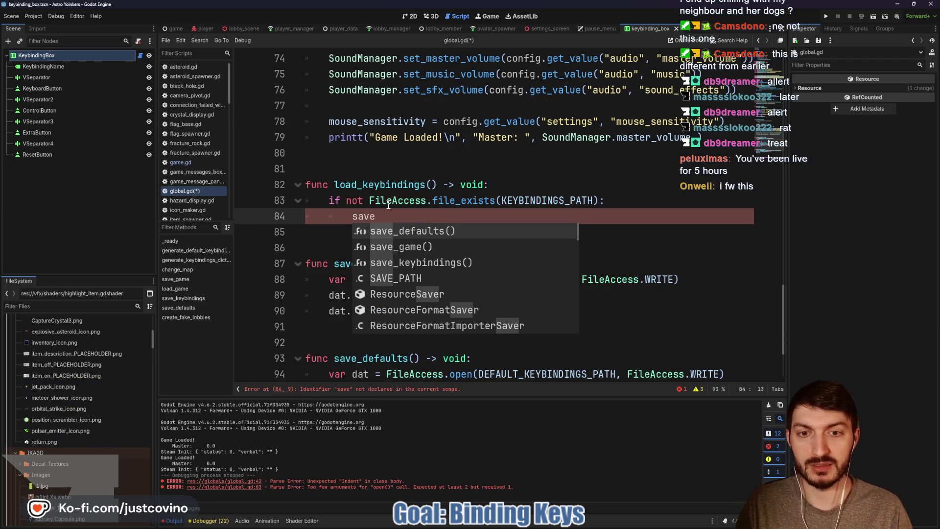
{"action": "key", "text": "Down"}
{"action": "key", "text": "Down"}
{"action": "key", "text": "Return"}
{"action": "key", "text": "Return"}
{"action": "type", "text": "return"}
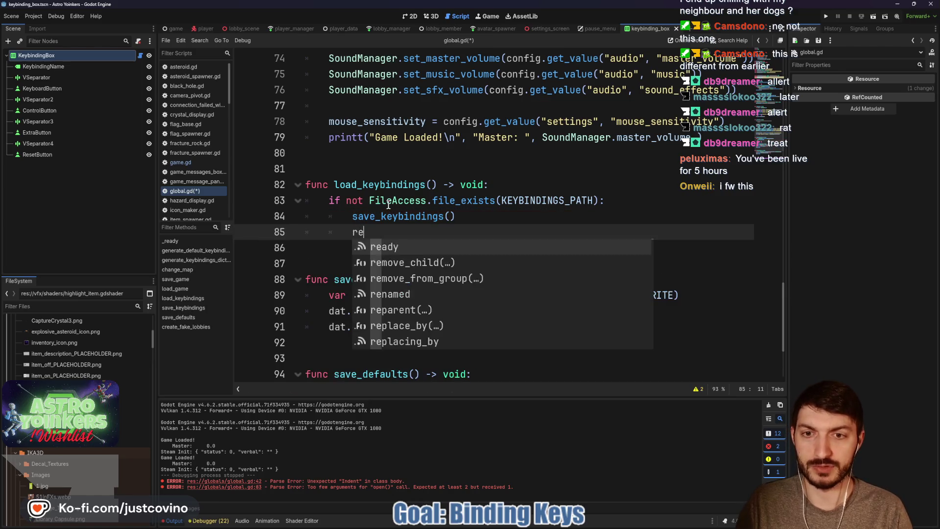
{"action": "key", "text": "Return"}
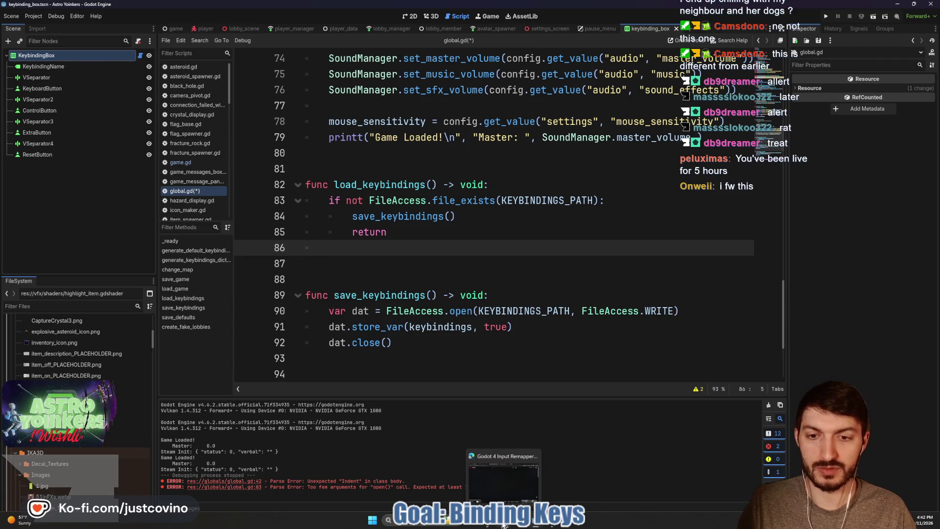
{"action": "left_click", "coordinate": [504, 524]}
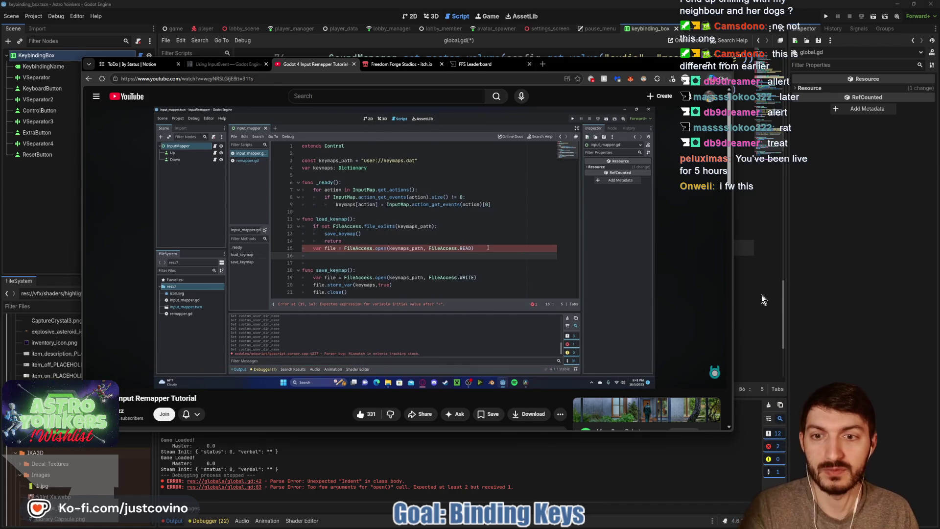
- Rename the variable to file and add a blank line above its declaration
{"action": "key", "text": "alt+Tab"}
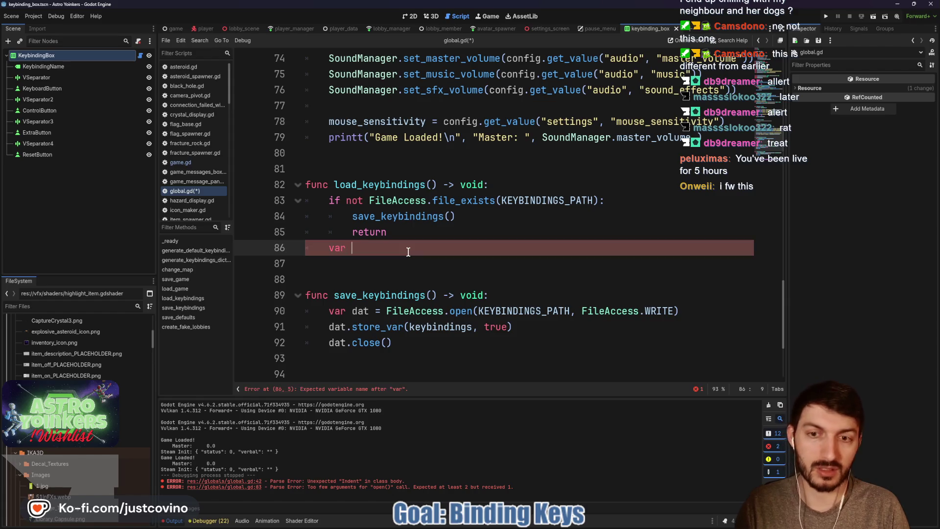
{"action": "type", "text": "file"}
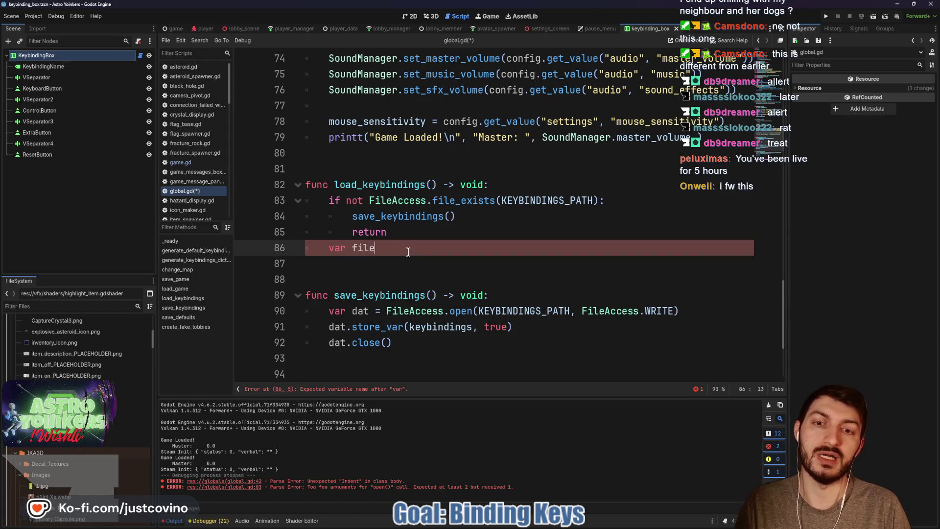
{"action": "left_click", "coordinate": [418, 234]}
{"action": "key", "text": "Return"}
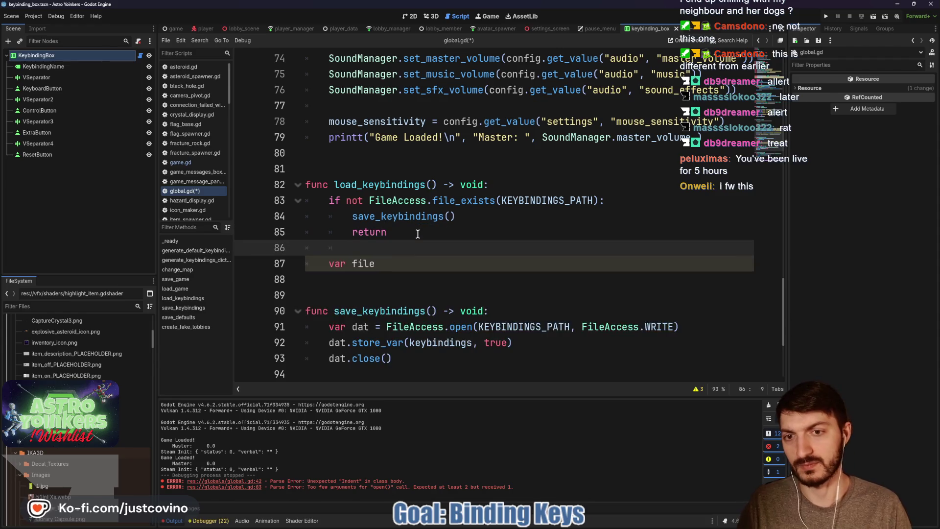
{"action": "left_click", "coordinate": [412, 268]}
- Assign FileAccess.open(KEYBINDINGS_PATH, FileAccess.READ) to file
{"action": "type", "text": "FileAce"}
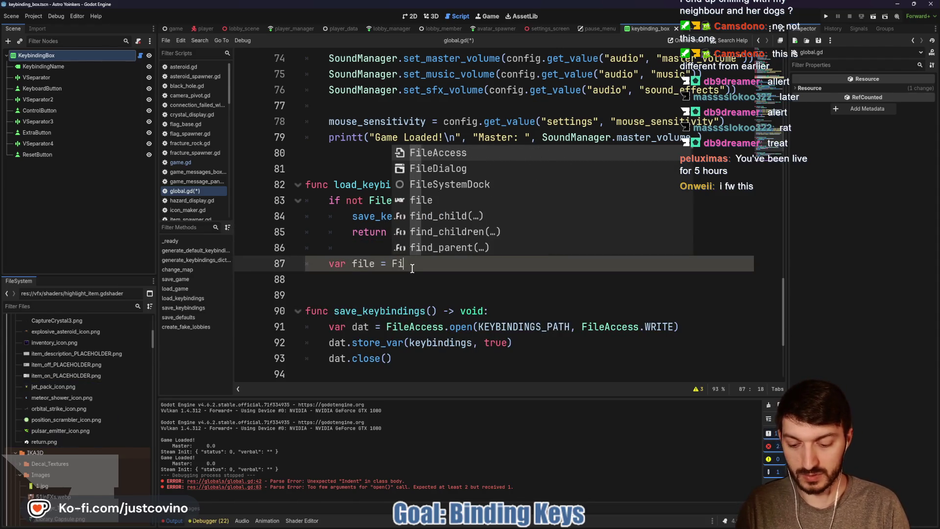
{"action": "key", "text": "Return"}
{"action": "type", "text": "."}
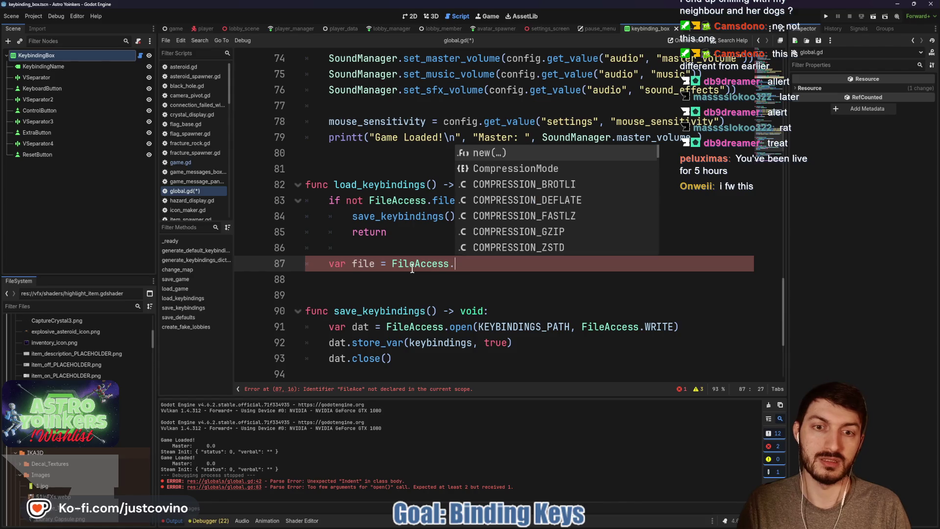
{"action": "type", "text": "open"}
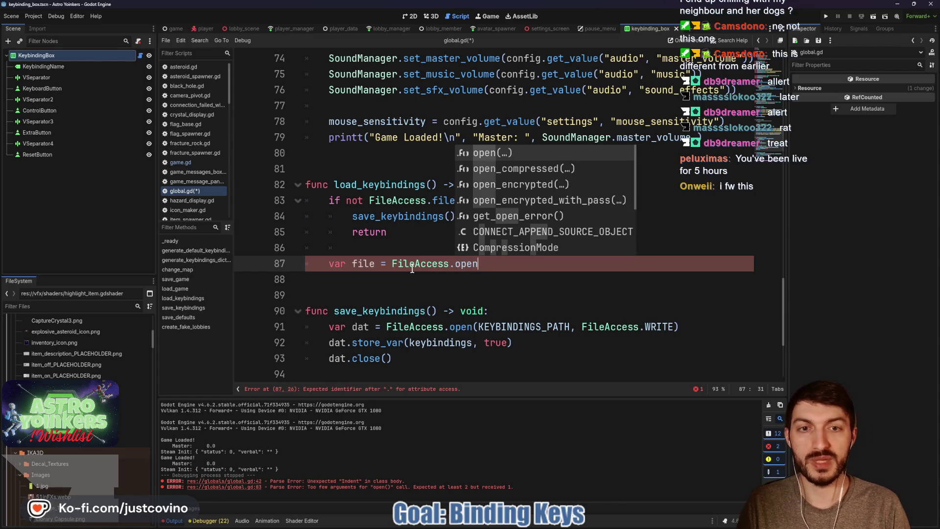
{"action": "key", "text": "Return"}
{"action": "type", "text": "KEYBINDINGS_PATH)"}
{"action": "key", "text": "Return"}
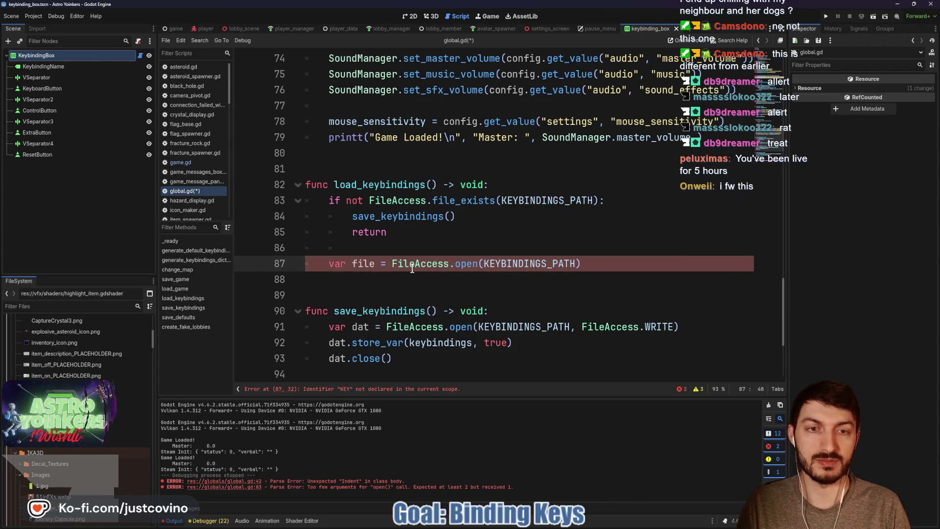
{"action": "type", "text": ", Fi"}
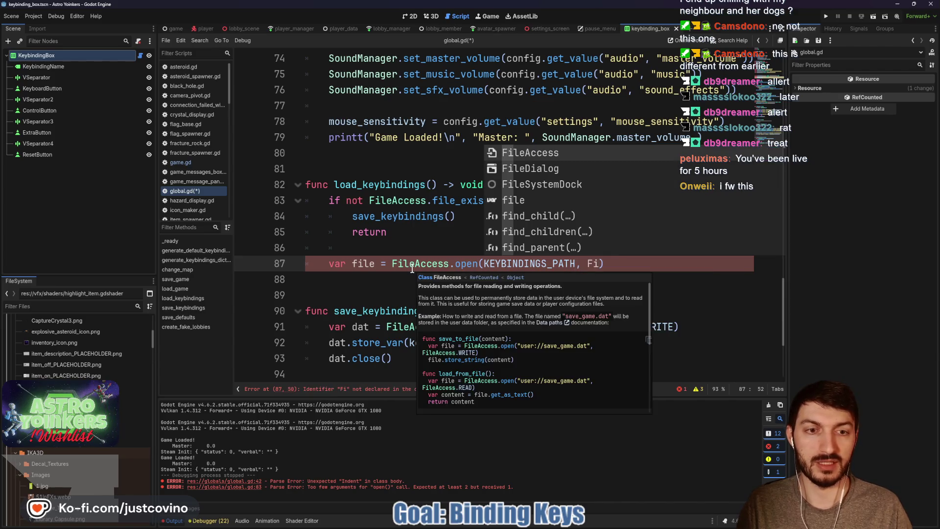
{"action": "key", "text": "BackSpace"}
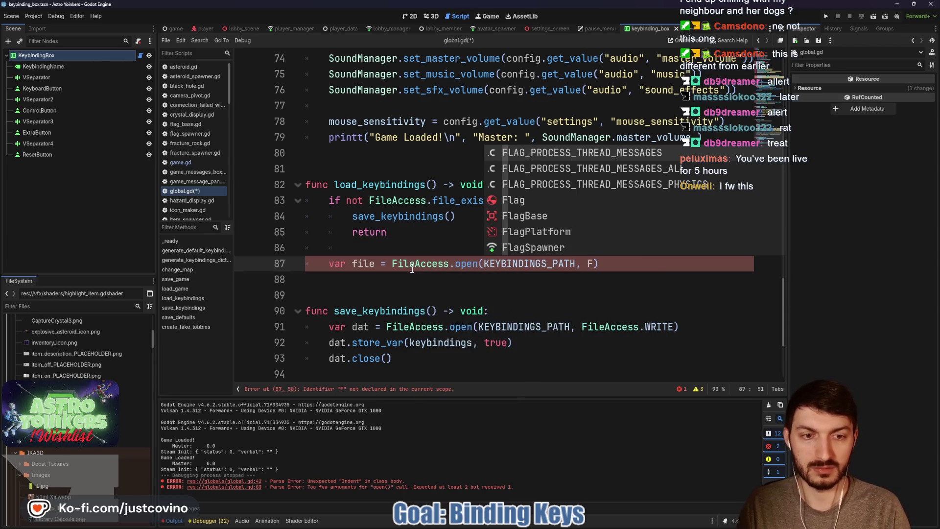
{"action": "type", "text": "ileAcees"}
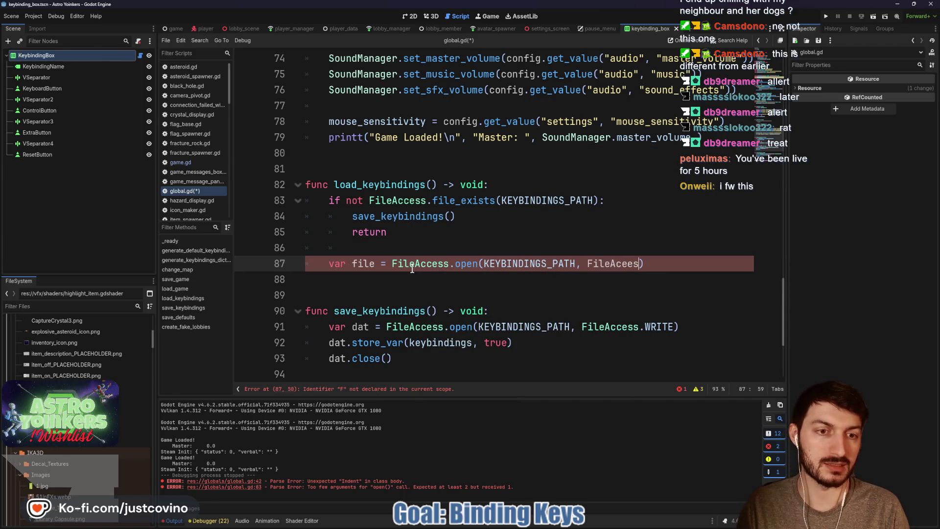
{"action": "key", "text": "BackSpace"}
{"action": "type", "text": "cess."}
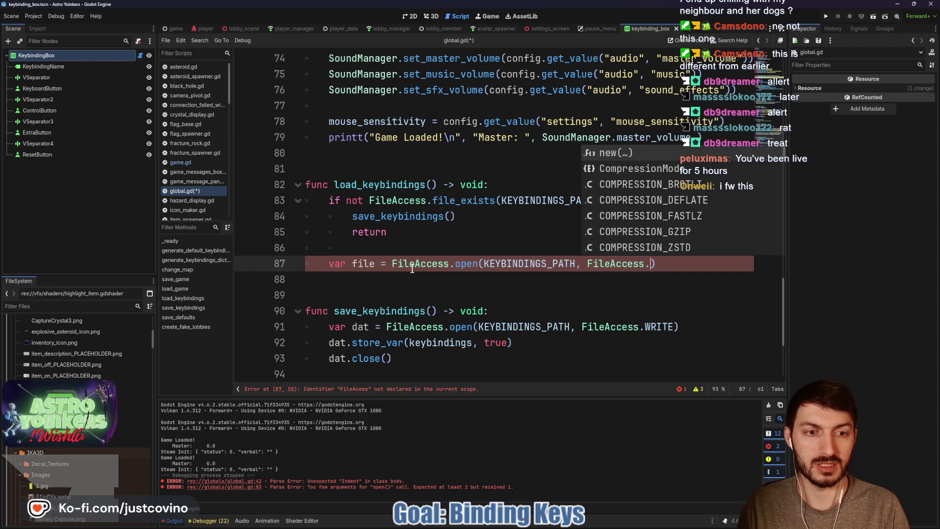
{"action": "type", "text": "R"}
{"action": "key", "text": "Return"}
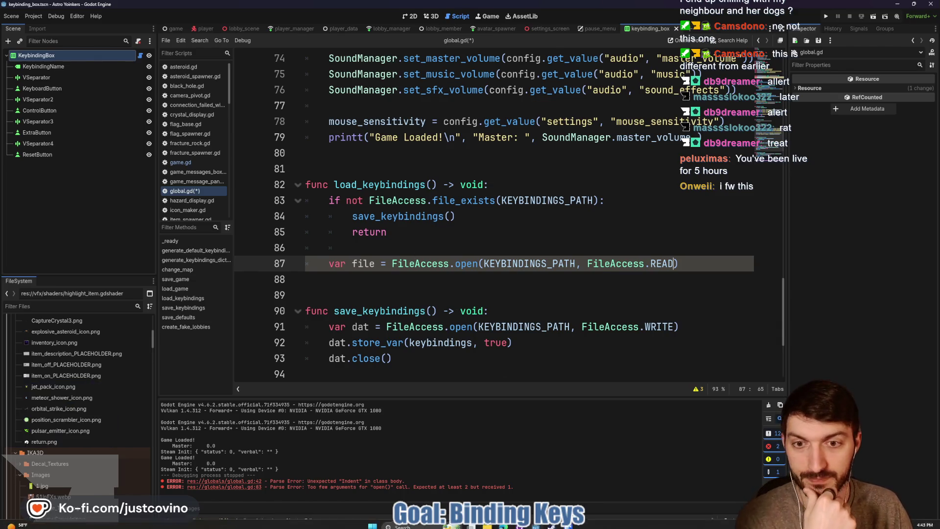
- Play the tutorial ahead to its next code line, then return to Godot
{"action": "key", "text": "alt+Tab"}
{"action": "left_click", "coordinate": [430, 269]}
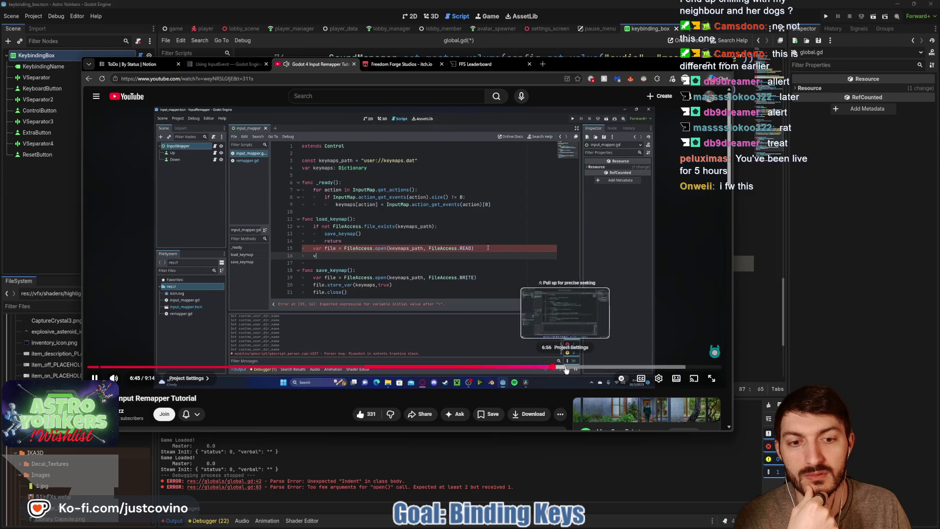
{"action": "left_click", "coordinate": [566, 366]}
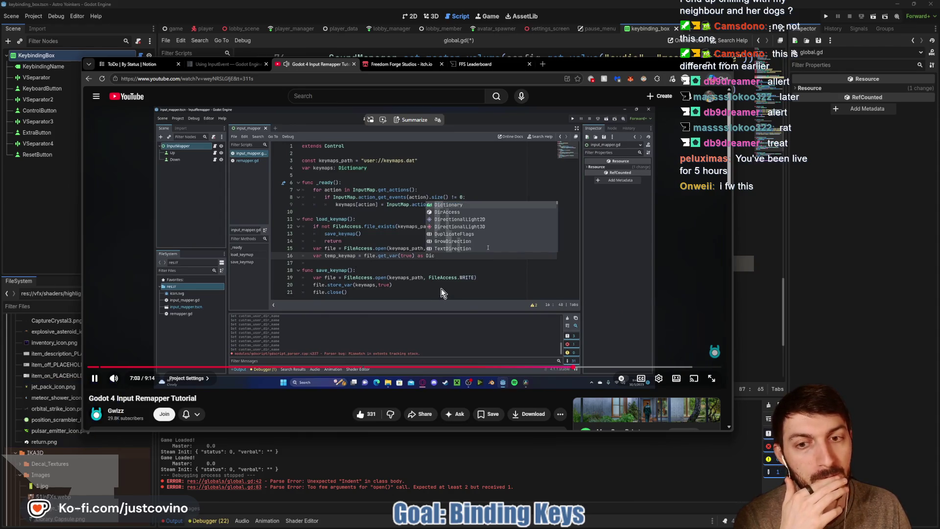
{"action": "left_click", "coordinate": [467, 293]}
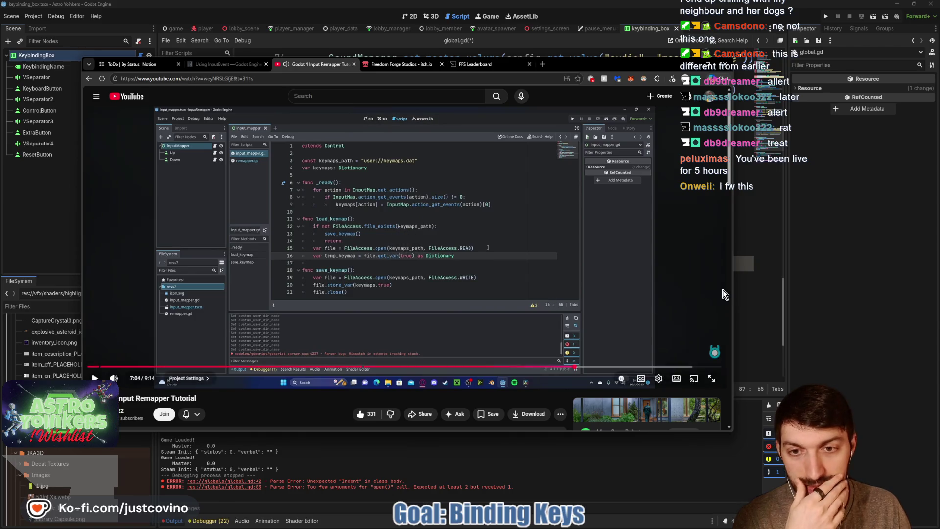
{"action": "left_click", "coordinate": [752, 263]}
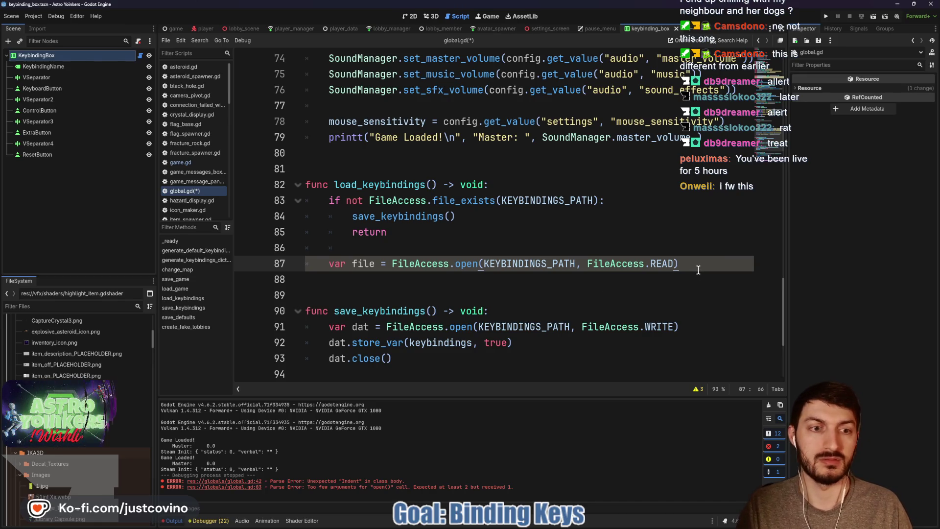
- Add var temp = file.get_var(true) as Dictionary below the open line
{"action": "key", "text": "Return"}
{"action": "type", "text": "var temp"}
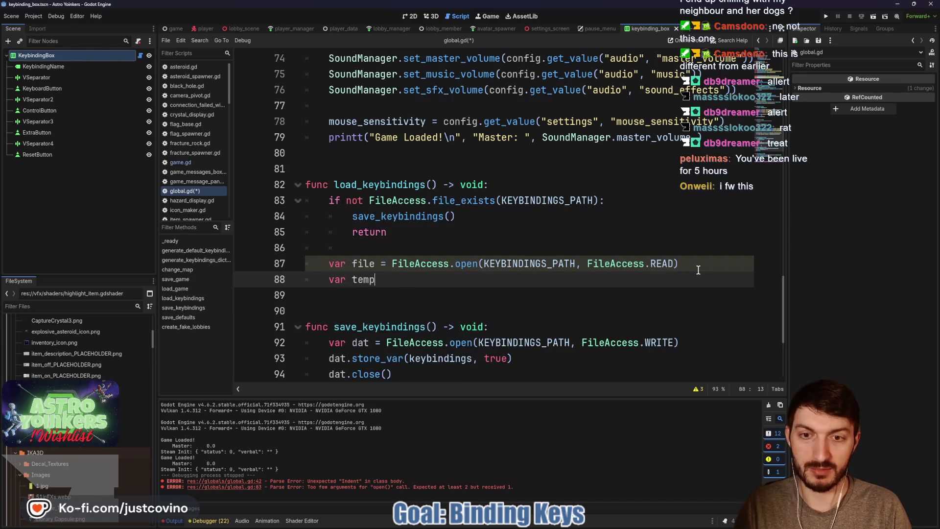
{"action": "type", "text": " = file."}
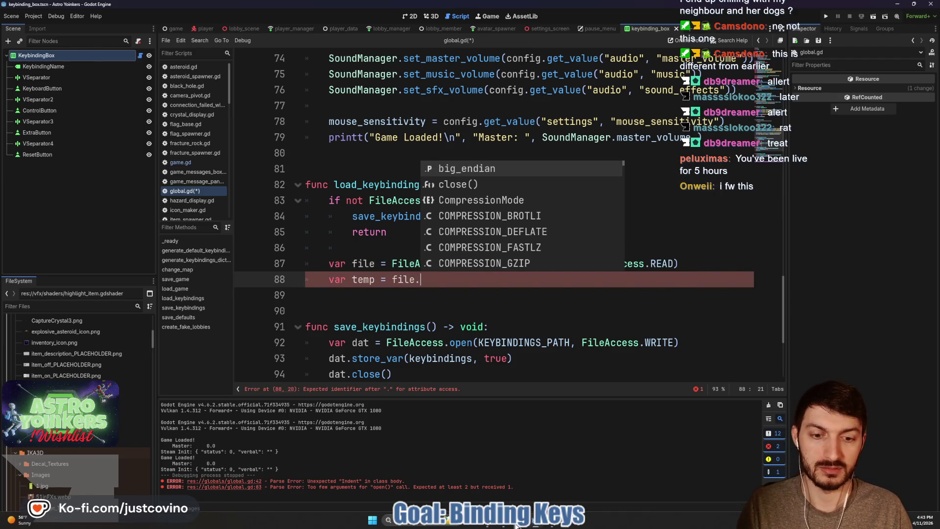
{"action": "left_click", "coordinate": [511, 526]}
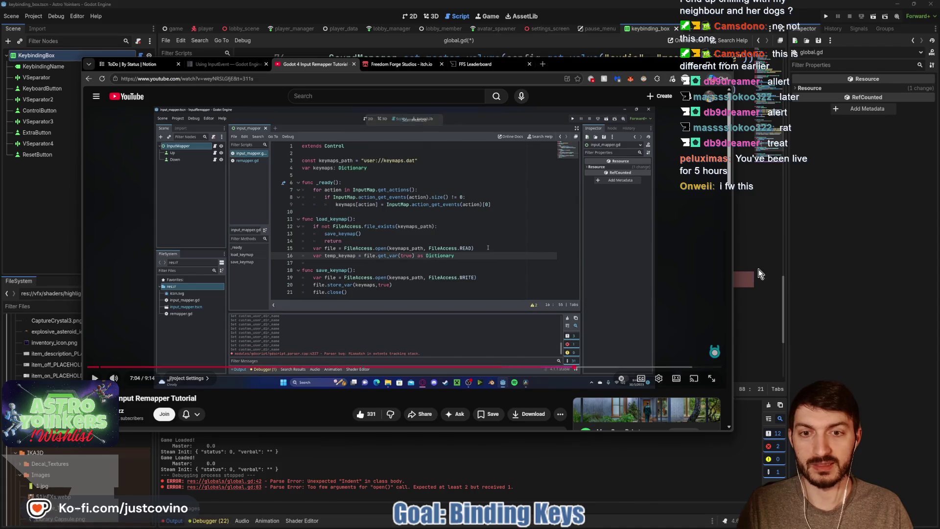
{"action": "key", "text": "alt+Tab"}
{"action": "type", "text": "get_"}
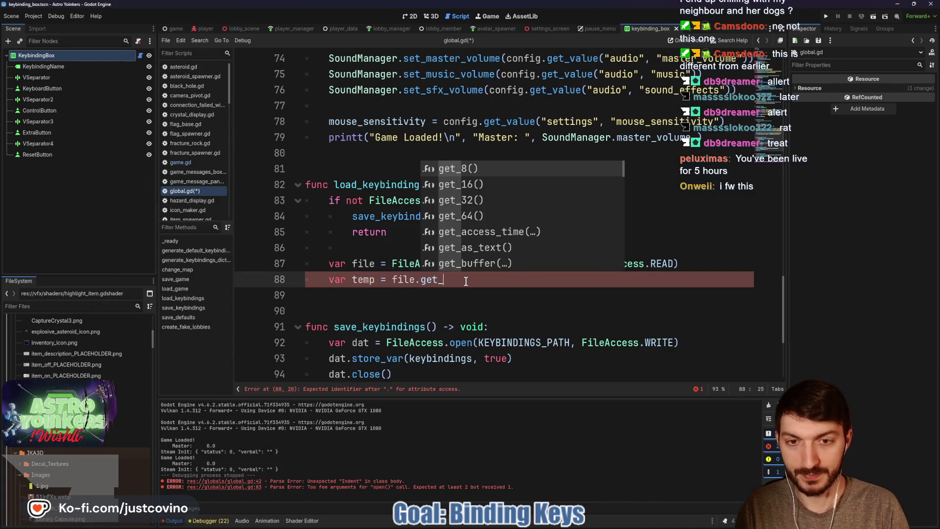
{"action": "type", "text": "var(true"}
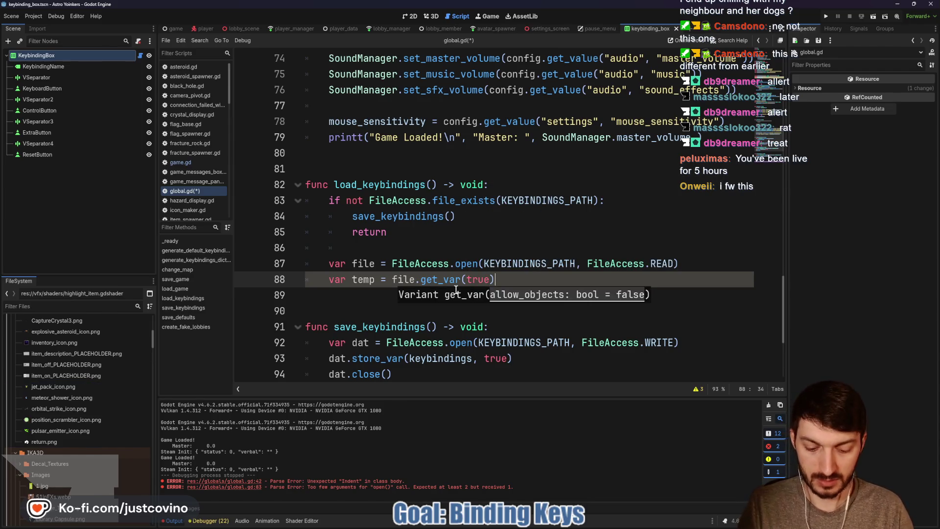
{"action": "type", "text": "."}
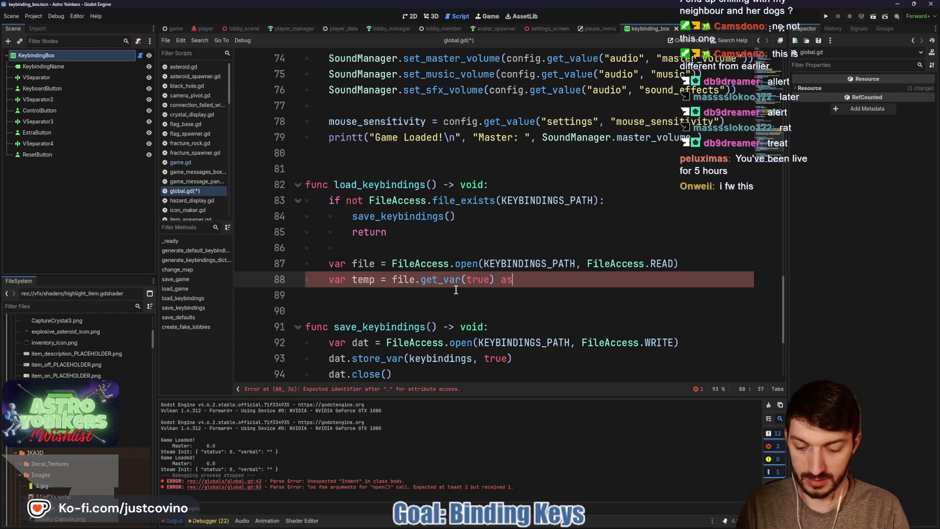
{"action": "type", "text": " Dictionary"}
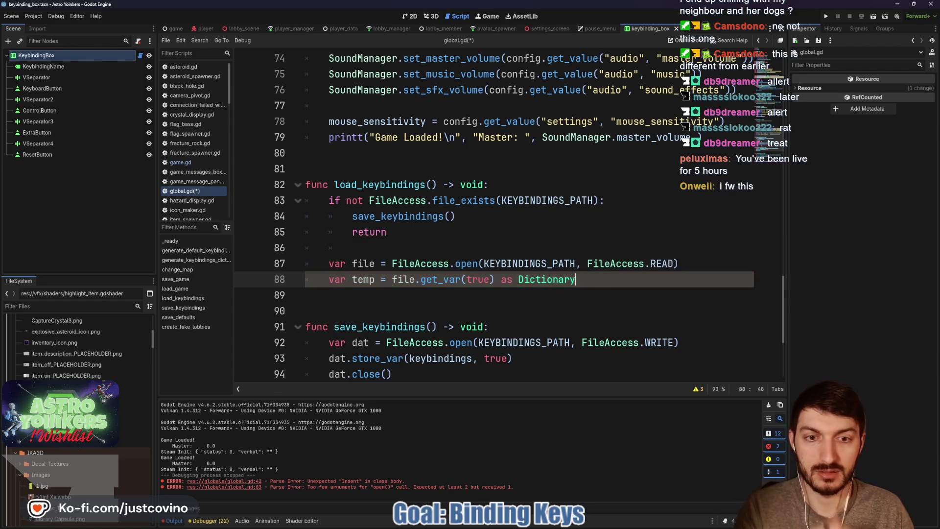
- Follow the tutorial to add file.close() after get_var, then save global.gd
{"action": "key", "text": "alt+Tab"}
{"action": "left_click", "coordinate": [469, 314]}
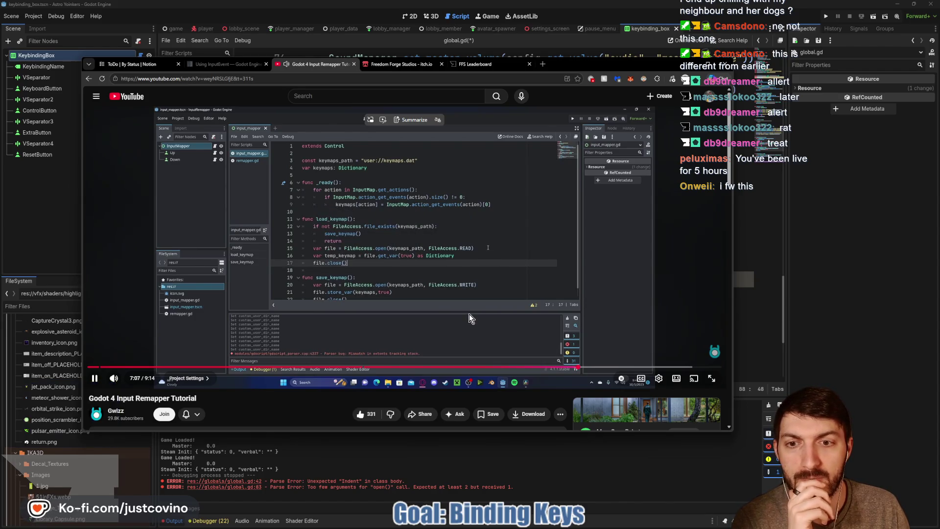
{"action": "key", "text": "space"}
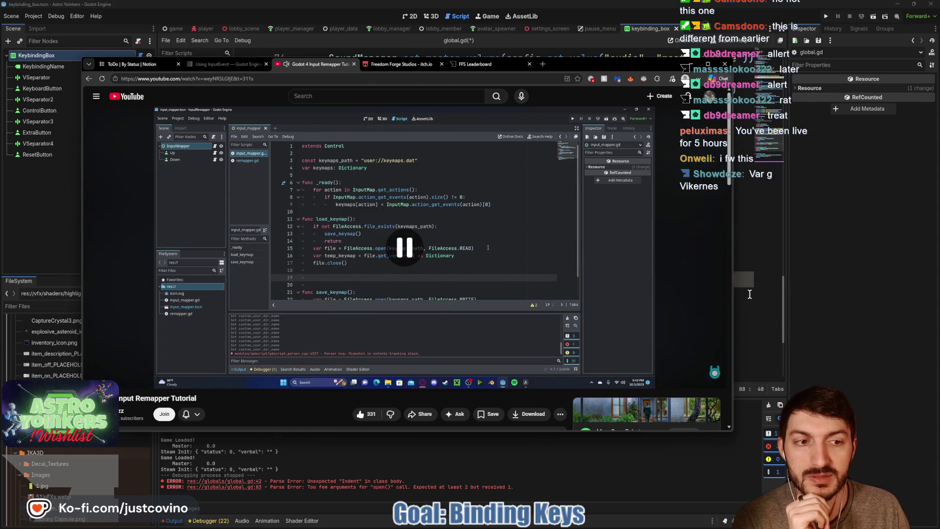
{"action": "left_click", "coordinate": [749, 294]}
{"action": "left_click", "coordinate": [610, 285]}
{"action": "key", "text": "Return"}
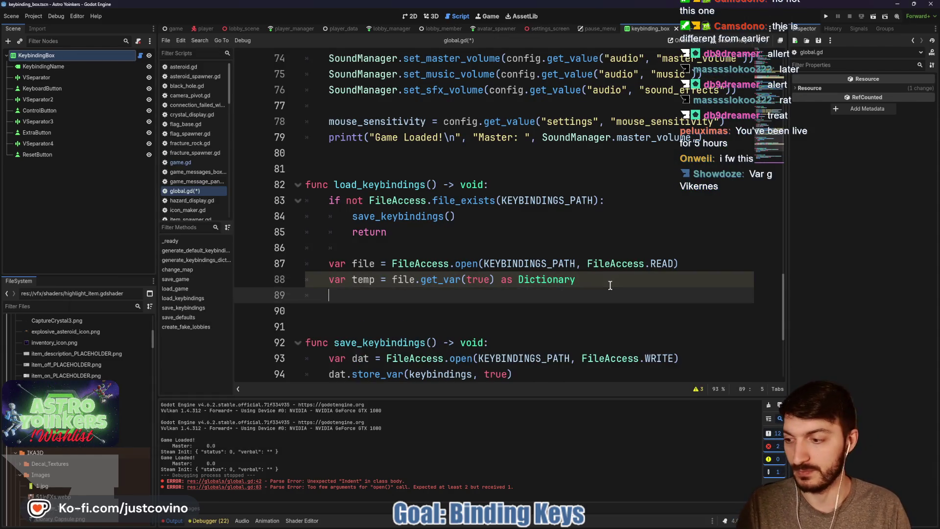
{"action": "type", "text": "file.clo"}
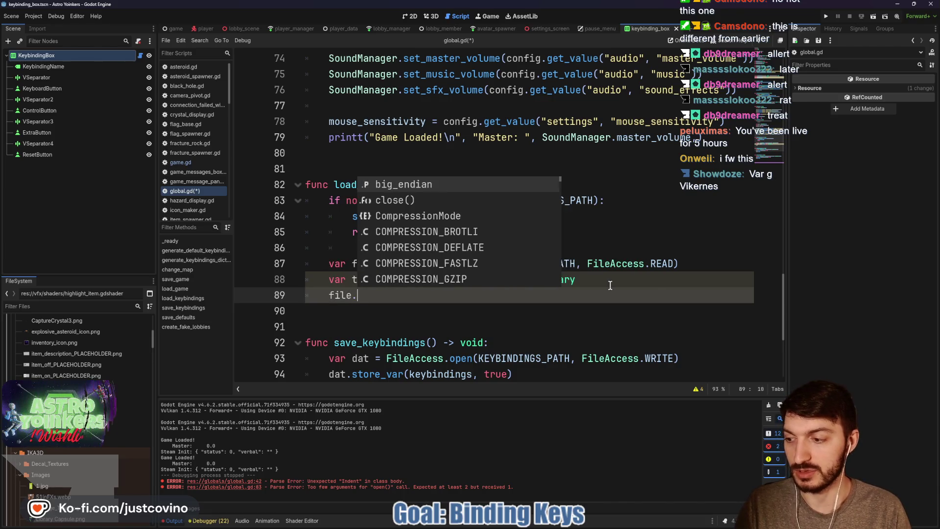
{"action": "type", "text": "se"}
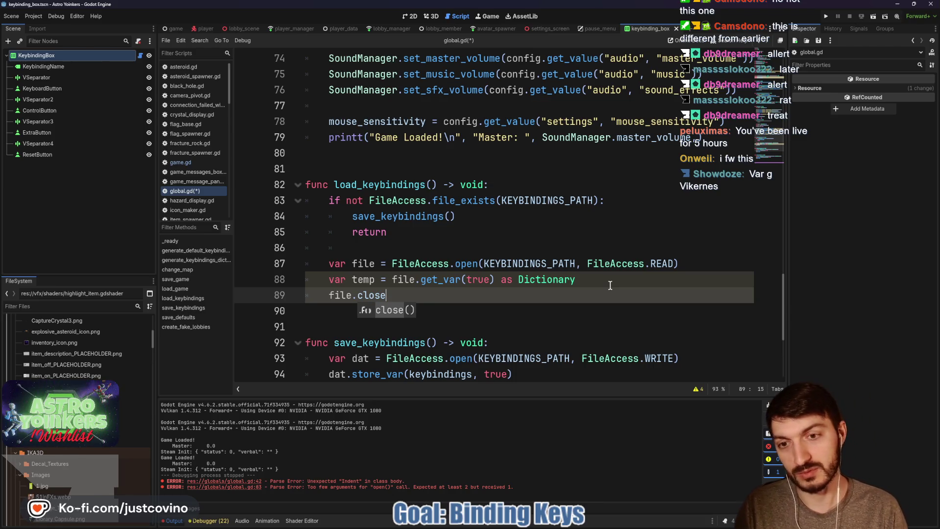
{"action": "key", "text": "Return"}
{"action": "key", "text": "Return"}
{"action": "key", "text": "ctrl+s"}
{"action": "key", "text": "alt+Tab"}
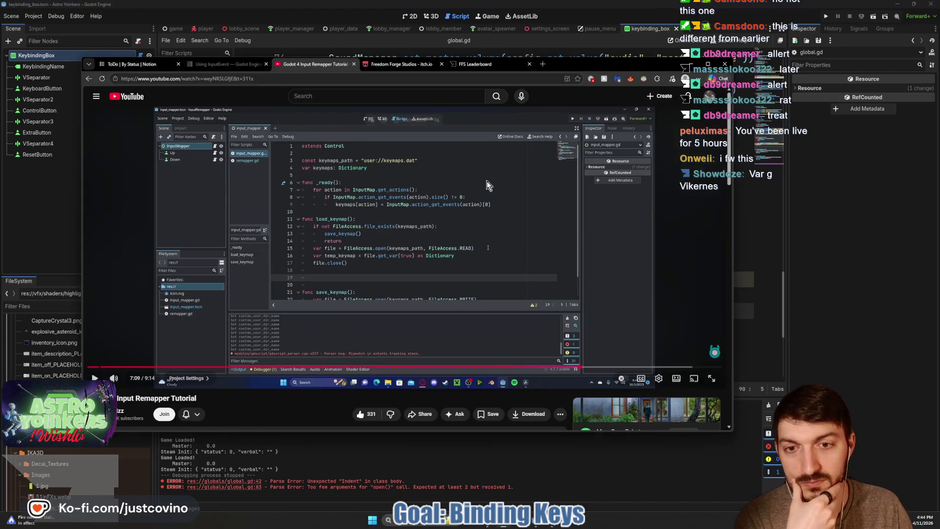
- Play the tutorial to its next code step, then add a blank line after file.close()
{"action": "left_click", "coordinate": [482, 189]}
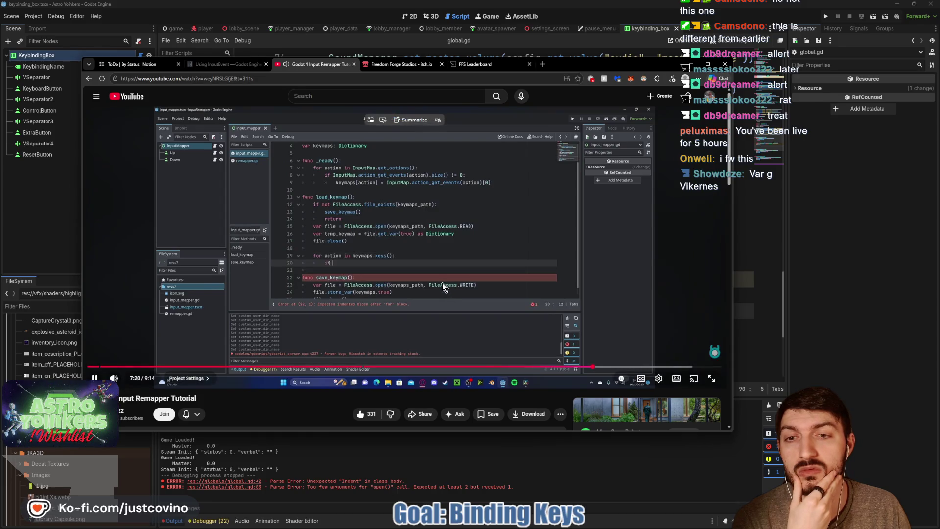
{"action": "left_click", "coordinate": [439, 279]}
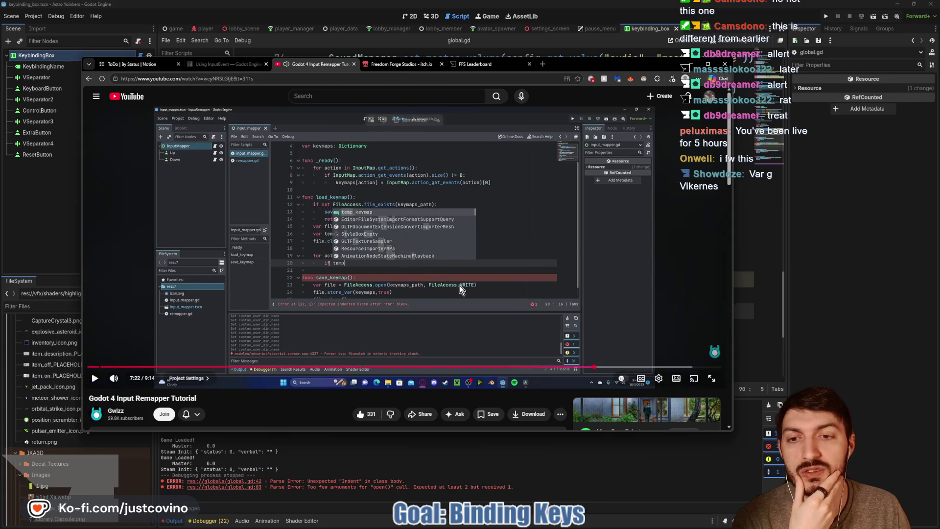
{"action": "left_click", "coordinate": [748, 289]}
{"action": "key", "text": "Return"}
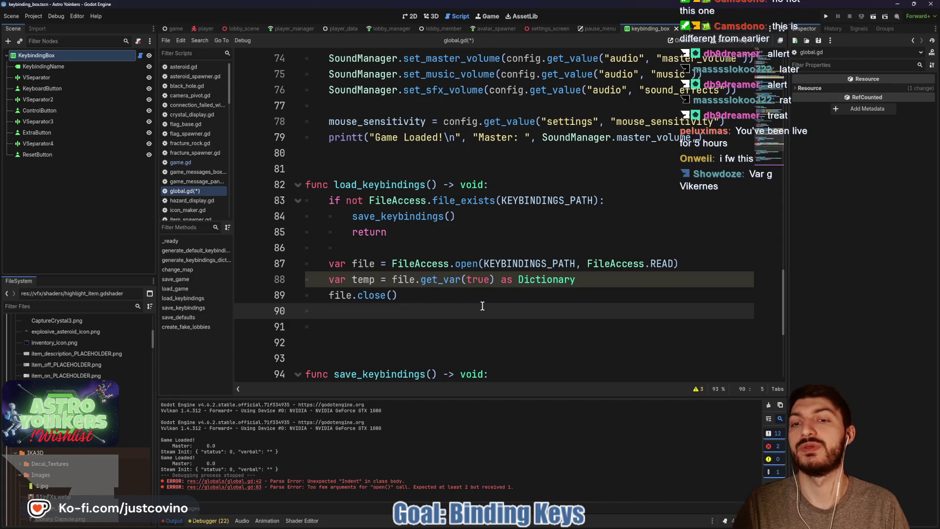
- Add a 'for action in keybindings.keys():' loop to load_keybindings
{"action": "key", "text": "Return"}
{"action": "type", "text": "for action"}
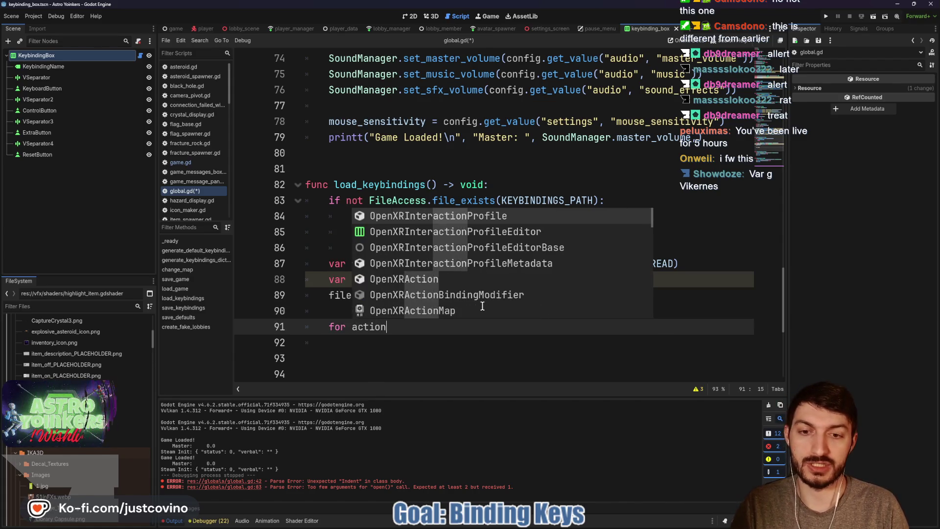
{"action": "type", "text": " in keybindings"}
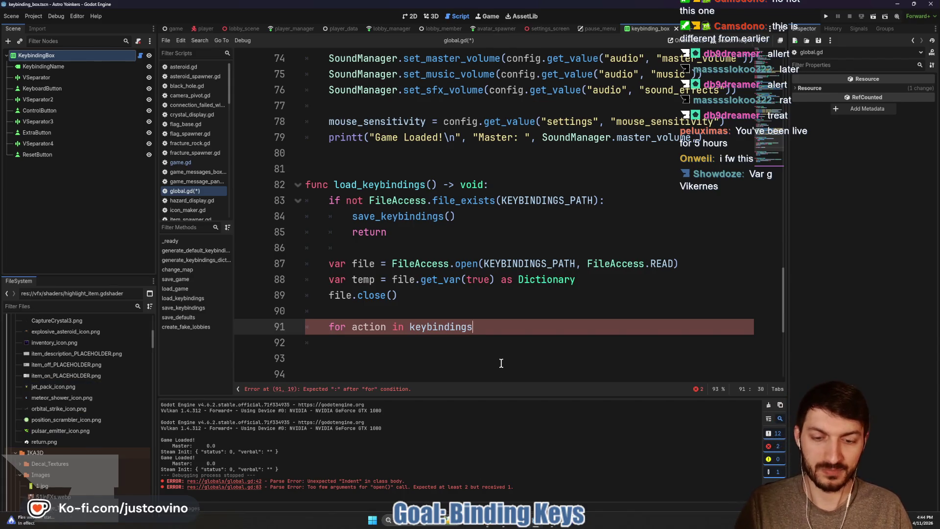
{"action": "type", "text": ".keys():"}
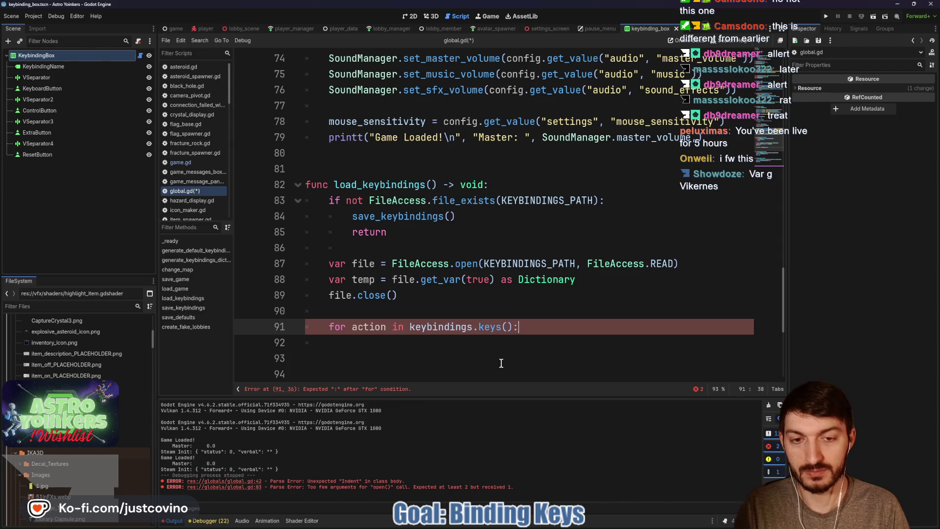
{"action": "key", "text": "Return"}
{"action": "type", "text": "if"}
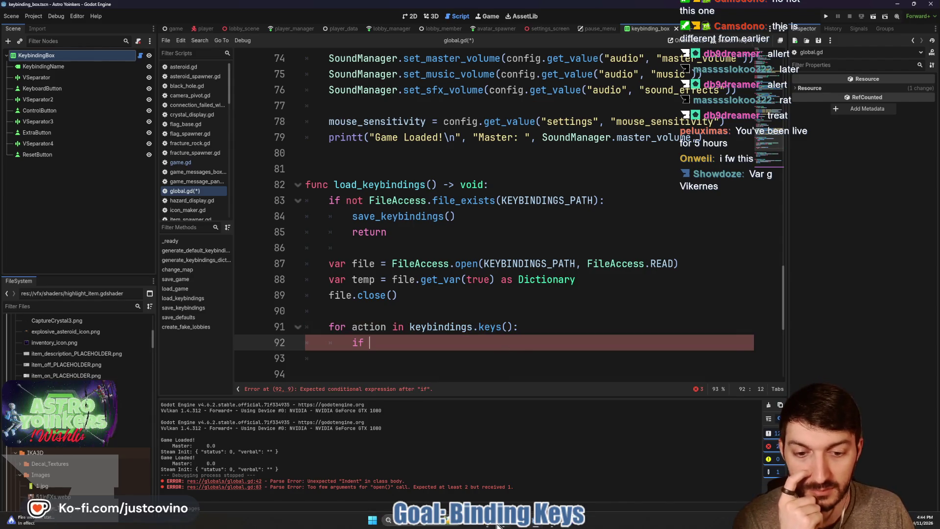
- Play and pause the tutorial video briefly, then return to the script editor
{"action": "left_click", "coordinate": [498, 524]}
{"action": "left_click", "coordinate": [451, 308]}
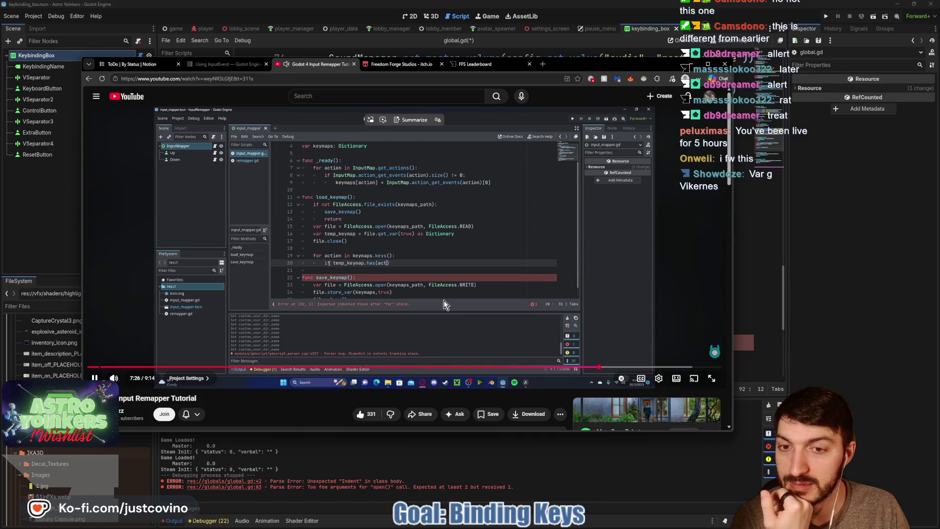
{"action": "left_click", "coordinate": [443, 301]}
{"action": "key", "text": "alt+Tab"}
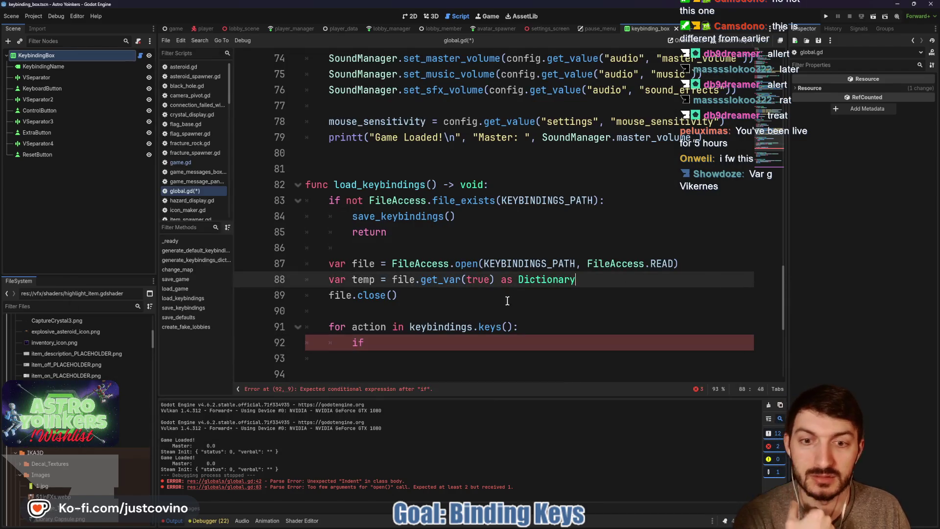
- Inside the loop, add 'if temp.has(action):' with keybindings[action] = temp[action]
{"action": "left_click", "coordinate": [385, 346]}
{"action": "type", "text": "temp"}
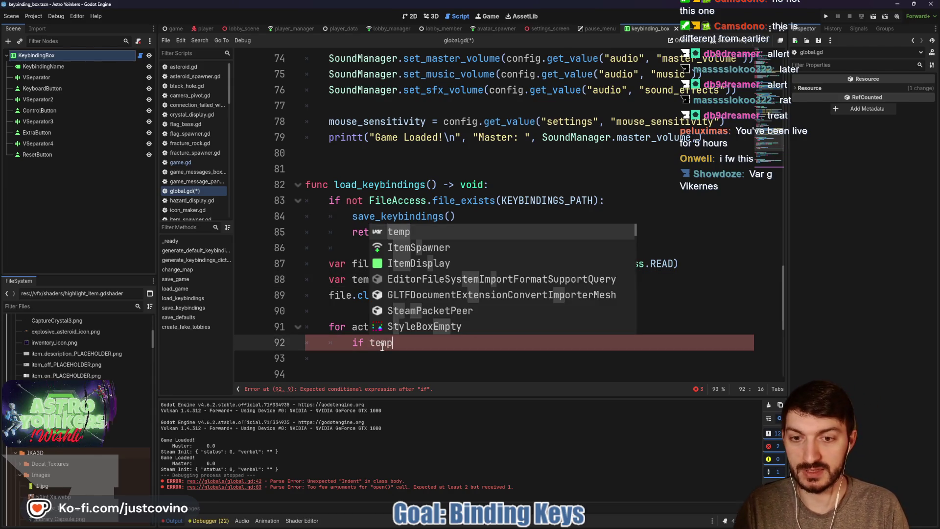
{"action": "type", "text": ".has(action):"}
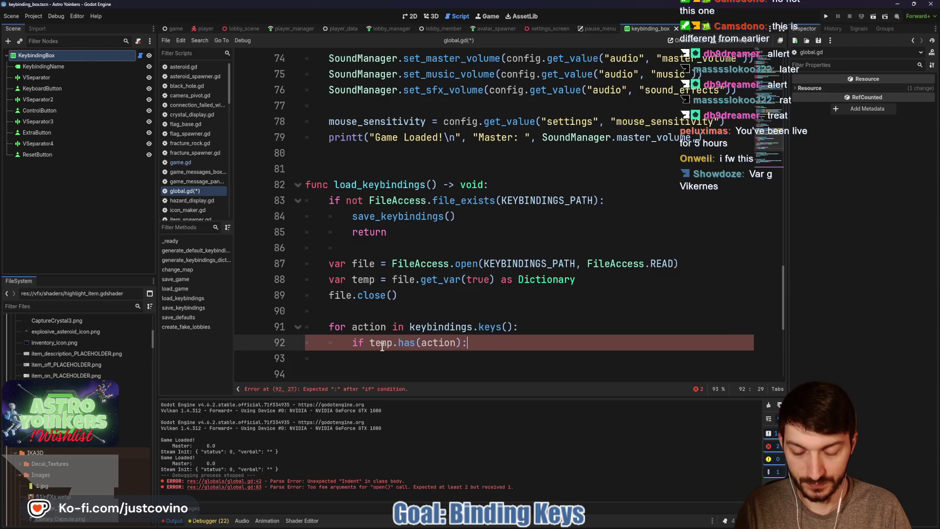
{"action": "key", "text": "Return"}
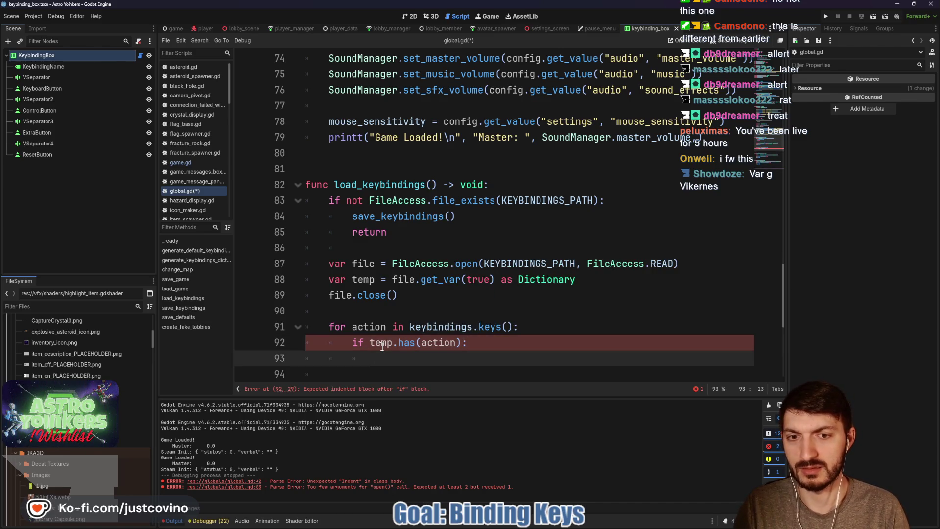
{"action": "type", "text": "ke"}
{"action": "key", "text": "Return"}
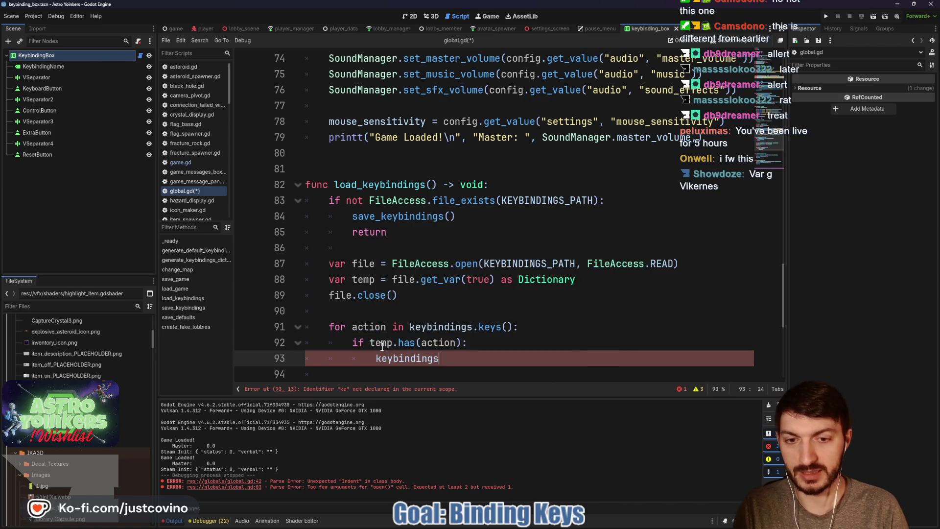
{"action": "type", "text": "[action] "}
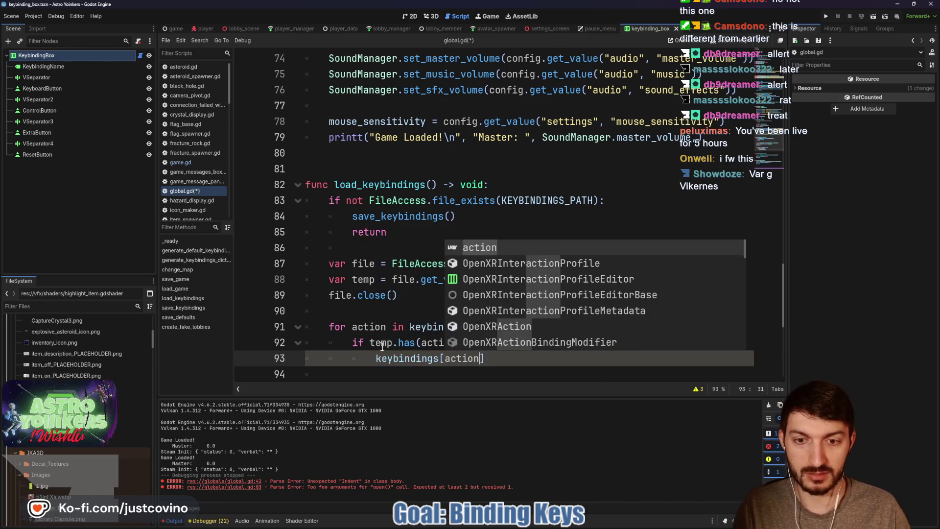
{"action": "type", "text": "="}
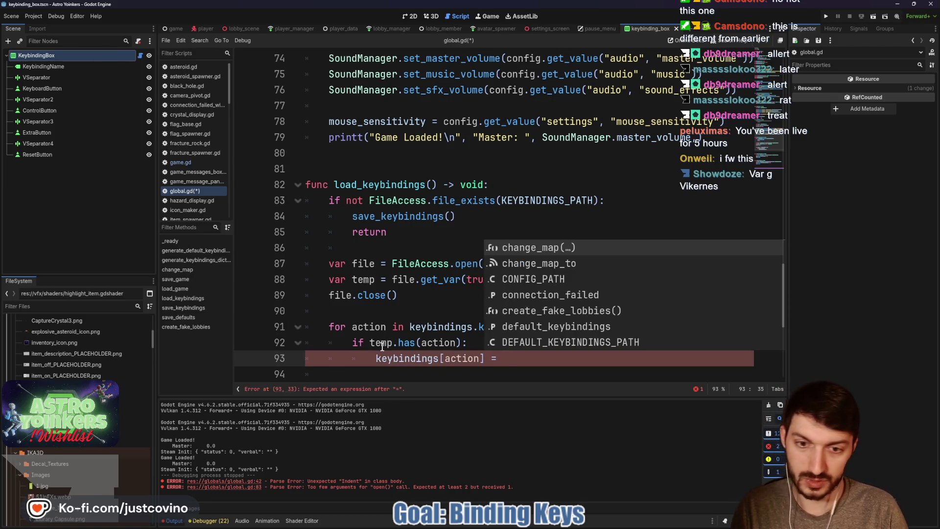
{"action": "type", "text": " temp[action"}
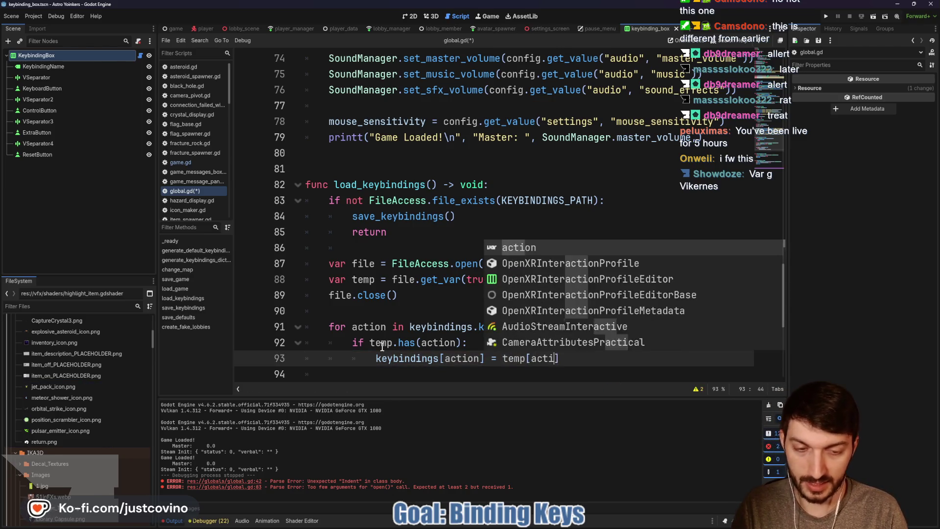
{"action": "left_click", "coordinate": [379, 346]}
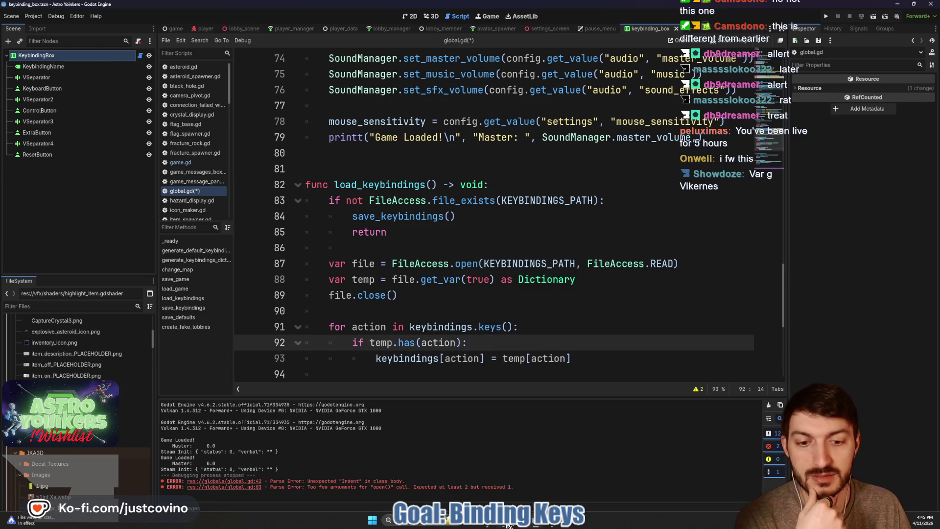
{"action": "left_click", "coordinate": [441, 522]}
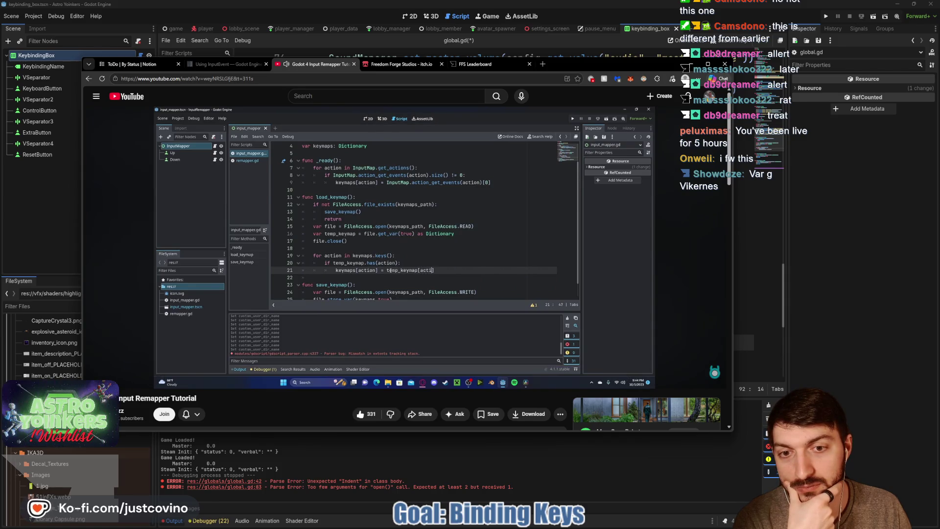
- Watch the tutorial briefly, pause it, and return to the Godot script
{"action": "mouse_move", "coordinate": [451, 325]}
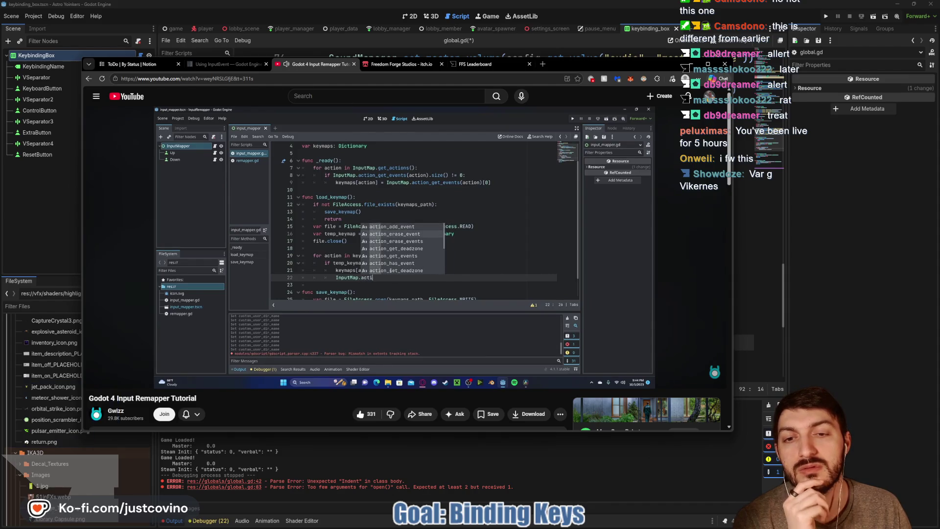
{"action": "mouse_move", "coordinate": [409, 295]}
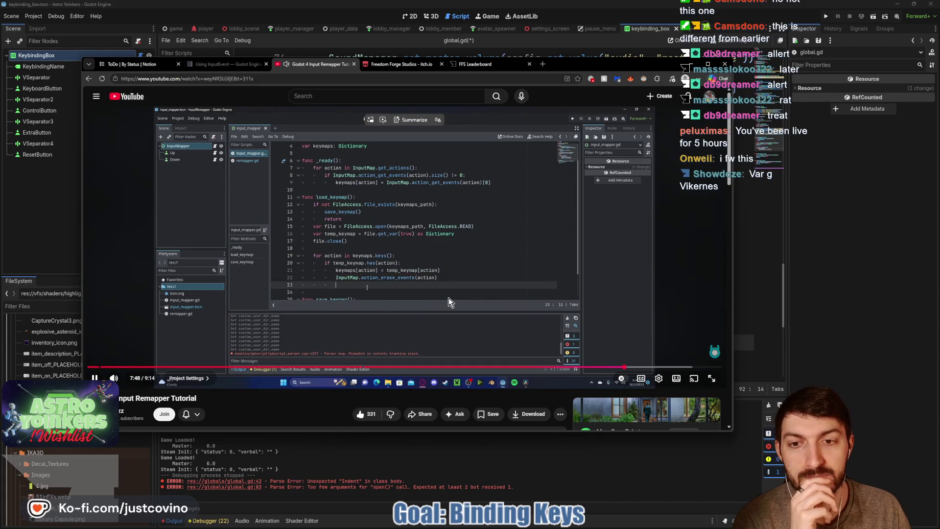
{"action": "left_click", "coordinate": [448, 298]}
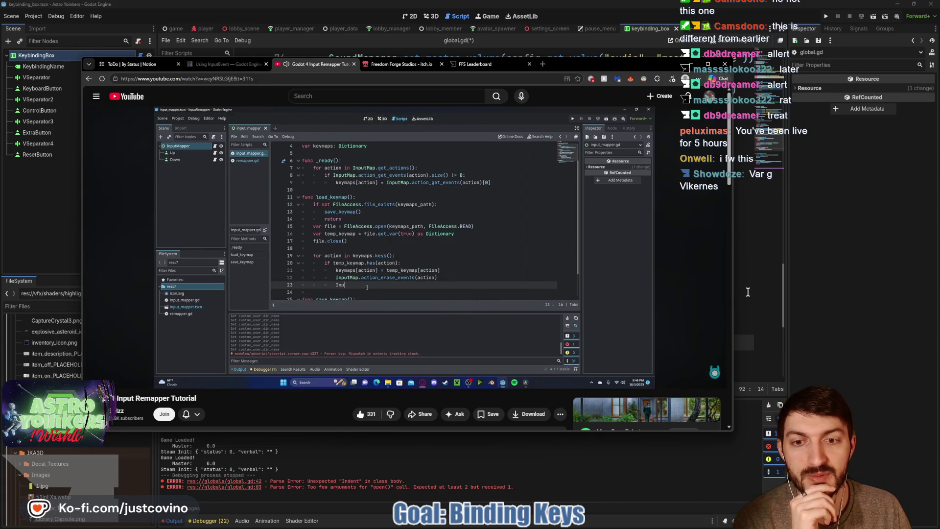
{"action": "left_click", "coordinate": [742, 293]}
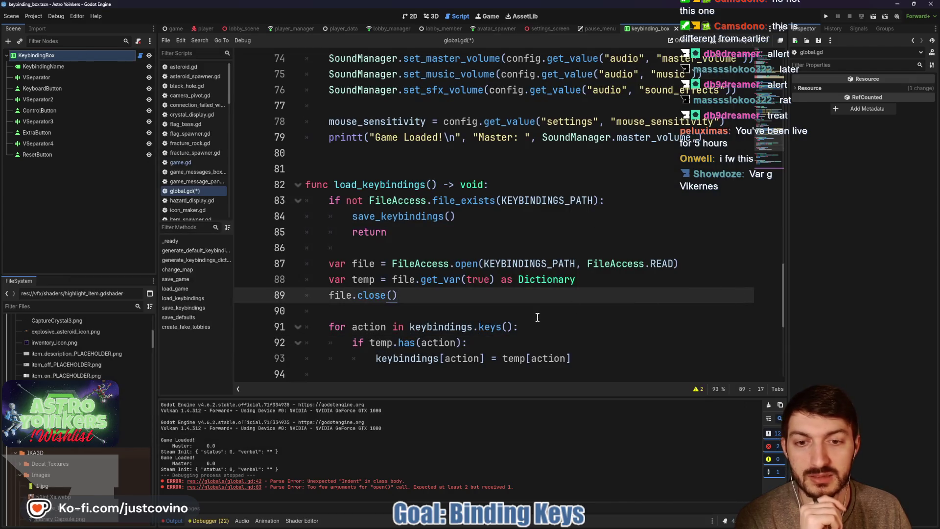
{"action": "scroll", "coordinate": [447, 297], "scroll_direction": "down", "scroll_amount": 3}
- Below the keybindings assignment, add InputMap.action_erase_events(action)
{"action": "left_click", "coordinate": [592, 219]}
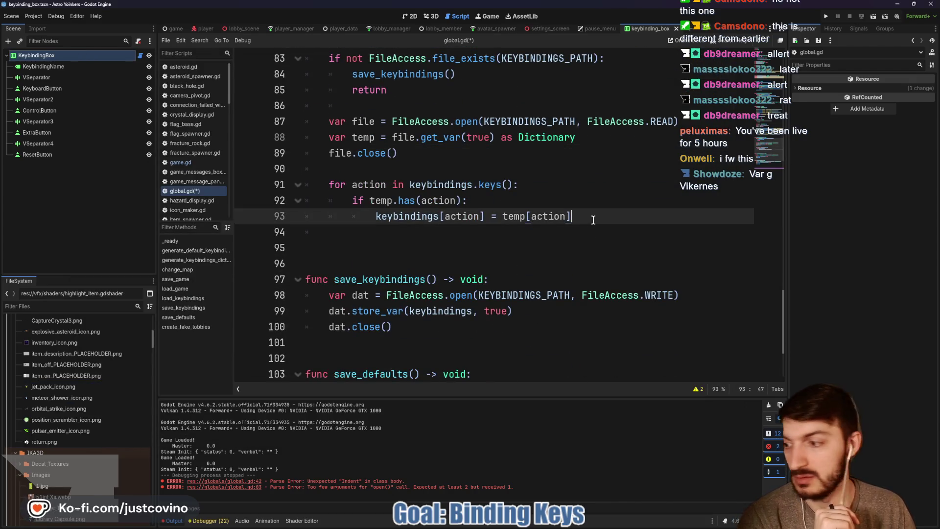
{"action": "key", "text": "Return"}
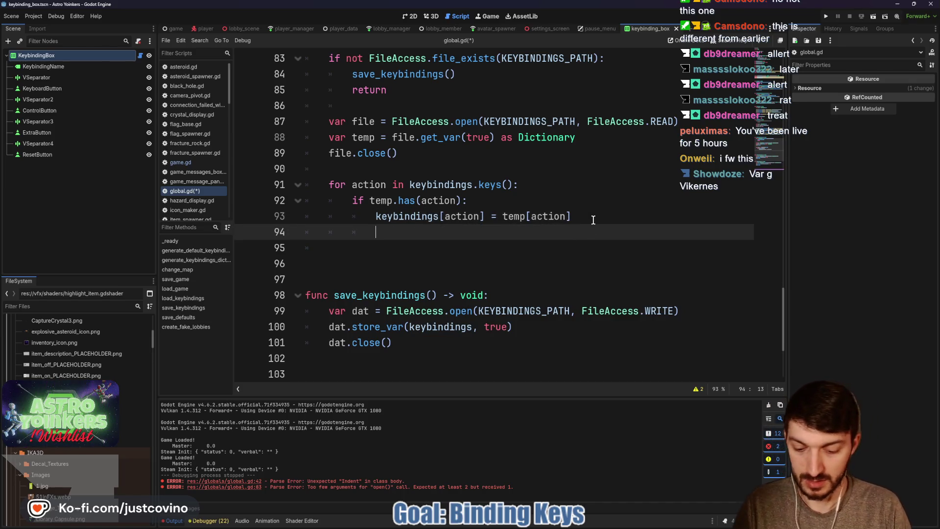
{"action": "type", "text": "InputMap.e"}
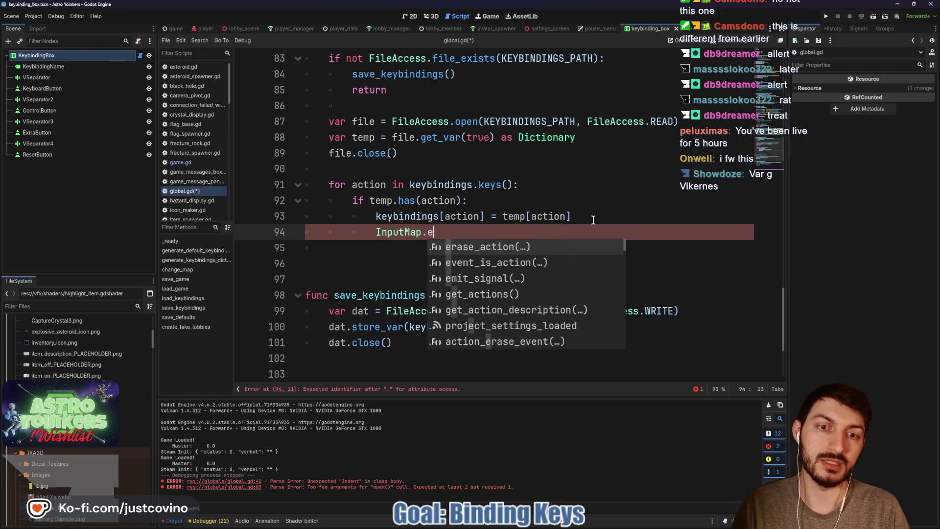
{"action": "type", "text": "ra"}
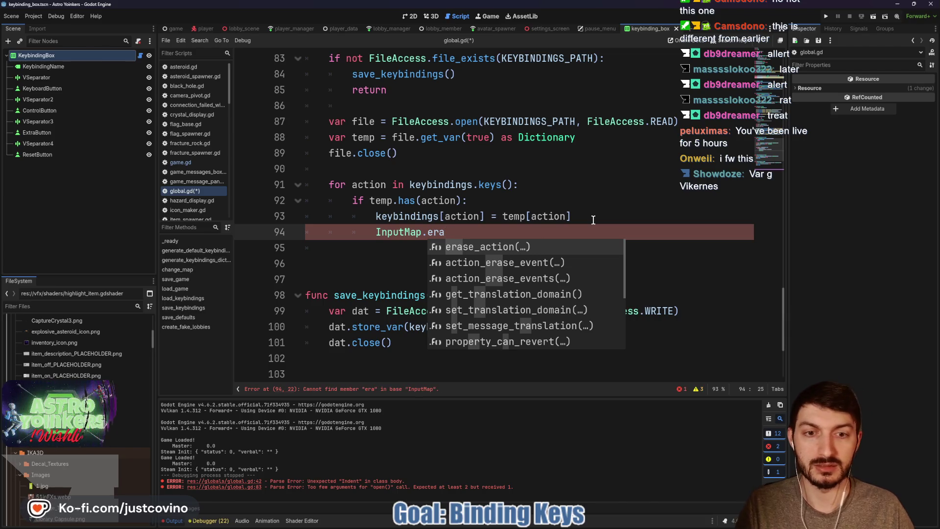
{"action": "key", "text": "Down"}
{"action": "key", "text": "Down"}
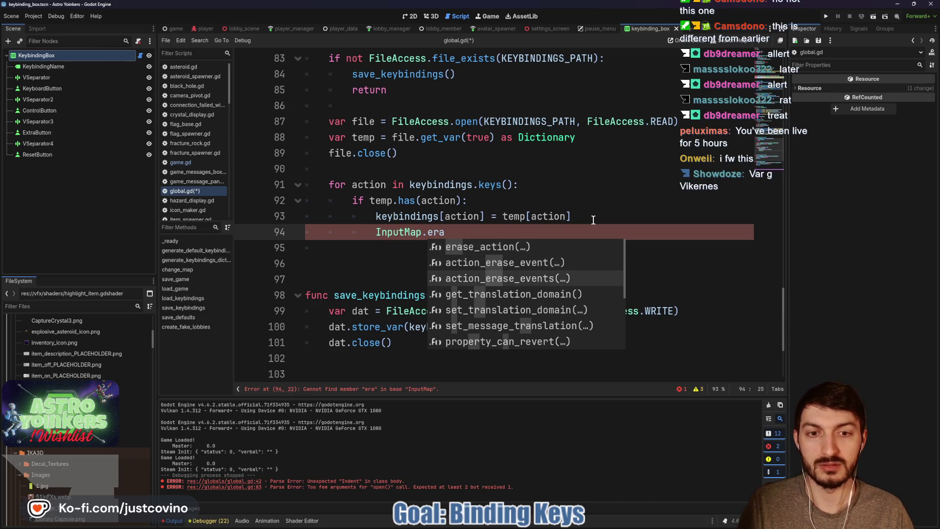
{"action": "key", "text": "Return"}
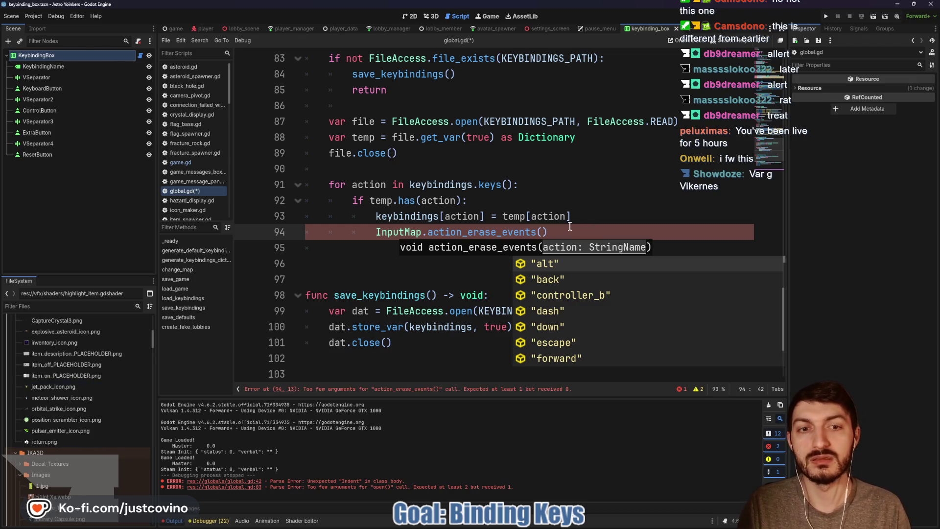
{"action": "type", "text": "action"}
{"action": "key", "text": "End"}
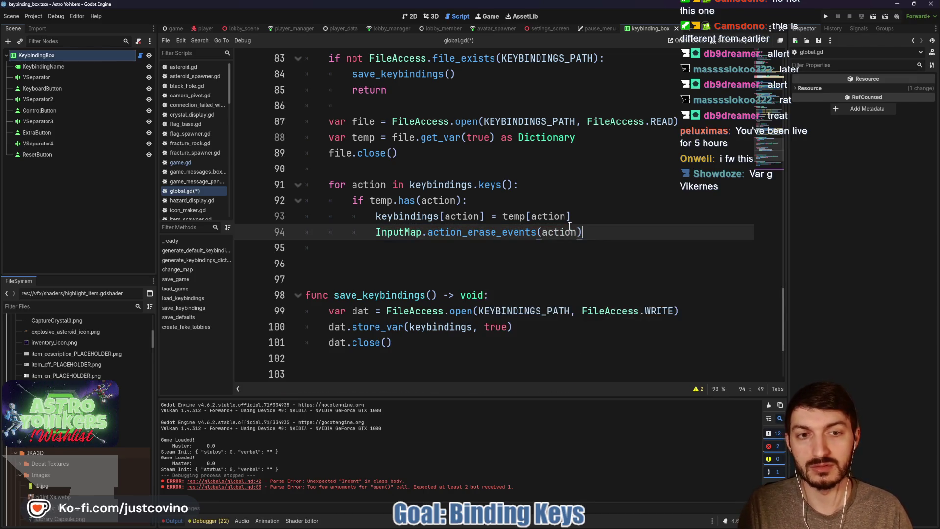
- Add InputMap.action_add_event(action, keybindings[action]) on line 95
{"action": "key", "text": "Return"}
{"action": "type", "text": "InputM"}
{"action": "key", "text": "Return"}
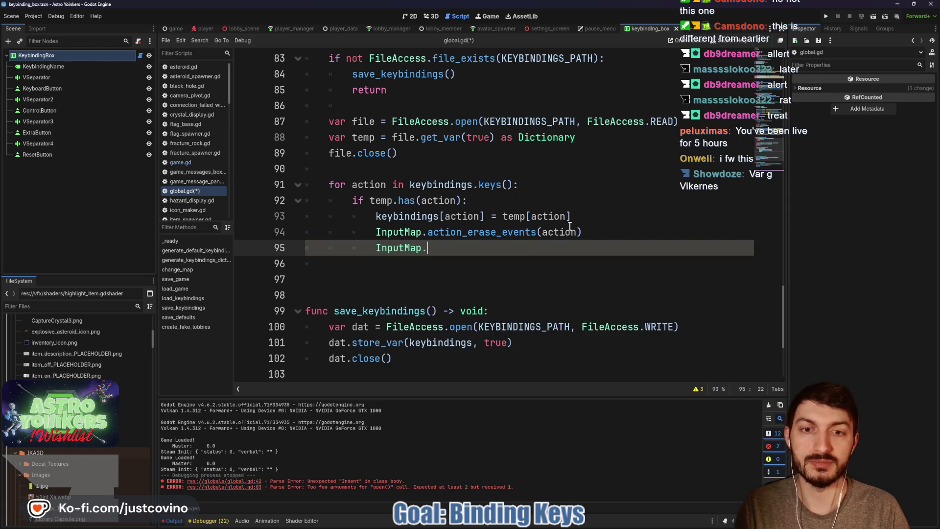
{"action": "type", "text": ".action"}
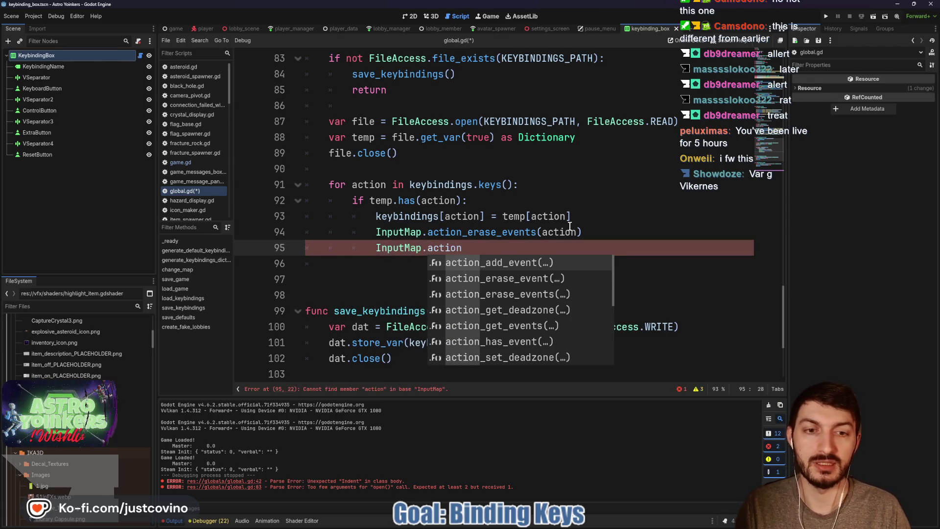
{"action": "type", "text": "_a"}
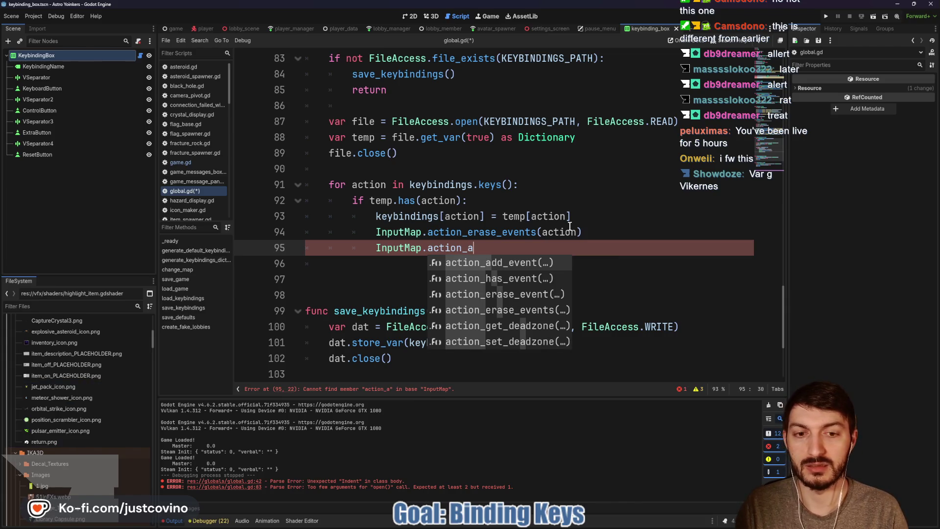
{"action": "key", "text": "Return"}
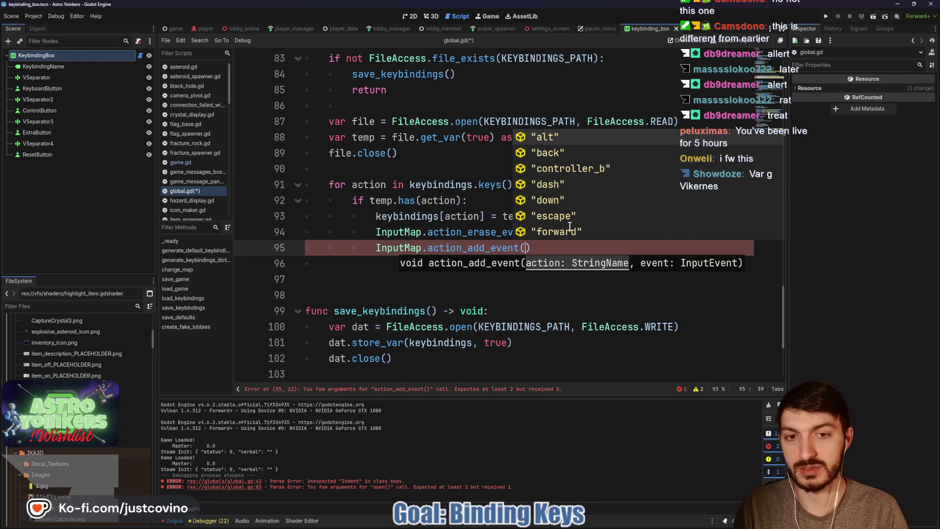
{"action": "type", "text": "action"}
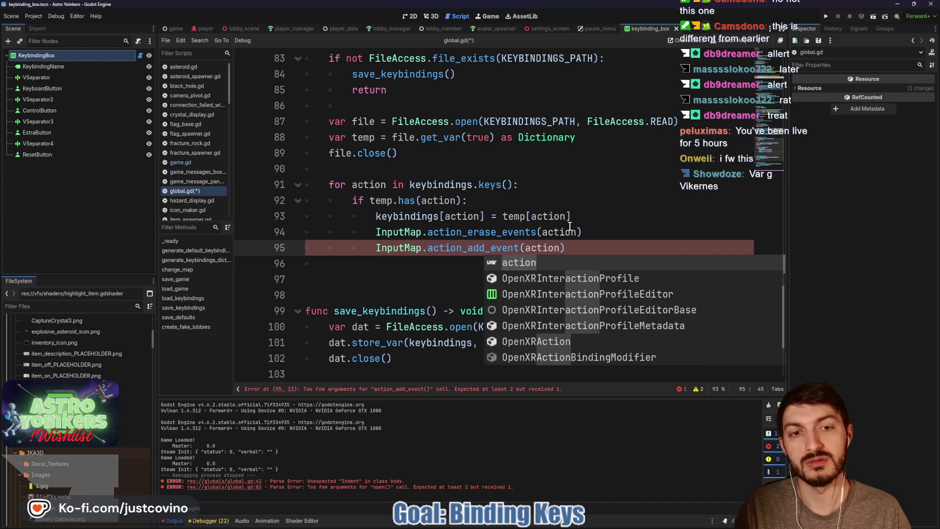
{"action": "type", "text": ","}
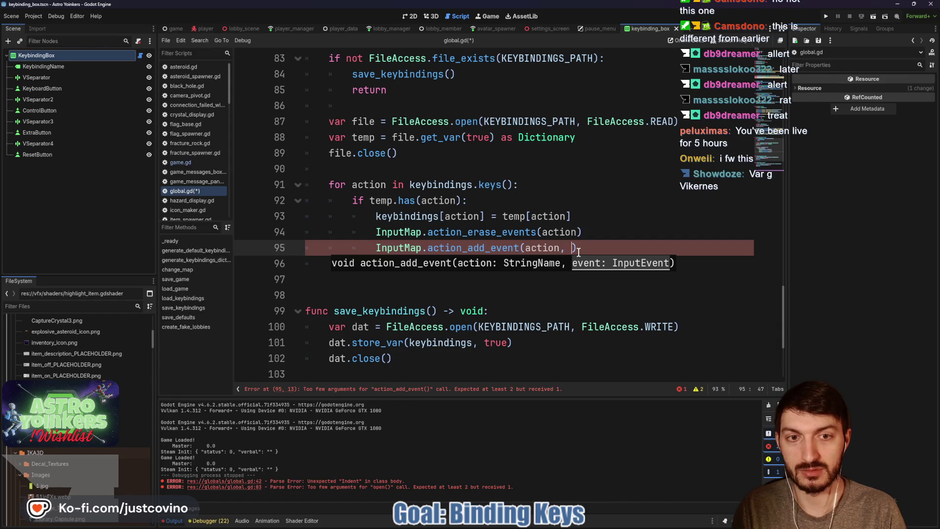
{"action": "type", "text": "keybindings"}
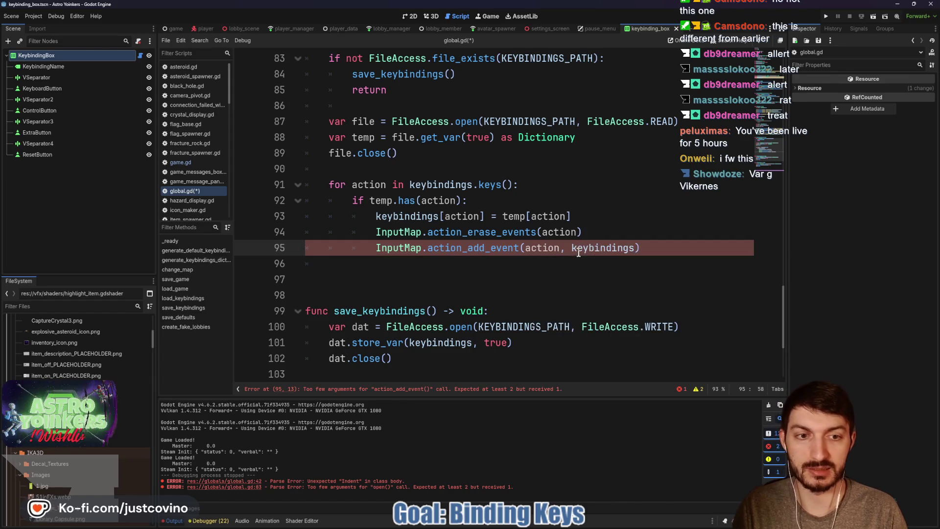
{"action": "type", "text": "[action"}
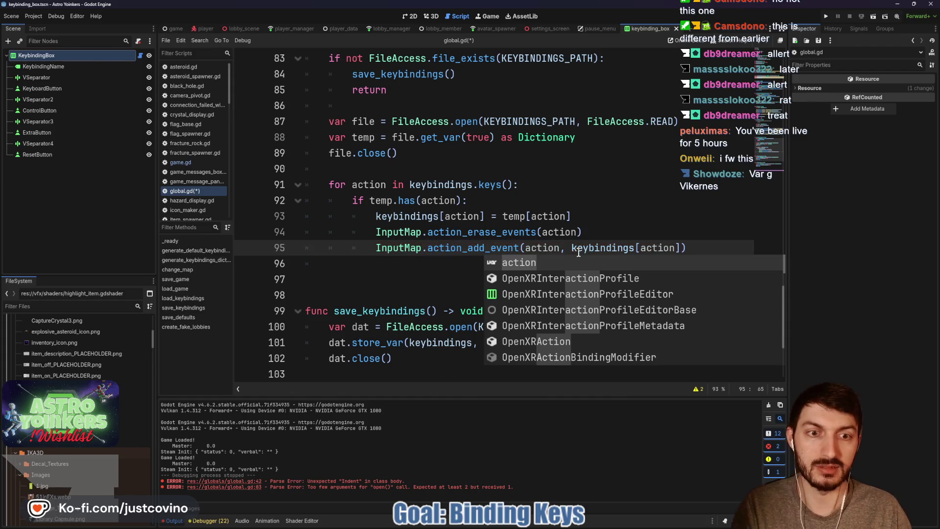
{"action": "left_click", "coordinate": [444, 266]}
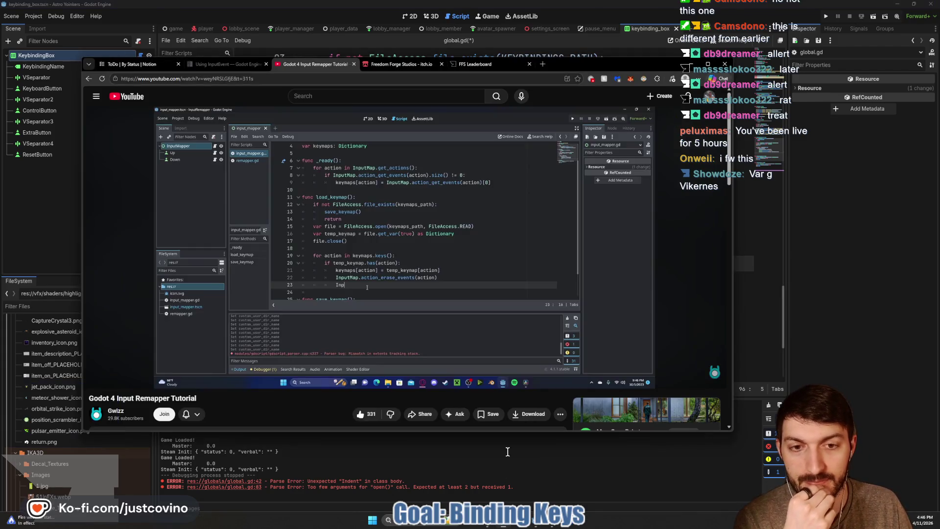
- Play the input remapper tutorial, pause it, move its window aside, and seek back to 7:55
{"action": "left_click", "coordinate": [476, 524]}
{"action": "left_click", "coordinate": [451, 299]}
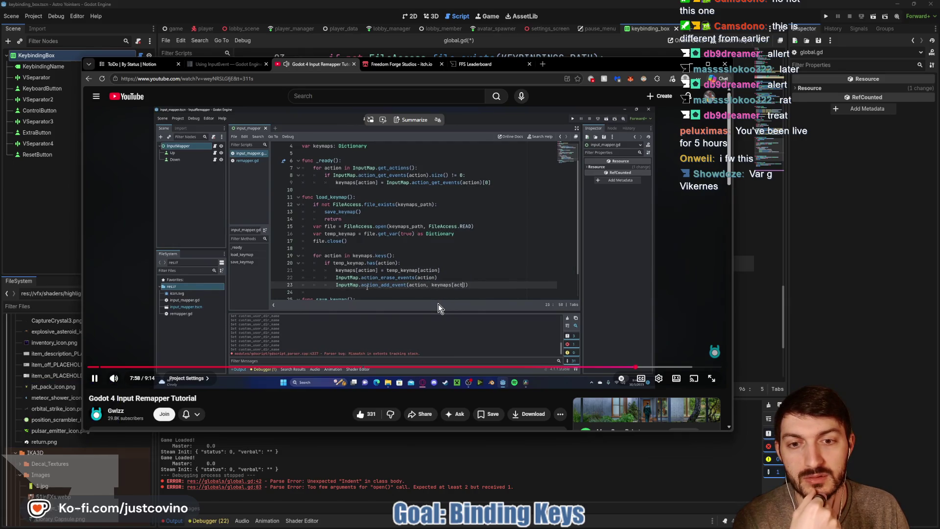
{"action": "left_click", "coordinate": [546, 226]}
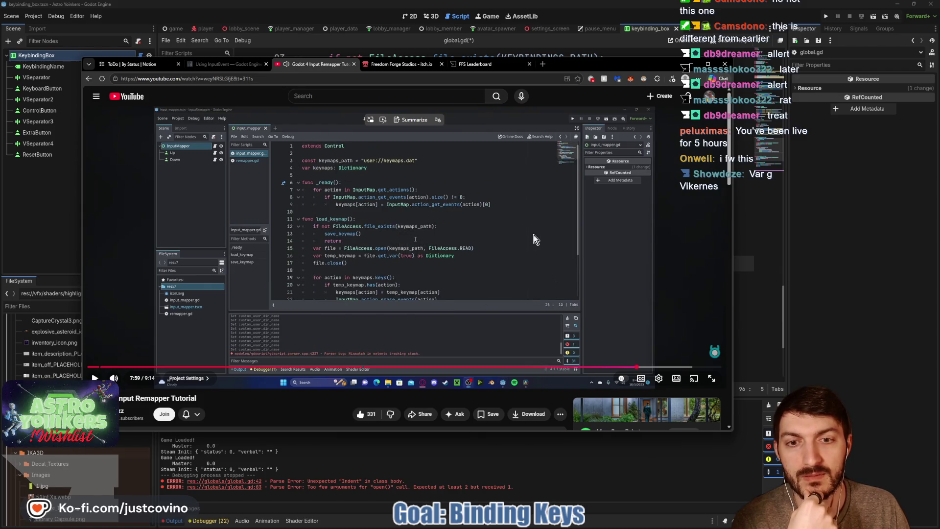
{"action": "left_click", "coordinate": [511, 260]}
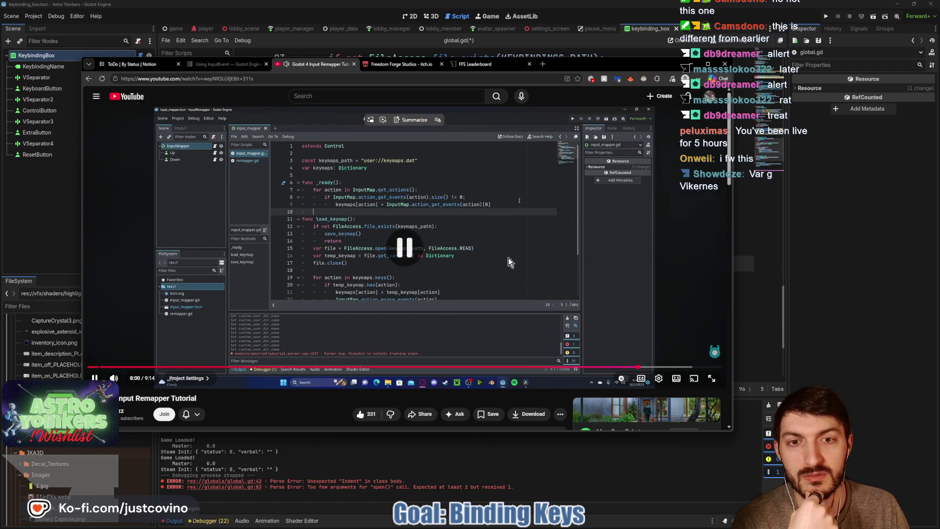
{"action": "mouse_move", "coordinate": [582, 68]}
{"action": "left_mouse_down"}
{"action": "mouse_move", "coordinate": [654, 190]}
{"action": "mouse_move", "coordinate": [666, 238]}
{"action": "mouse_move", "coordinate": [657, 272]}
{"action": "mouse_move", "coordinate": [638, 172]}
{"action": "mouse_move", "coordinate": [588, 69]}
{"action": "left_mouse_up"}
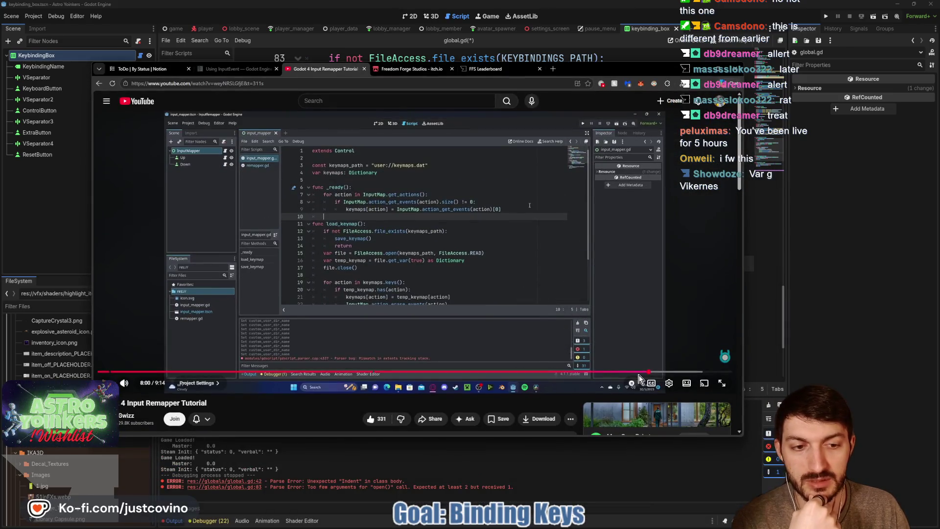
{"action": "left_click", "coordinate": [643, 371]}
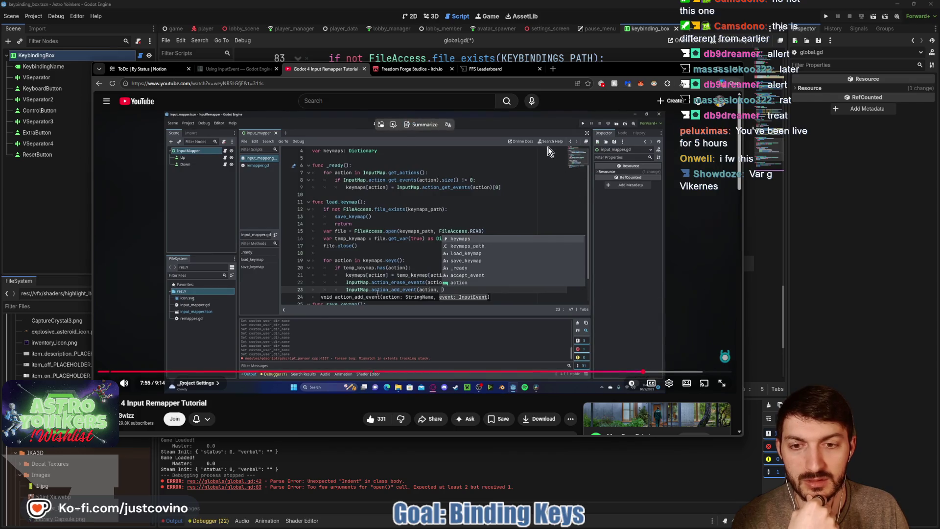
{"action": "mouse_move", "coordinate": [578, 73]}
{"action": "left_mouse_down"}
{"action": "mouse_move", "coordinate": [629, 331]}
{"action": "mouse_move", "coordinate": [614, 78]}
{"action": "left_mouse_up"}
{"action": "left_click", "coordinate": [597, 28]}
{"action": "type", "text": "keyboard_button.text = Global.default_keybindings[action_name]["}
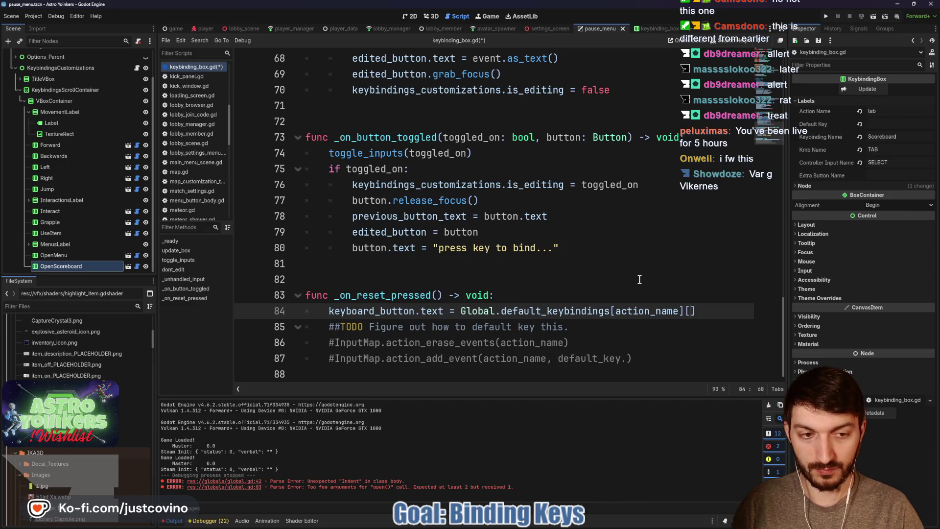
- Try .keys() and [0].as_string() variants on line 84's default keybinding expression, then remove them
{"action": "type", "text": "0]."}
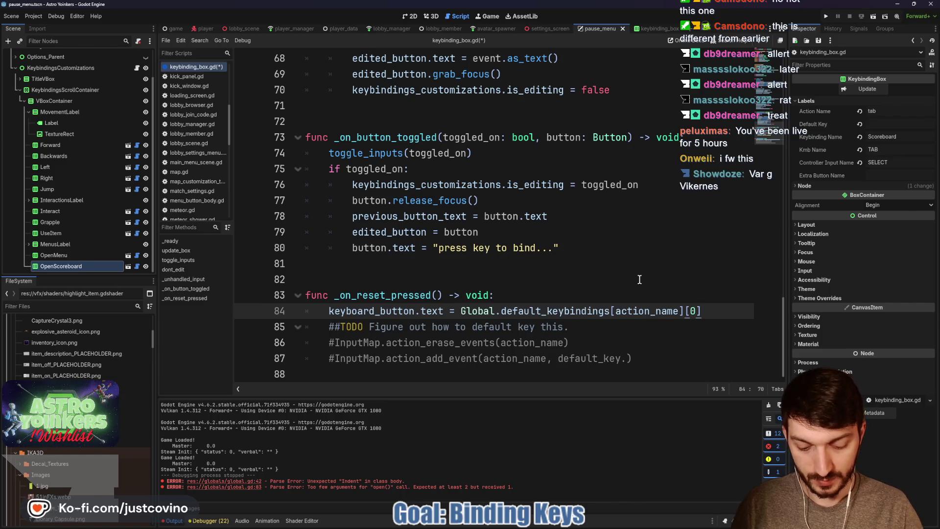
{"action": "type", "text": "a"}
{"action": "key", "text": "BackSpace"}
{"action": "key", "text": "BackSpace"}
{"action": "key", "text": "BackSpace"}
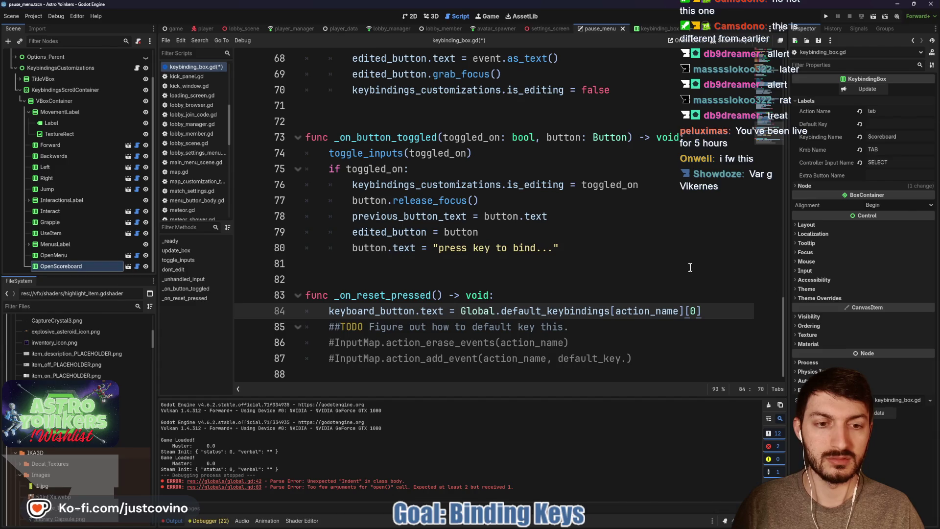
{"action": "left_click", "coordinate": [611, 311]}
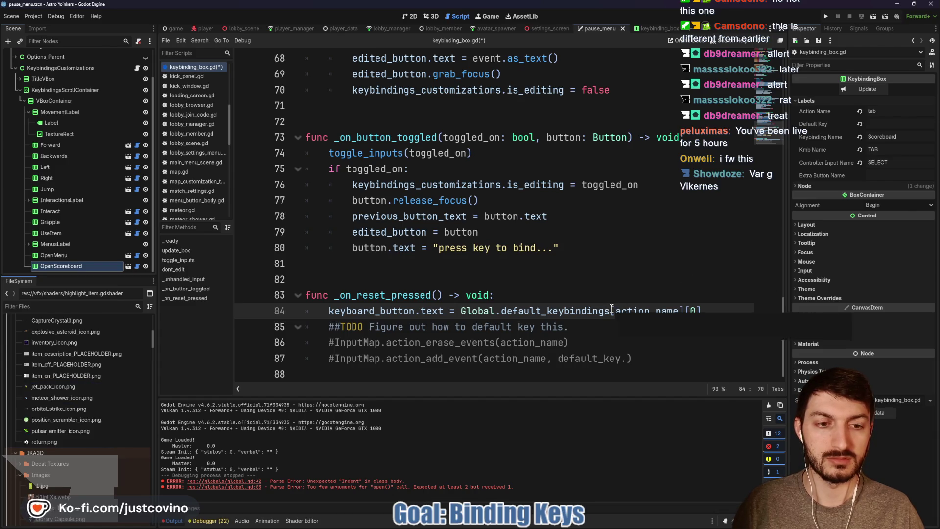
{"action": "type", "text": ".keys"}
{"action": "key", "text": "Return"}
{"action": "left_click", "coordinate": [744, 313]}
{"action": "key", "text": "BackSpace"}
{"action": "key", "text": "BackSpace"}
{"action": "key", "text": "BackSpace"}
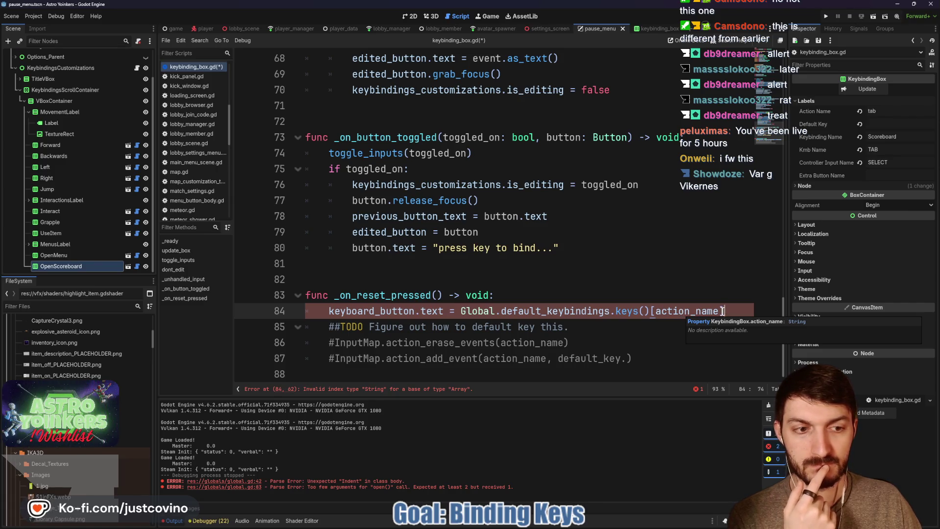
{"action": "type", "text": "["}
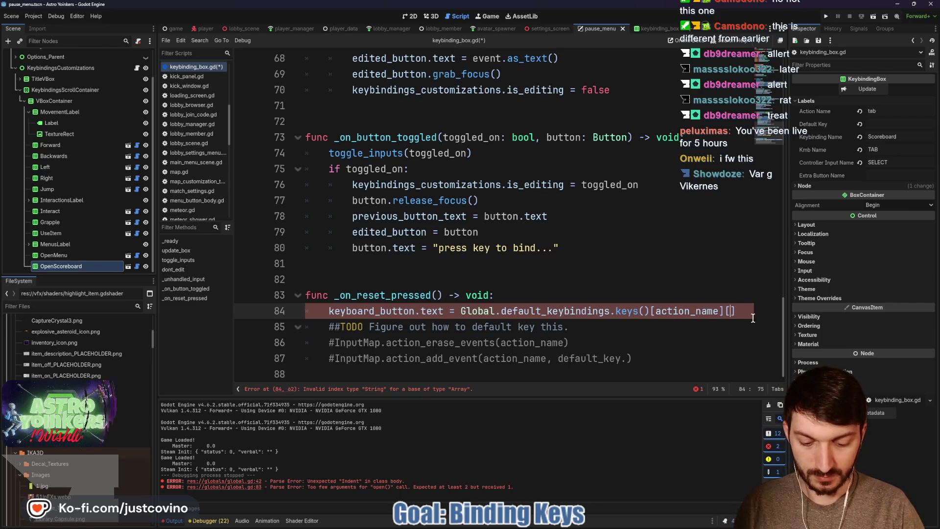
{"action": "type", "text": "0]."}
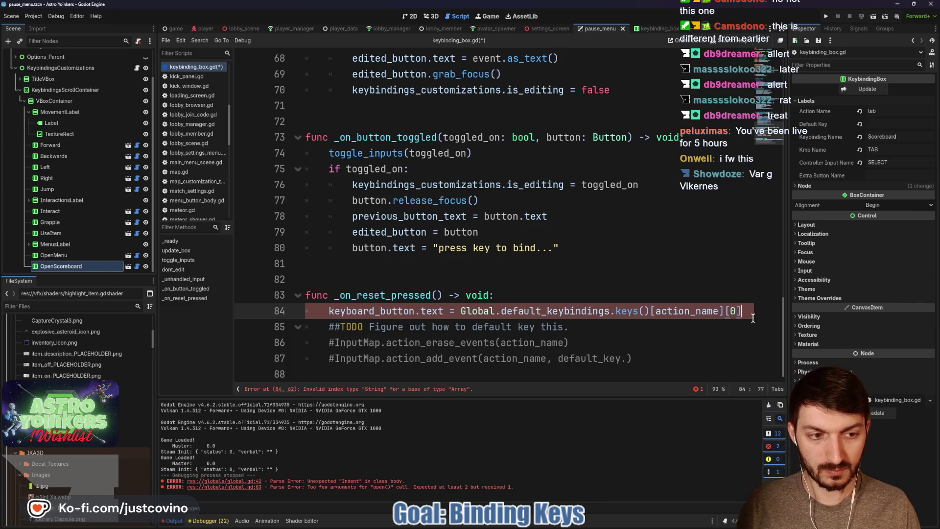
{"action": "type", "text": "as"}
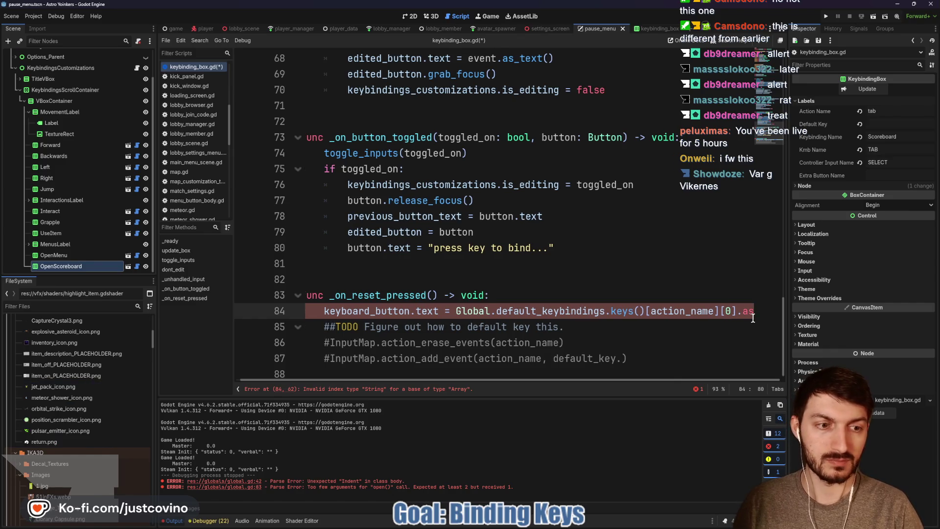
{"action": "type", "text": "_string()"}
{"action": "key", "text": "BackSpace"}
{"action": "key", "text": "BackSpace"}
{"action": "key", "text": "BackSpace"}
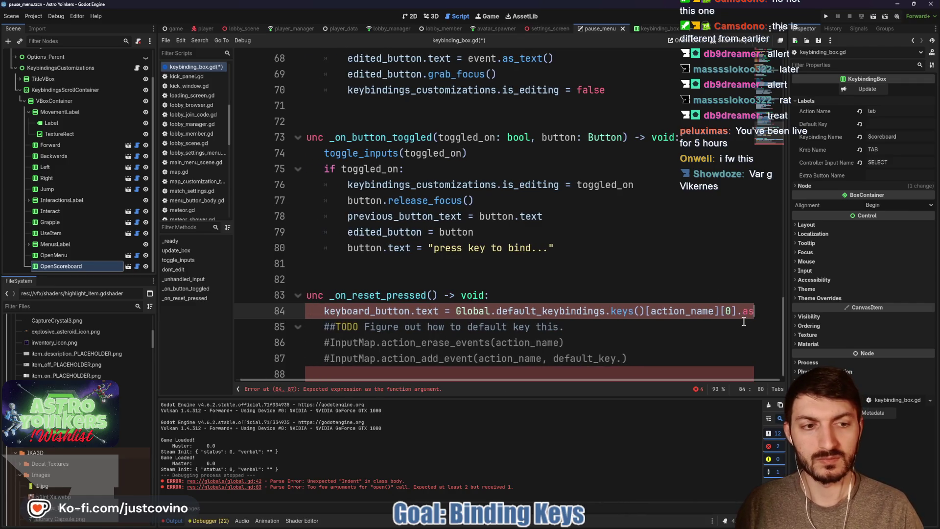
{"action": "key", "text": "BackSpace"}
{"action": "key", "text": "BackSpace"}
{"action": "key", "text": "BackSpace"}
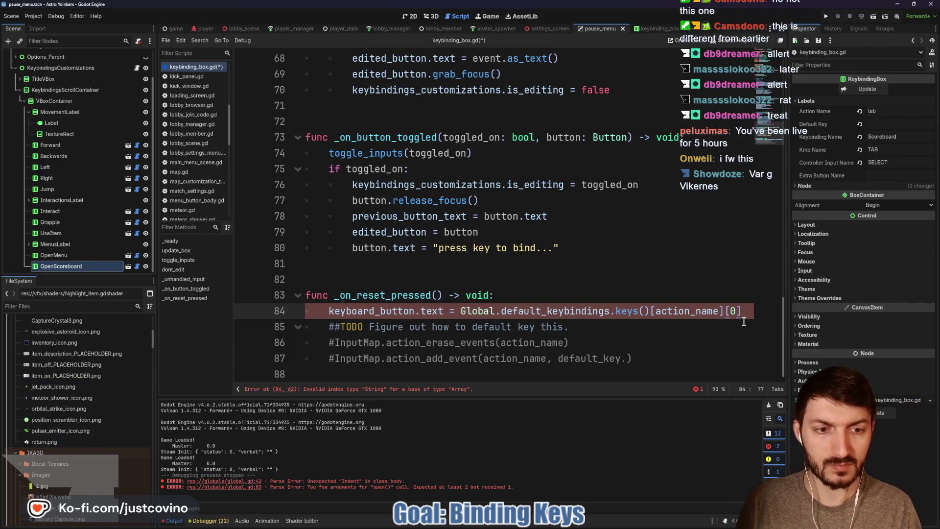
{"action": "key", "text": "BackSpace"}
{"action": "key", "text": "BackSpace"}
{"action": "key", "text": "BackSpace"}
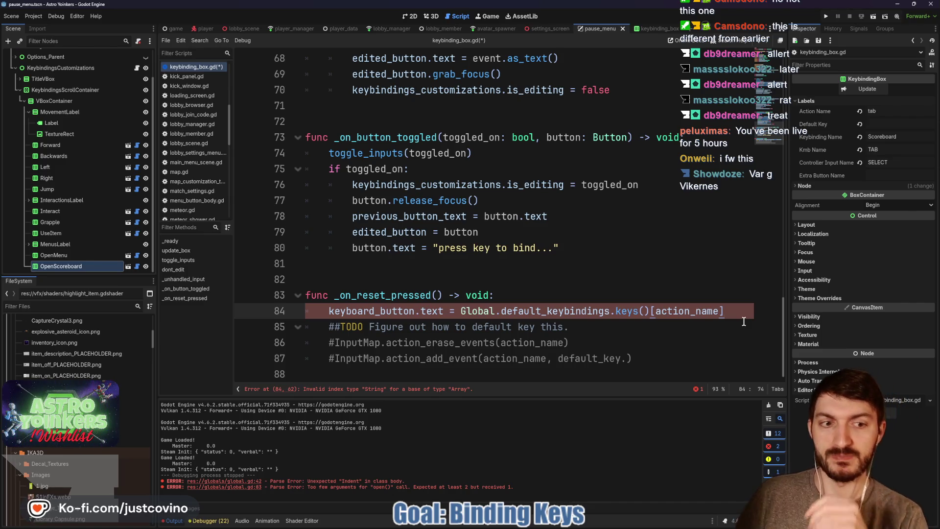
- Remove .keys() from line 84, append [0]. to the default keybinding, and save
{"action": "left_click_drag", "start_coordinate": [648, 313], "coordinate": [611, 312]}
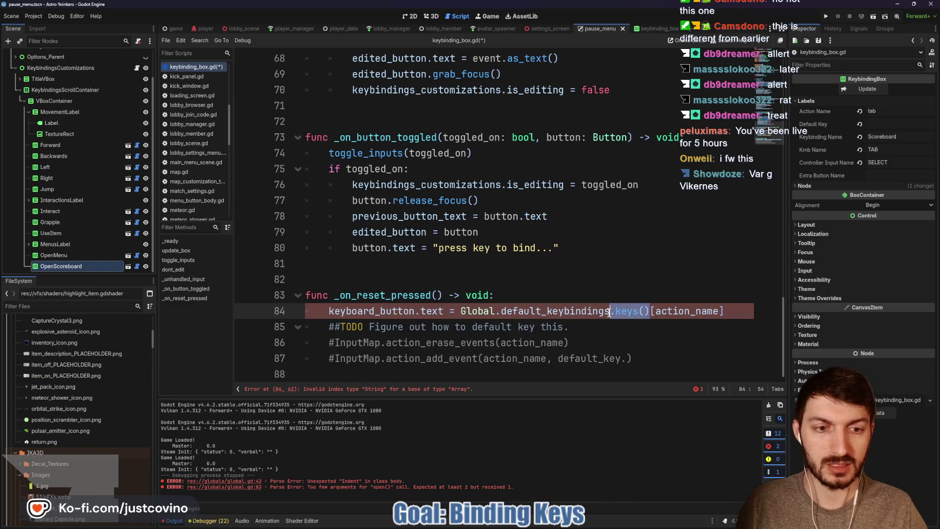
{"action": "key", "text": "BackSpace"}
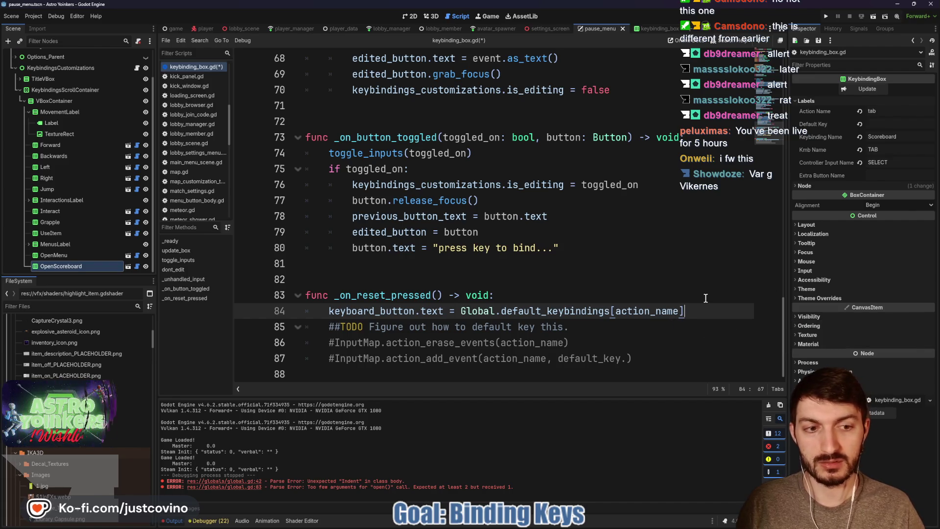
{"action": "type", "text": "[0]"}
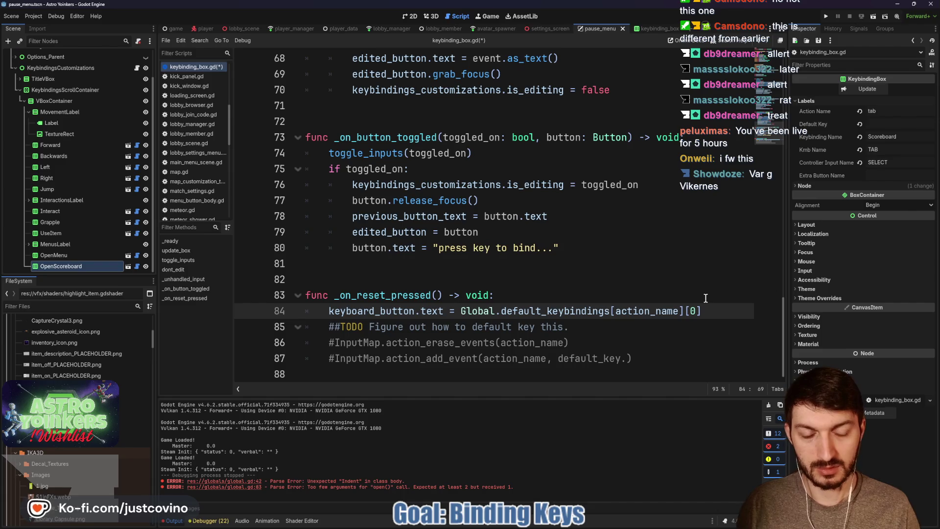
{"action": "type", "text": "."}
{"action": "key", "text": "ctrl+s"}
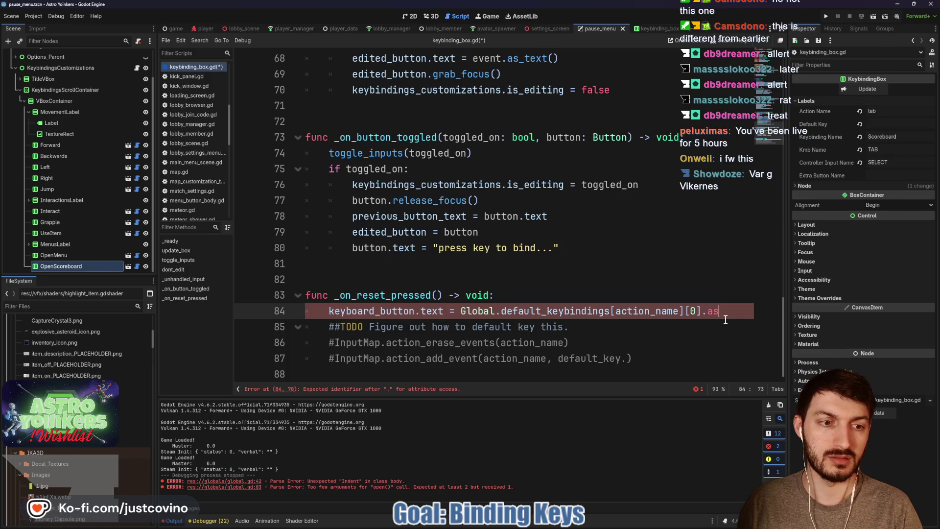
- Replace .capitalize() with .as_text() on line 84 and save keybinding_box.gd
{"action": "key", "text": "BackSpace"}
{"action": "key", "text": "BackSpace"}
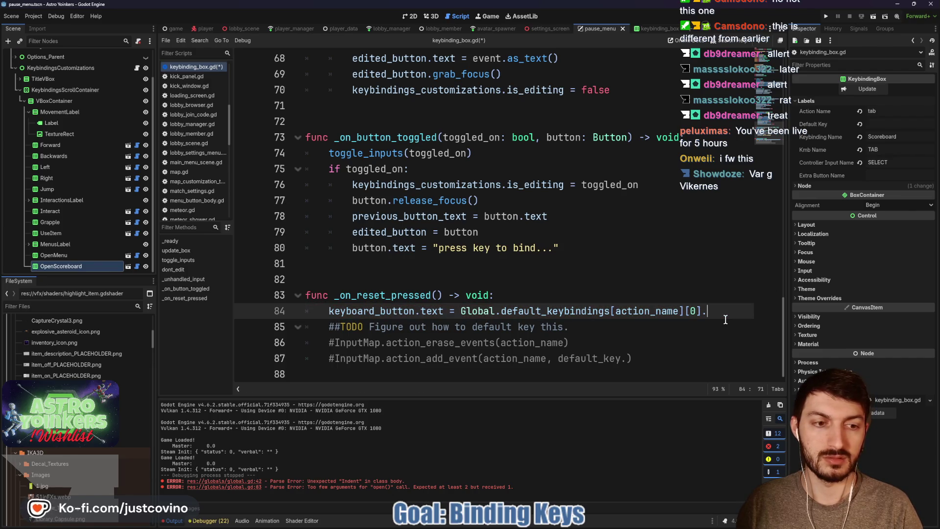
{"action": "type", "text": "capt"}
{"action": "key", "text": "BackSpace"}
{"action": "type", "text": "ital"}
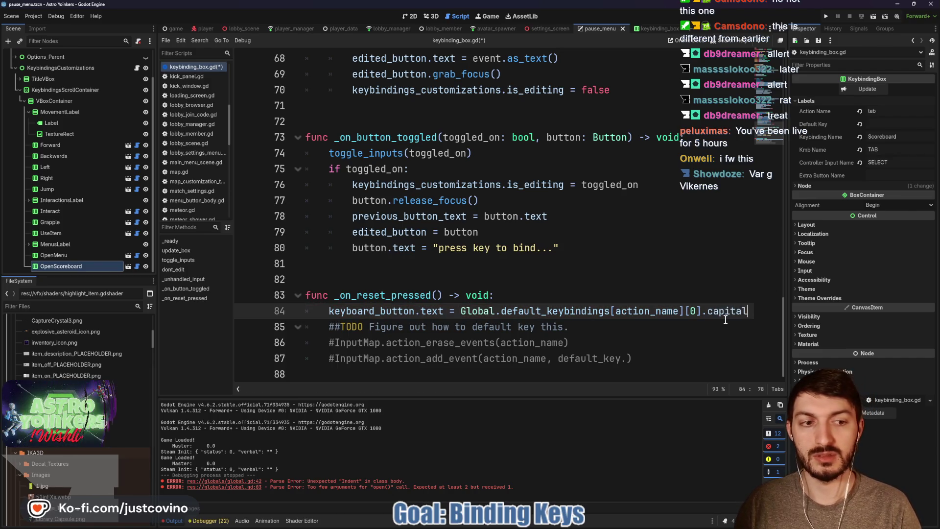
{"action": "type", "text": "ize()"}
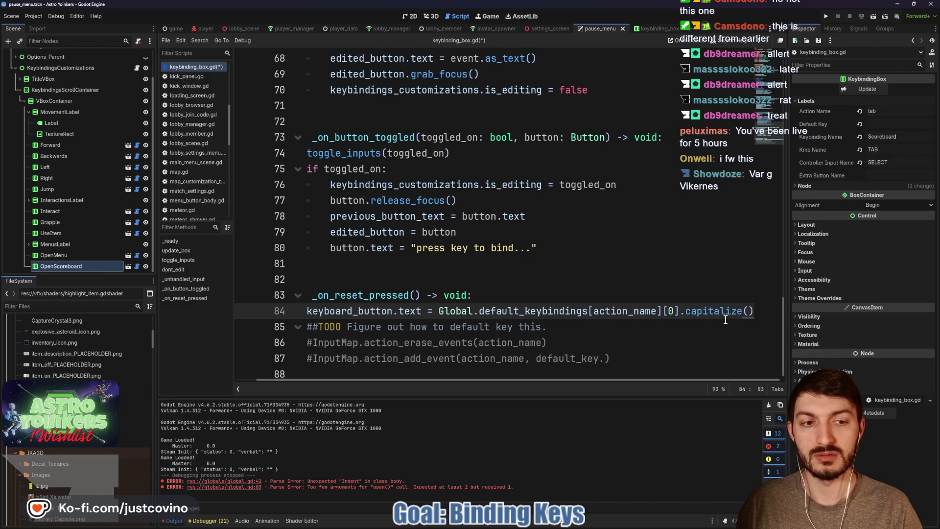
{"action": "key", "text": "BackSpace"}
{"action": "key", "text": "BackSpace"}
{"action": "key", "text": "BackSpace"}
{"action": "type", "text": "a"}
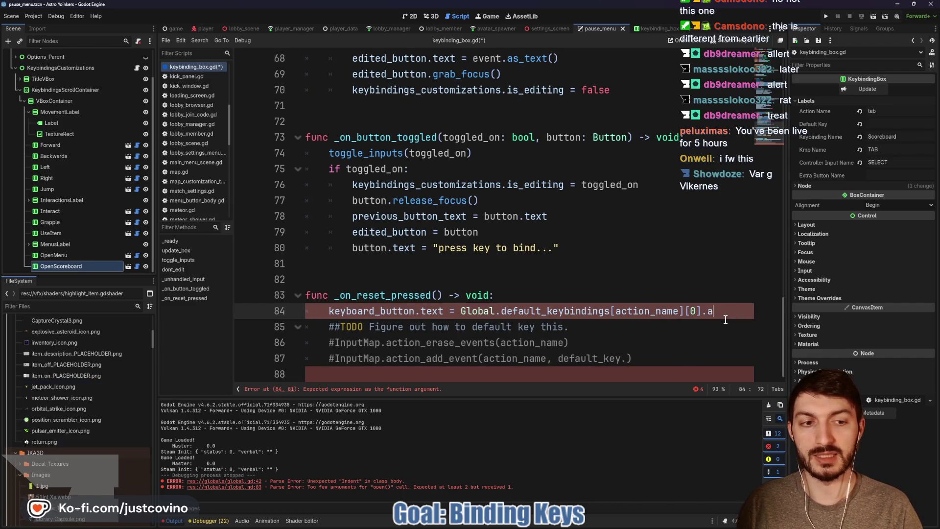
{"action": "type", "text": "s_text()"}
{"action": "key", "text": "ctrl+s"}
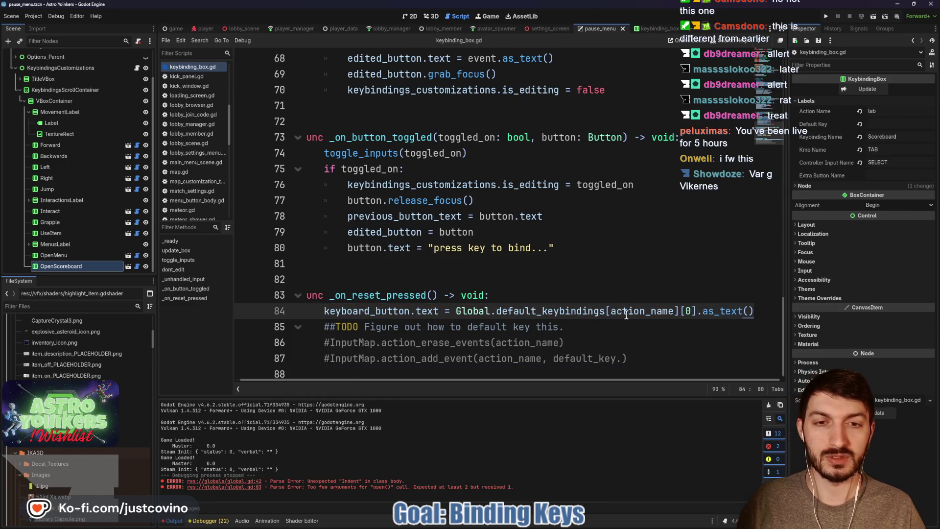
{"action": "scroll", "coordinate": [560, 220], "scroll_direction": "up", "scroll_amount": 2}
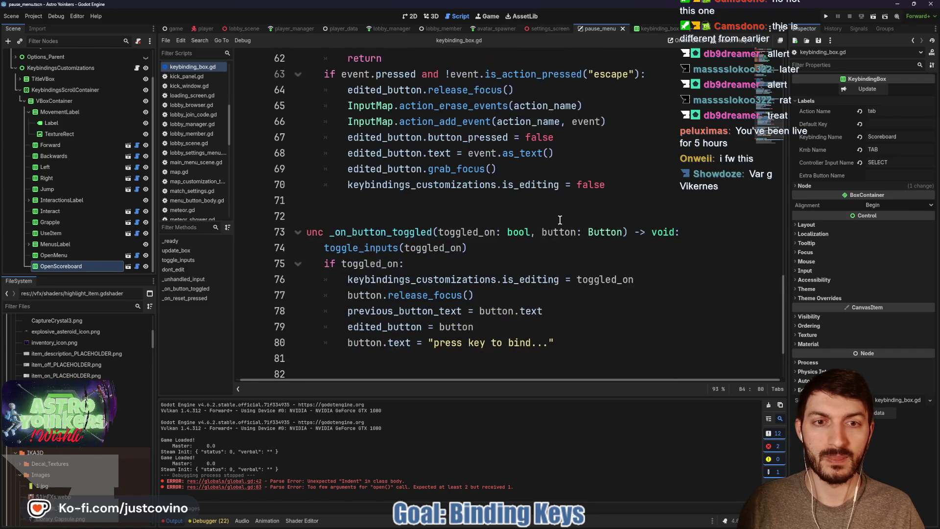
- Insert a blank line after InputMap.action_add_event(action_name, event) on line 66 of _unhandled_input
{"action": "scroll", "coordinate": [518, 208], "scroll_direction": "down", "scroll_amount": 2}
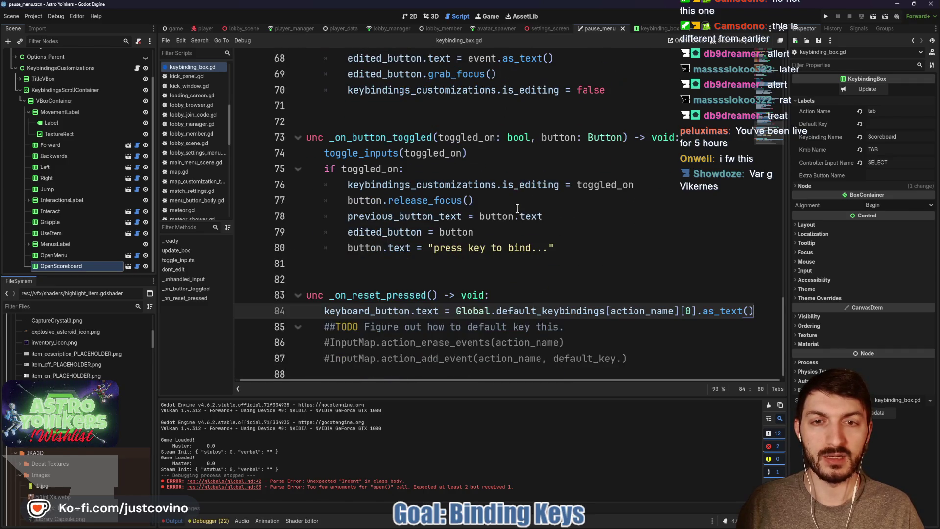
{"action": "left_click", "coordinate": [612, 327]}
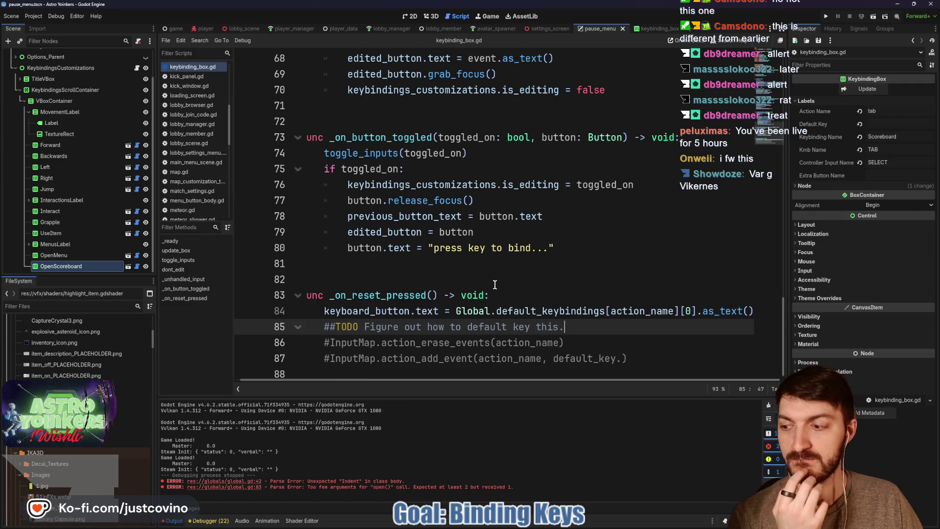
{"action": "scroll", "coordinate": [494, 284], "scroll_direction": "up", "scroll_amount": 5}
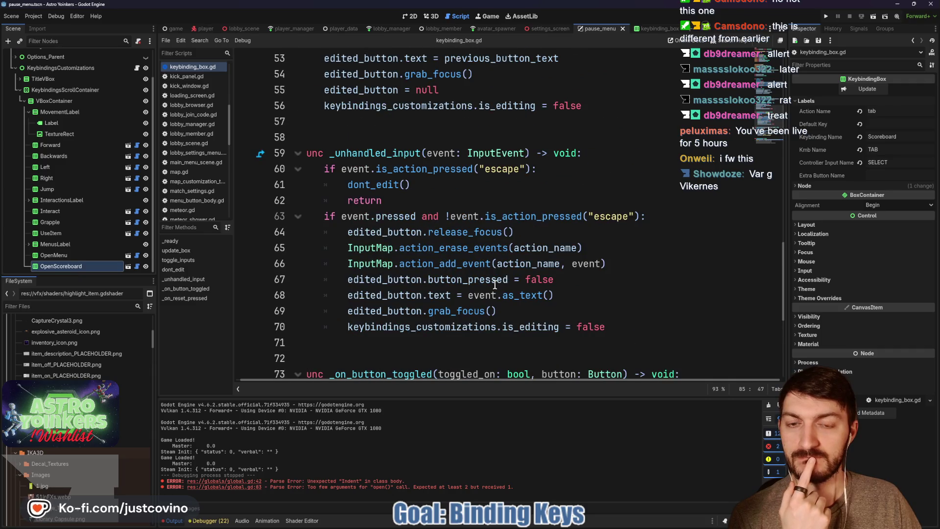
{"action": "scroll", "coordinate": [492, 284], "scroll_direction": "up", "scroll_amount": 2}
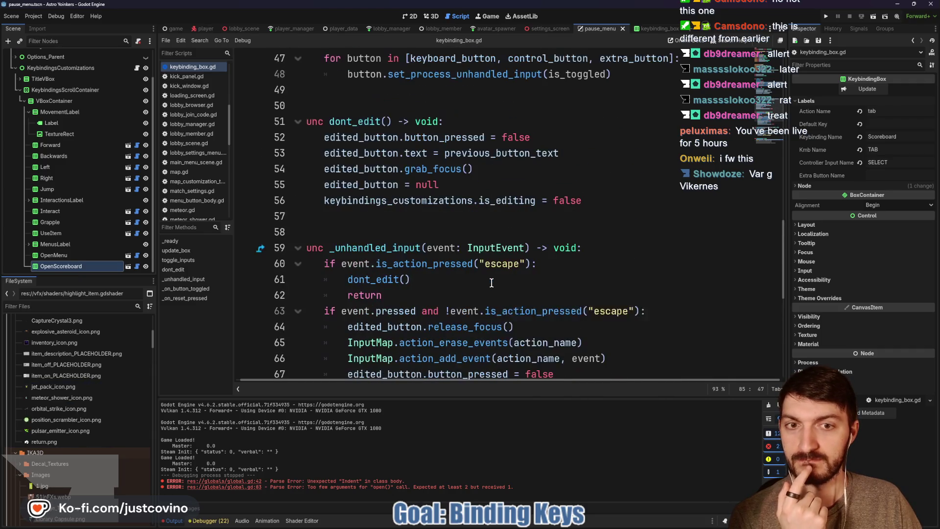
{"action": "scroll", "coordinate": [492, 283], "scroll_direction": "up", "scroll_amount": 3}
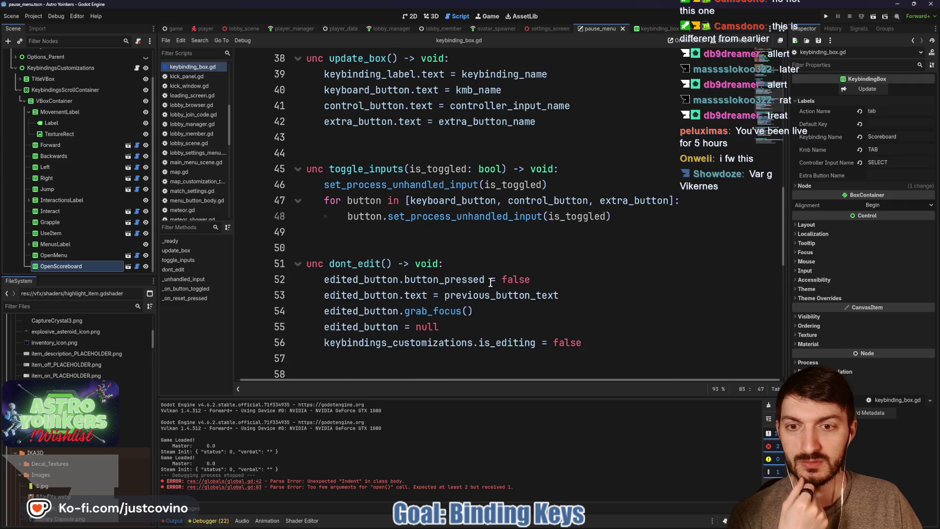
{"action": "scroll", "coordinate": [490, 283], "scroll_direction": "down", "scroll_amount": 3}
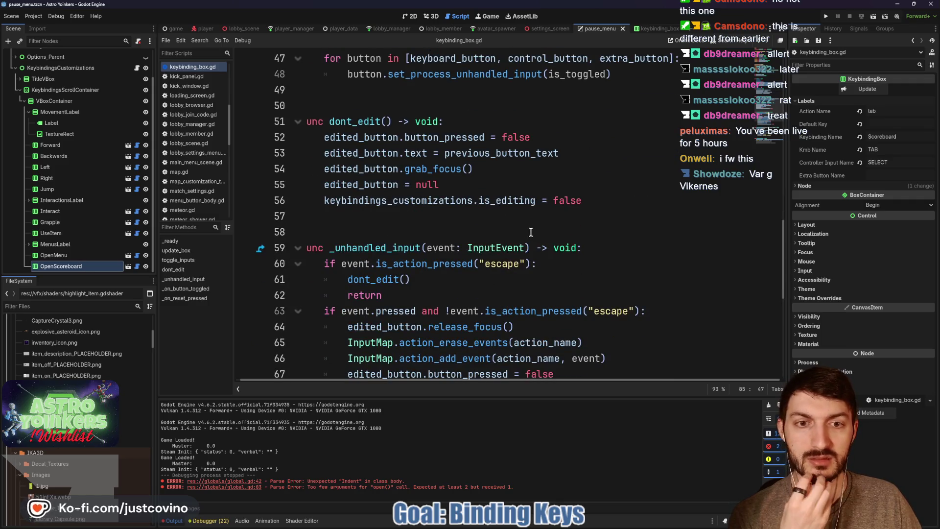
{"action": "scroll", "coordinate": [530, 232], "scroll_direction": "down", "scroll_amount": 2}
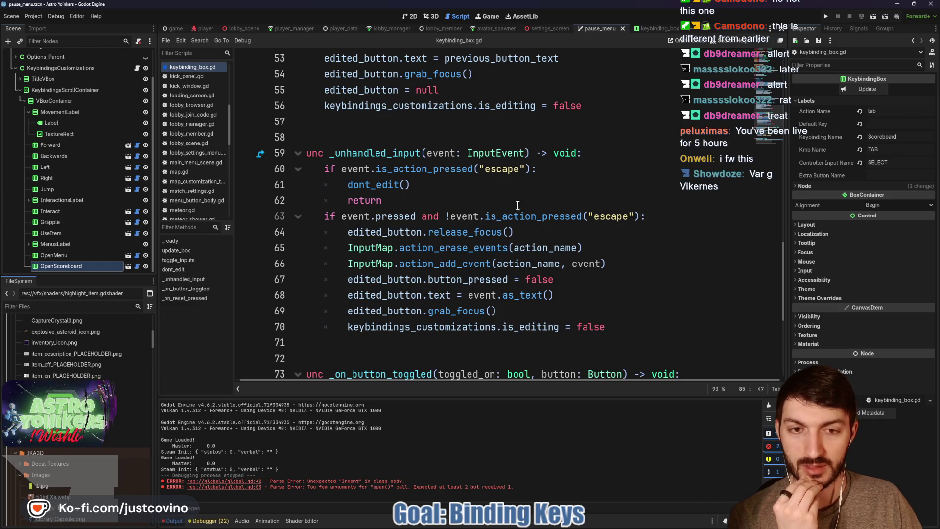
{"action": "left_click", "coordinate": [616, 263]}
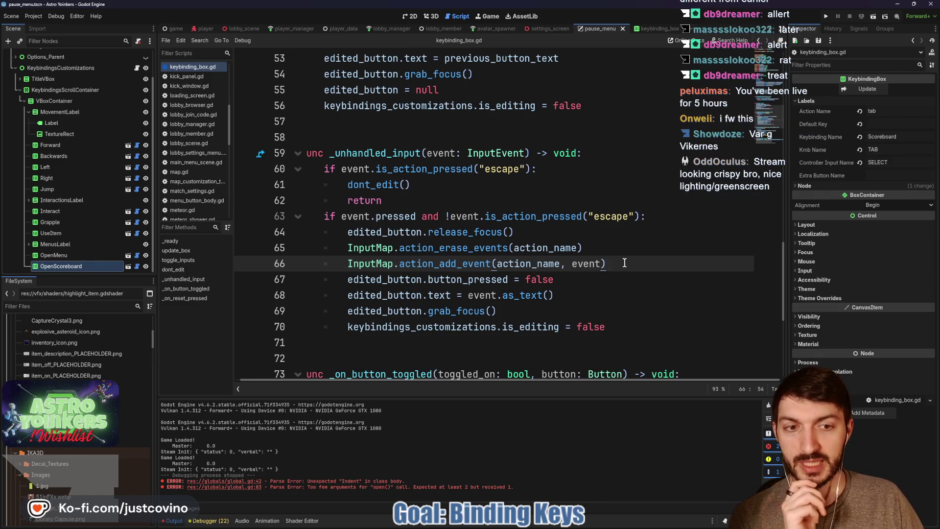
{"action": "key", "text": "Return"}
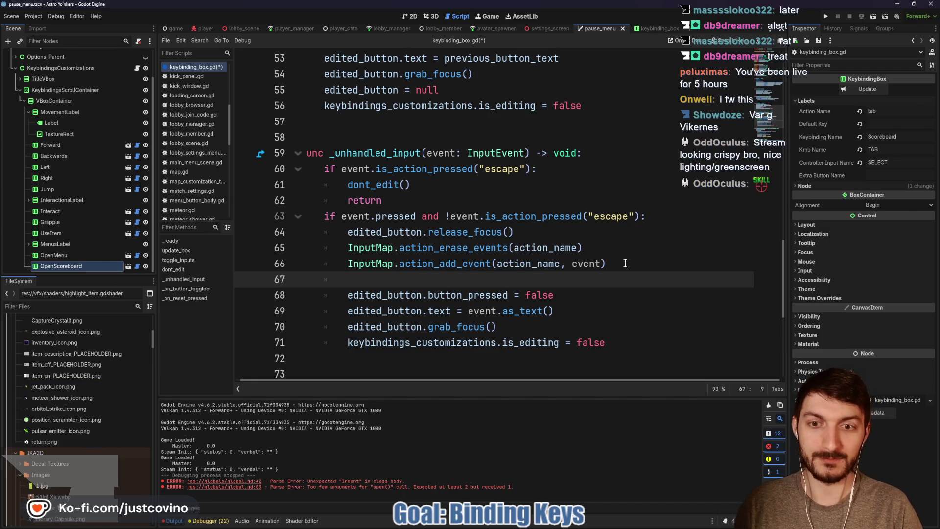
- Add Global.save_keybindings() on line 67, save the script, and run the project
{"action": "type", "text": "O"}
{"action": "key", "text": "BackSpace"}
{"action": "type", "text": "Global."}
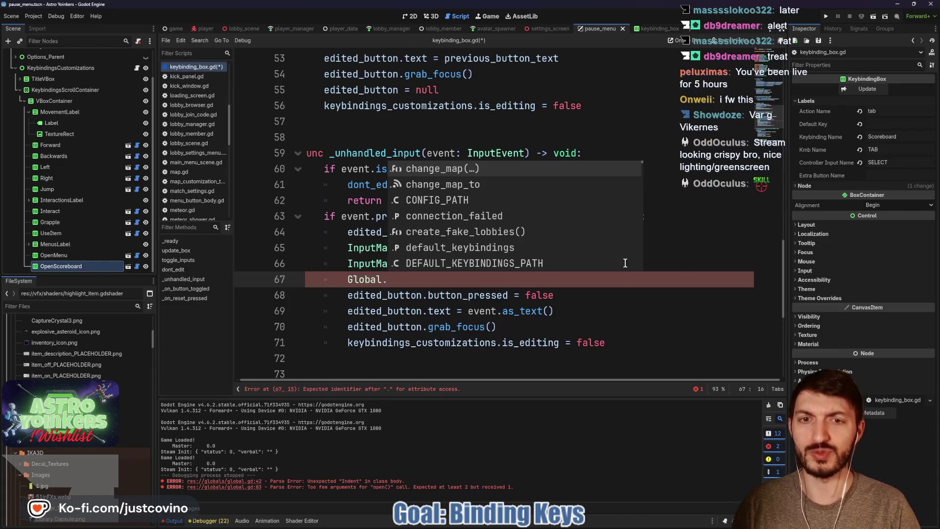
{"action": "type", "text": "sa"}
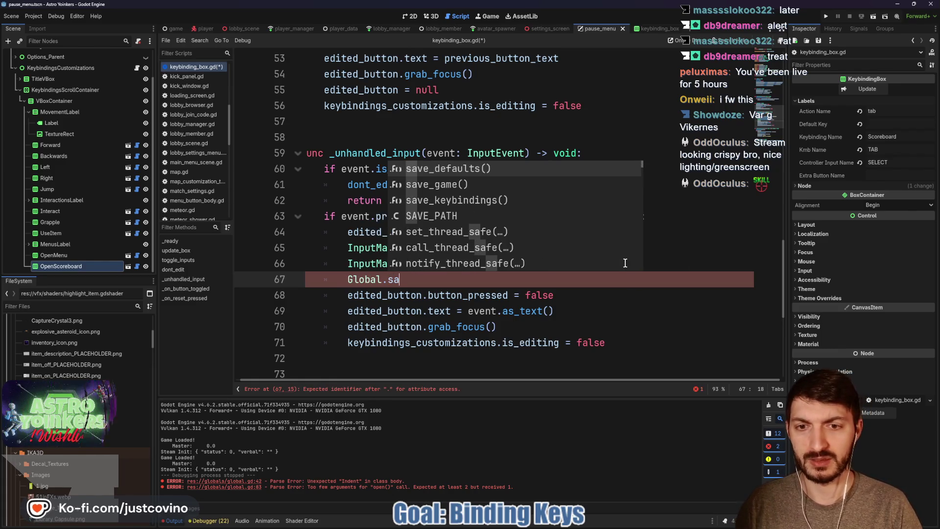
{"action": "type", "text": "ve"}
{"action": "key", "text": "Down"}
{"action": "key", "text": "Down"}
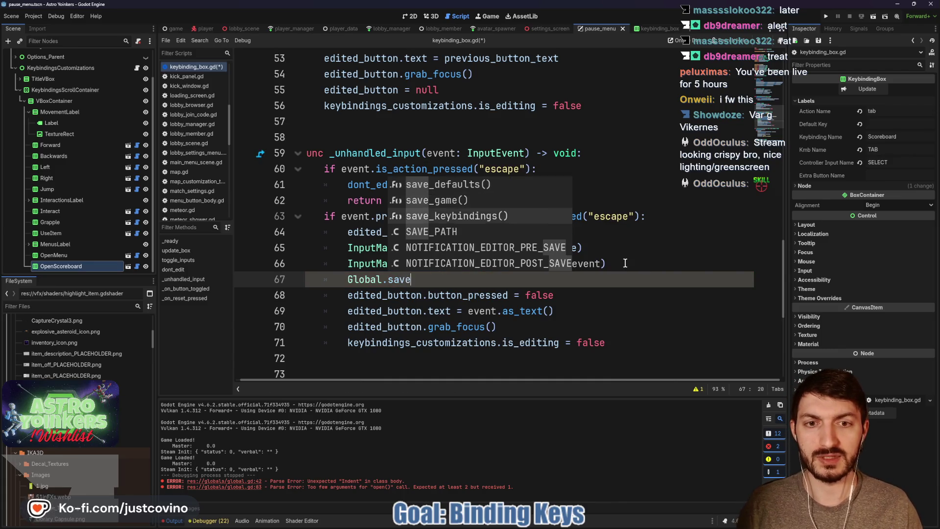
{"action": "key", "text": "Return"}
{"action": "key", "text": "ctrl+s"}
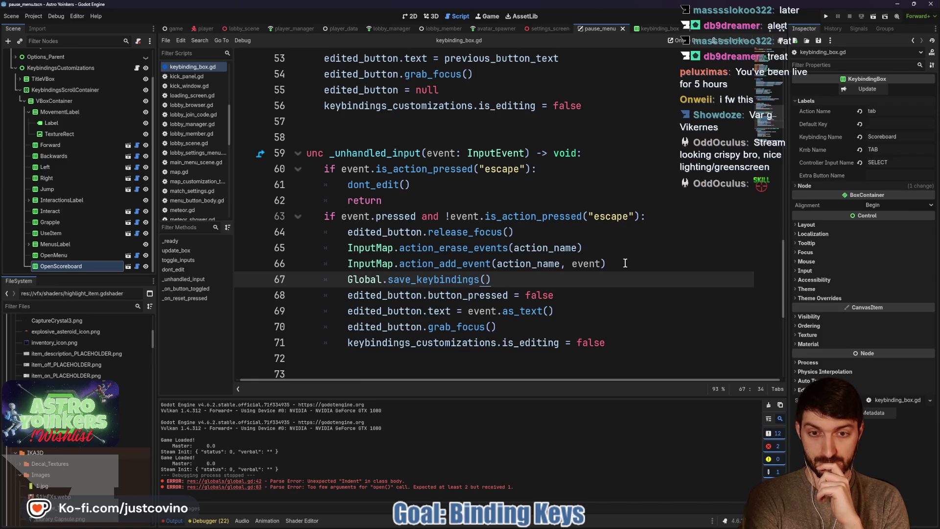
{"action": "left_click", "coordinate": [826, 16]}
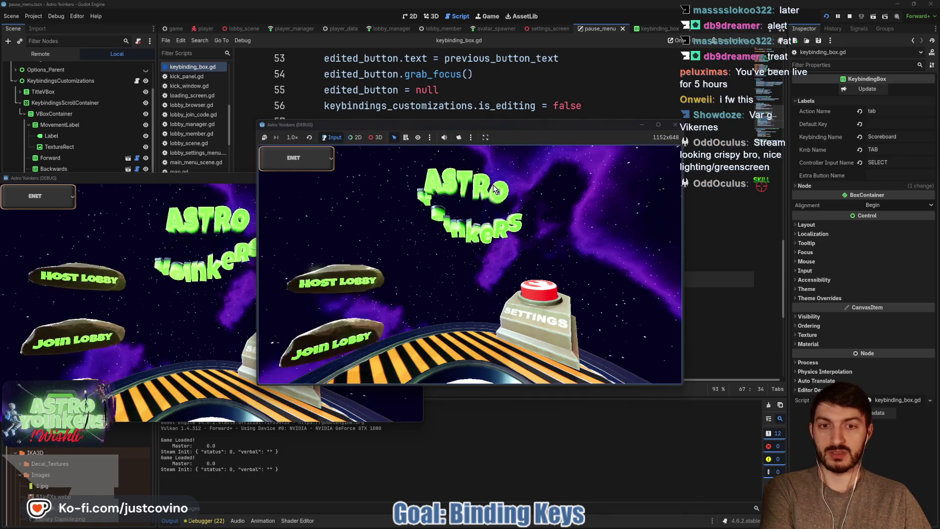
- Host a lobby, then in Customize Keybinds rebind Forward from W to G and return to Settings
{"action": "left_click", "coordinate": [309, 205]}
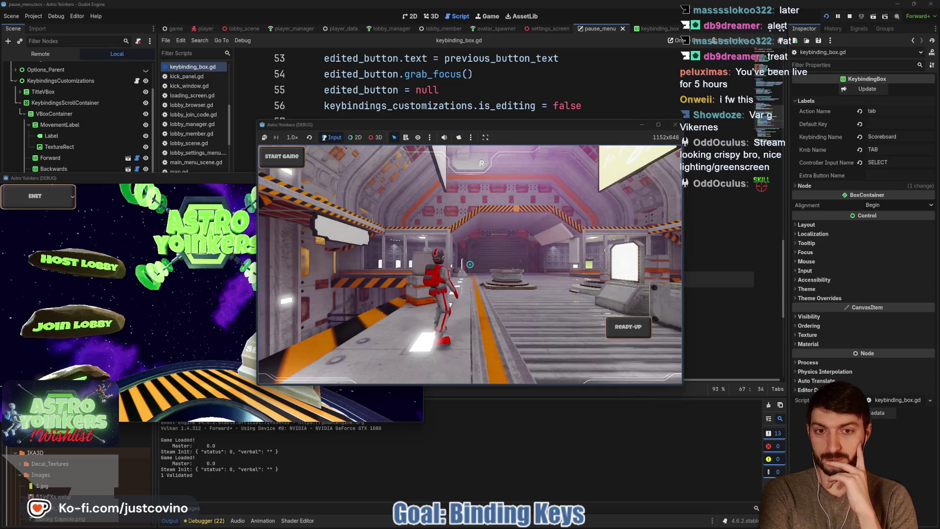
{"action": "key", "text": "Escape"}
{"action": "key", "text": "Down"}
{"action": "key", "text": "Down"}
{"action": "key", "text": "Down"}
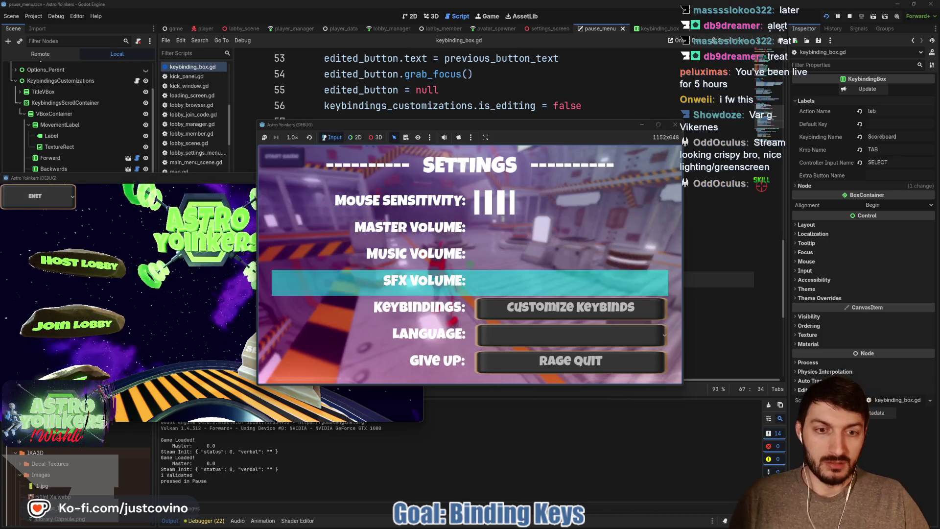
{"action": "key", "text": "Return"}
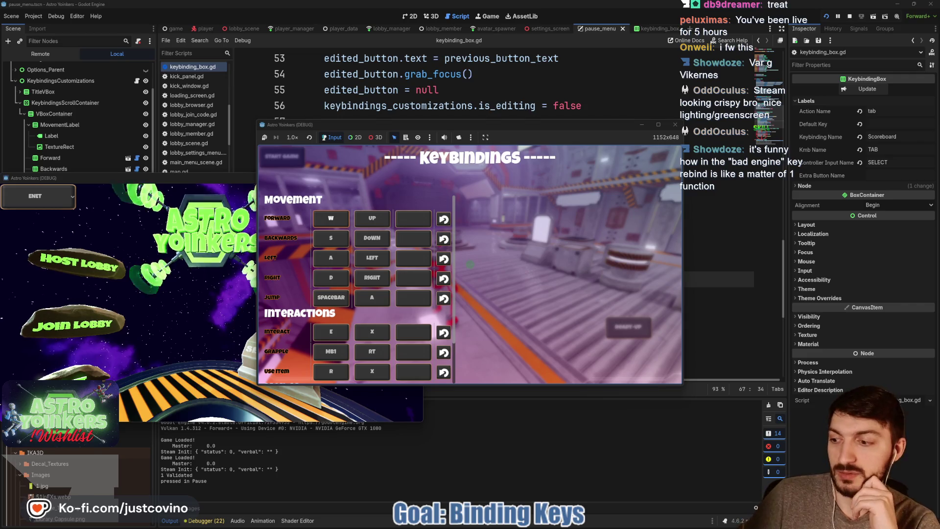
{"action": "key", "text": "Return"}
{"action": "key", "text": "g"}
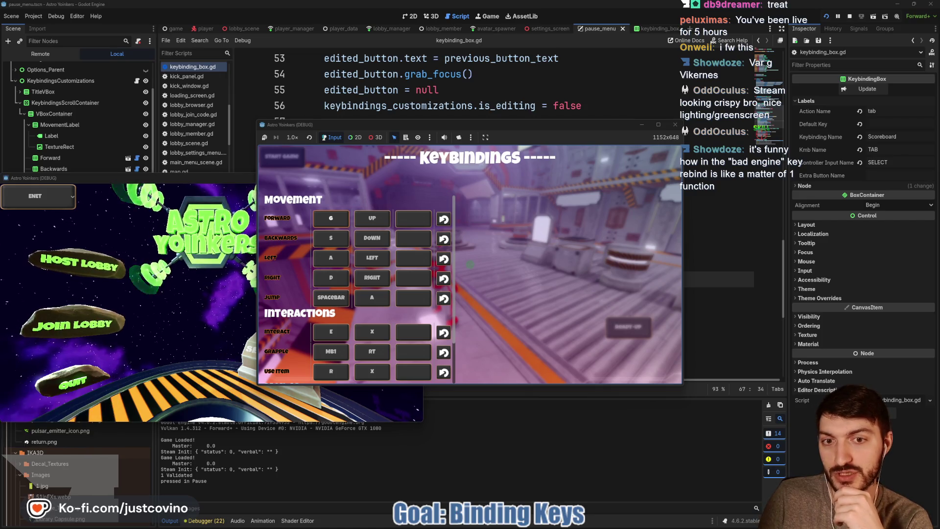
{"action": "key", "text": "Escape"}
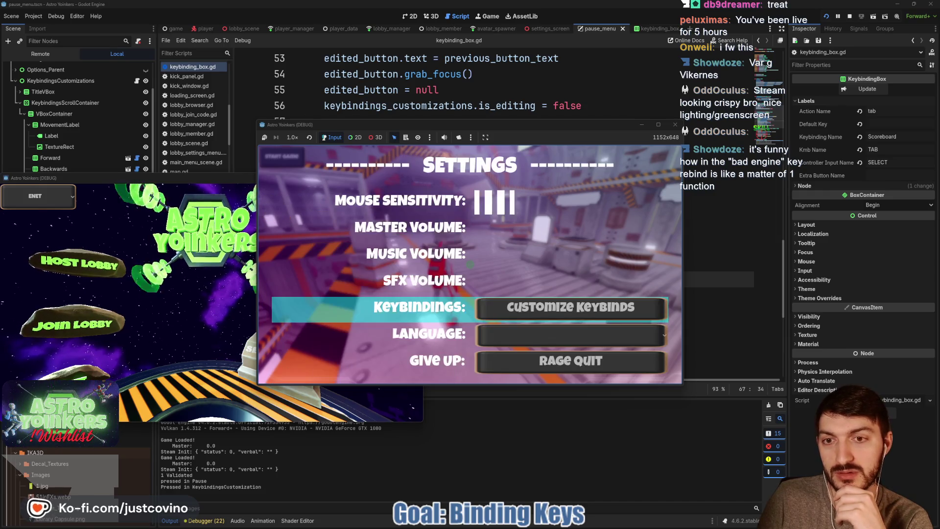
- Resume the game and walk the character around the floor pod
{"action": "key", "text": "Escape"}
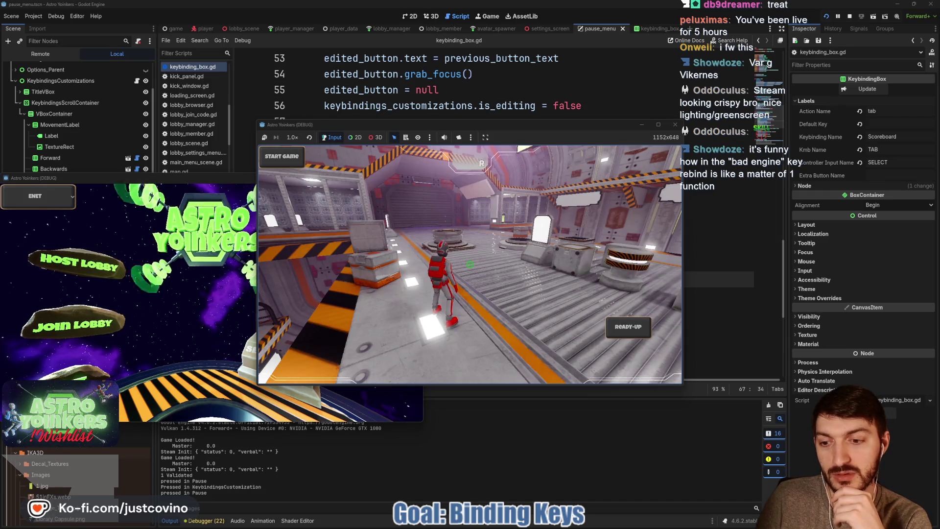
{"action": "key", "text": "w"}
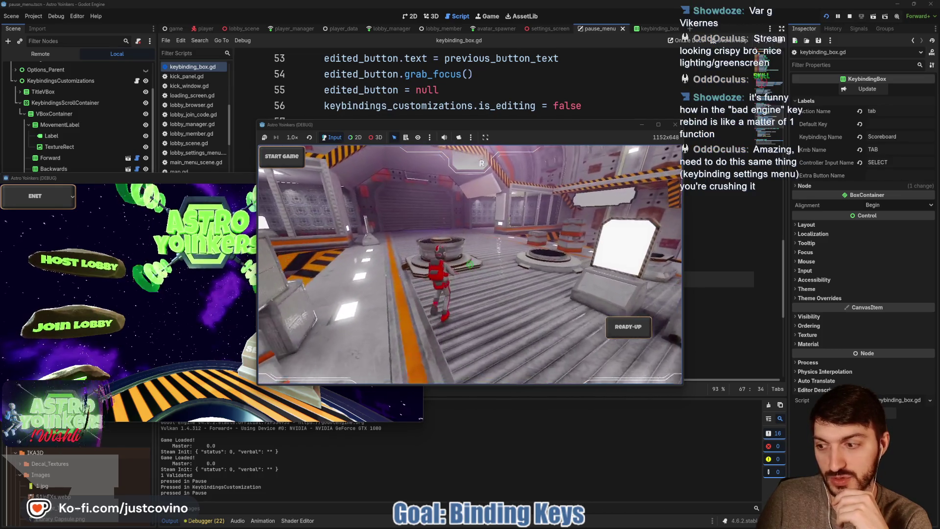
{"action": "key", "text": "w"}
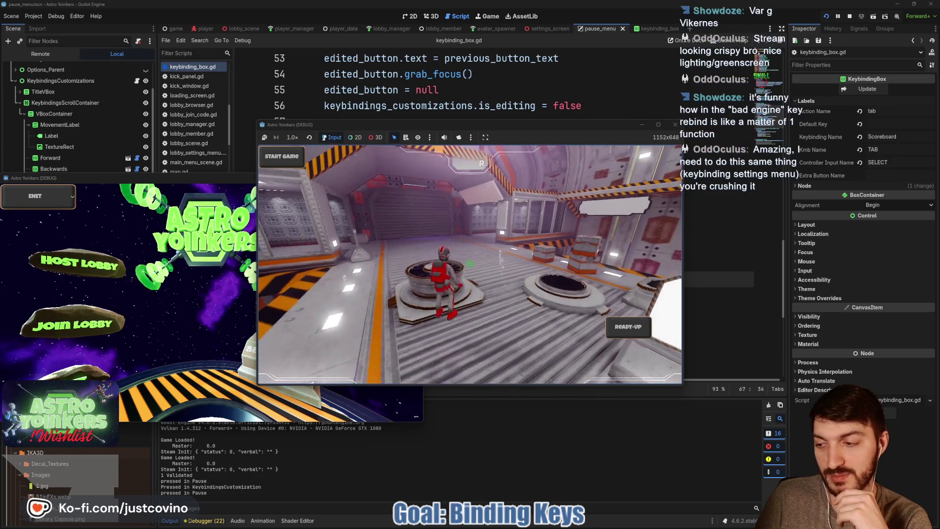
{"action": "key", "text": "w"}
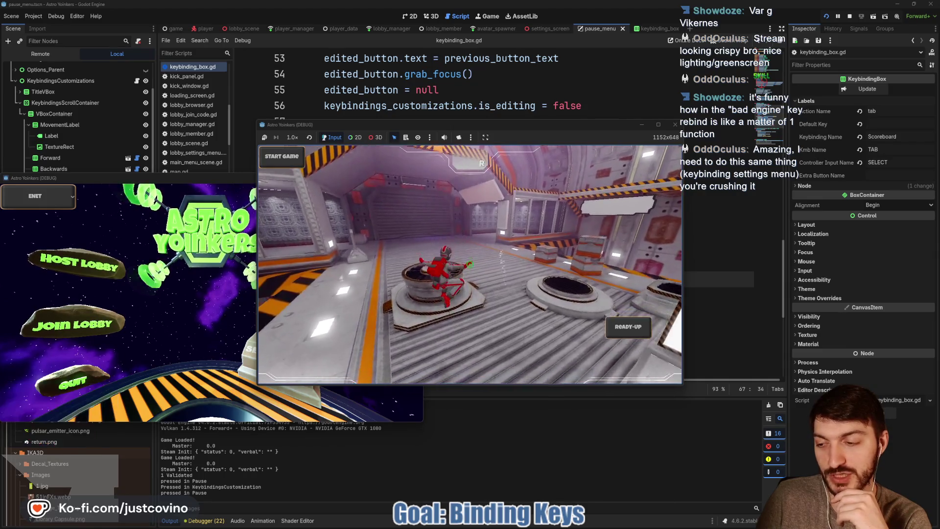
{"action": "key", "text": "w"}
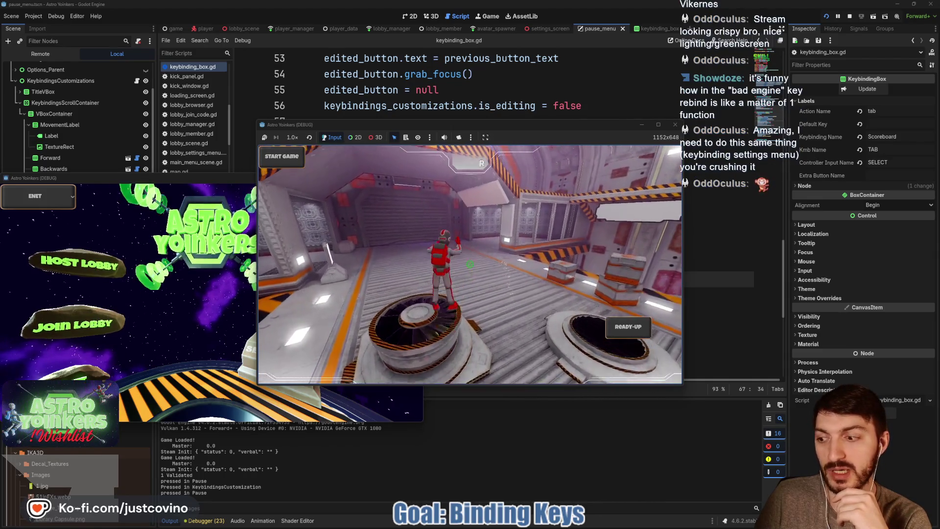
{"action": "key", "text": "w"}
- Reopen the Keybindings screen to check the bindings, then back out to Settings
{"action": "key", "text": "Escape"}
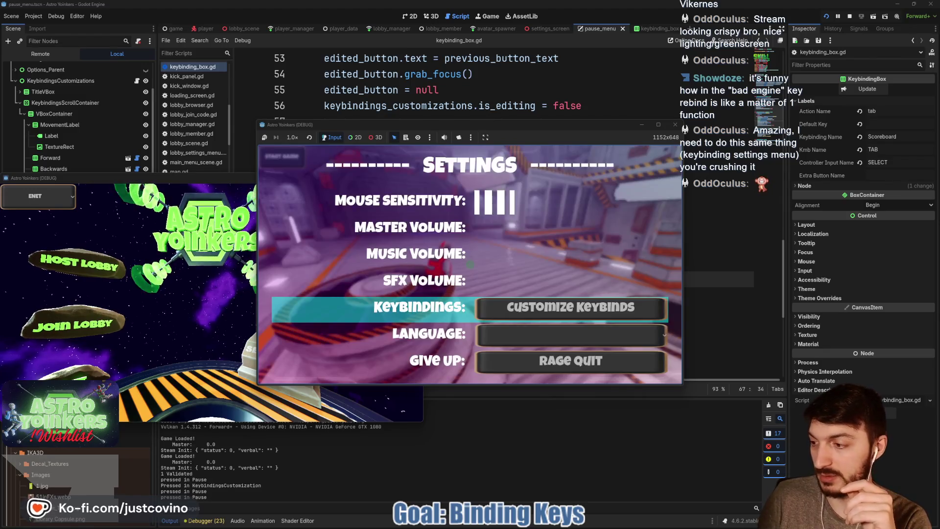
{"action": "key", "text": "Return"}
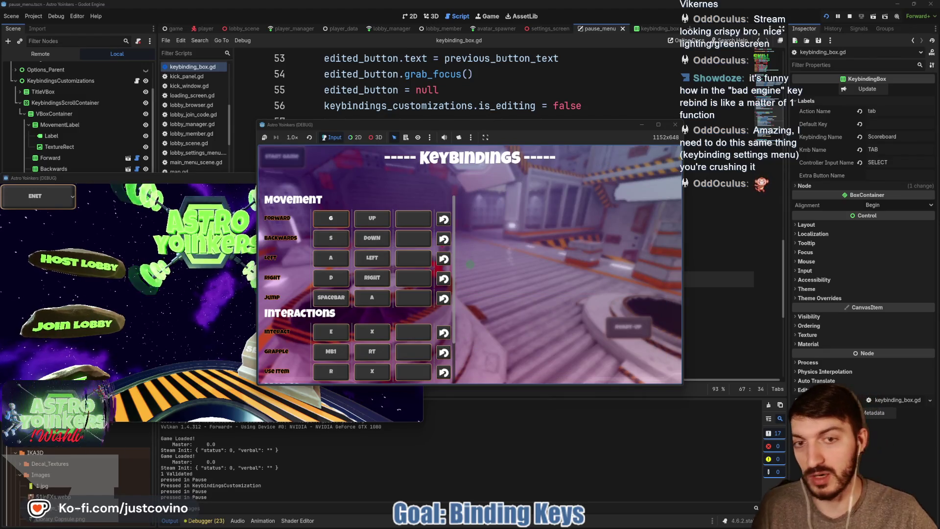
{"action": "left_click_drag", "start_coordinate": [492, 184], "coordinate": [652, 237]}
{"action": "mouse_move", "coordinate": [306, 165]}
{"action": "left_mouse_down"}
{"action": "mouse_move", "coordinate": [446, 179]}
{"action": "mouse_move", "coordinate": [247, 386]}
{"action": "mouse_move", "coordinate": [450, 380]}
{"action": "left_mouse_up"}
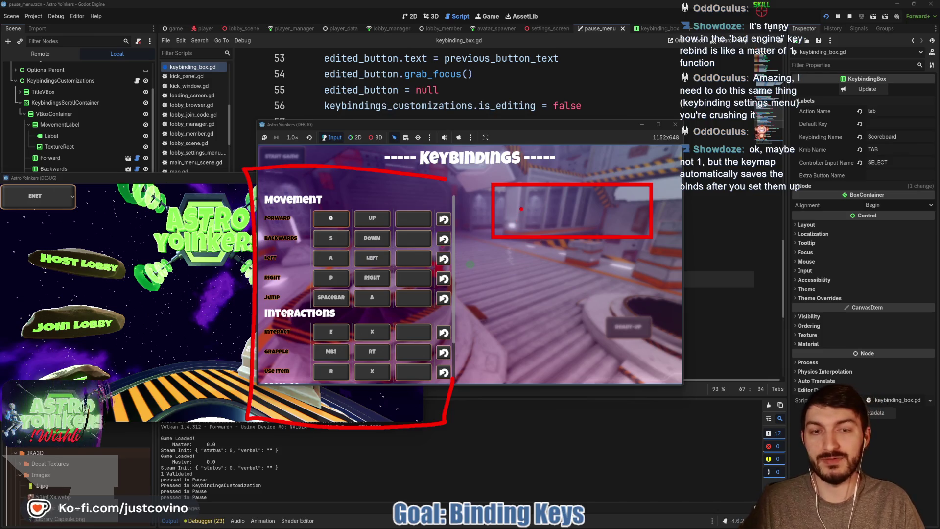
{"action": "left_click_drag", "start_coordinate": [517, 197], "coordinate": [637, 230]}
{"action": "left_click_drag", "start_coordinate": [523, 202], "coordinate": [463, 140]}
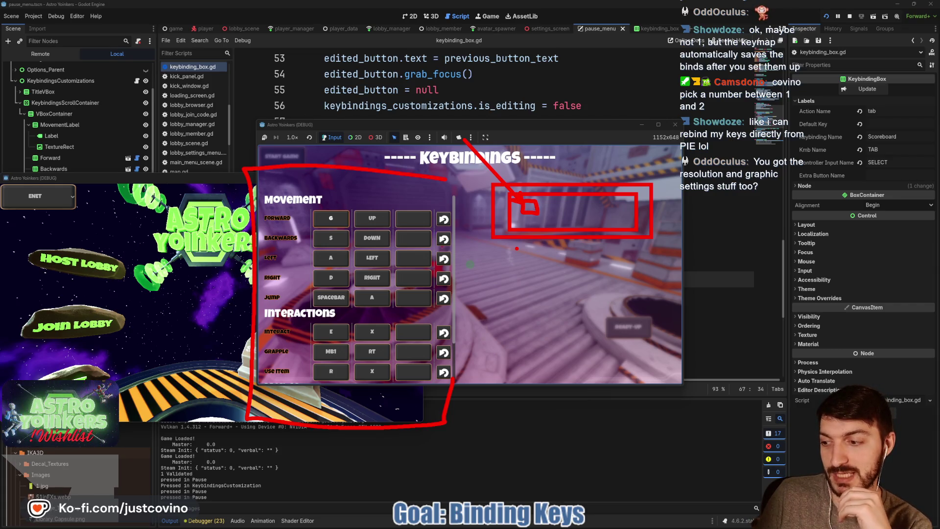
{"action": "key", "text": "Escape"}
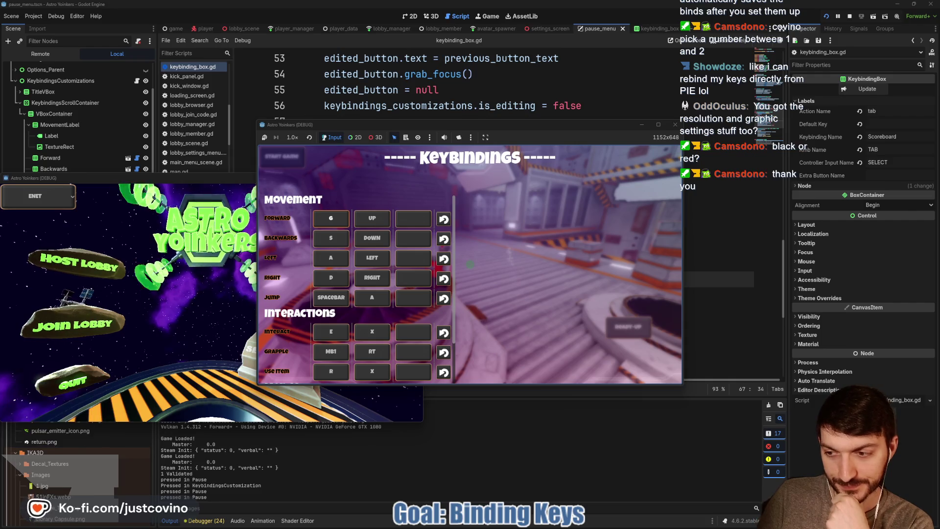
{"action": "key", "text": "Escape"}
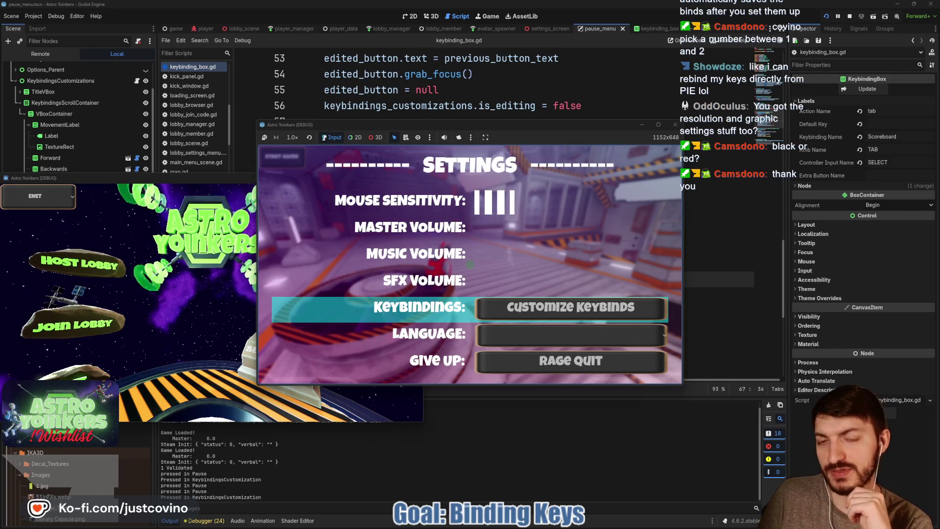
- Browse the settings rows, close the pause menu, walk off the pad, and stop the game with F8
{"action": "key", "text": "Down"}
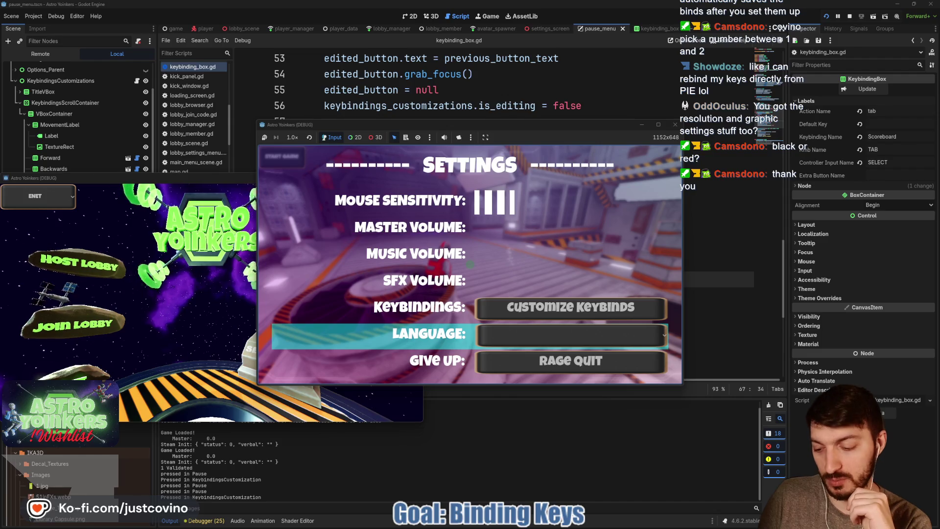
{"action": "key", "text": "Up"}
{"action": "key", "text": "Up"}
{"action": "key", "text": "Up"}
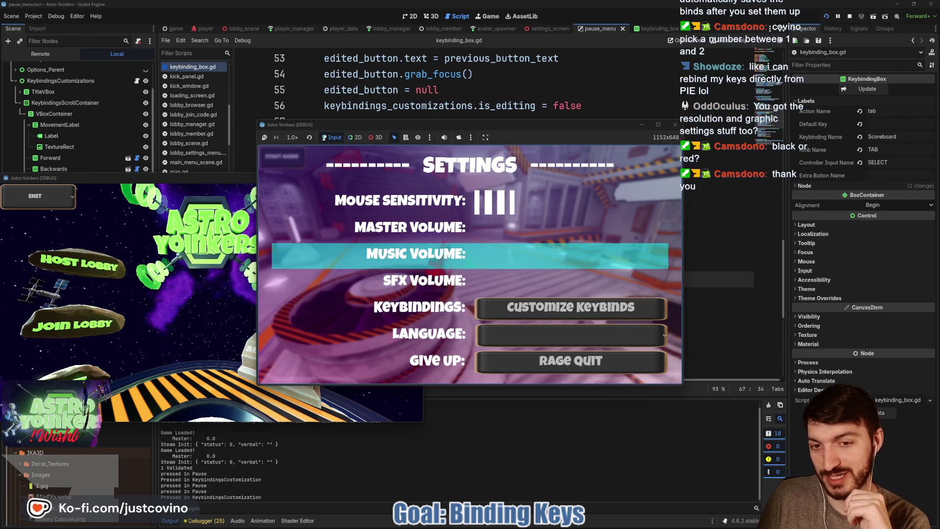
{"action": "key", "text": "Up"}
{"action": "key", "text": "Up"}
{"action": "key", "text": "Up"}
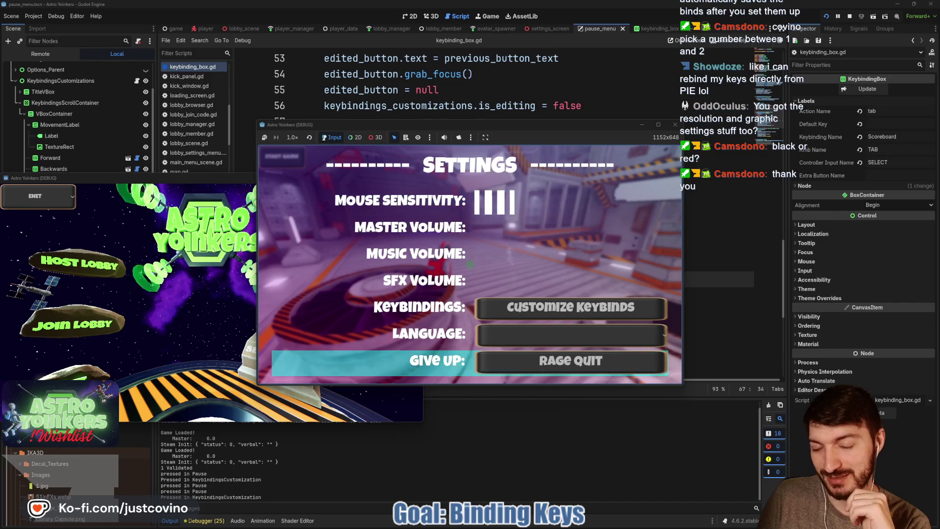
{"action": "key", "text": "Up"}
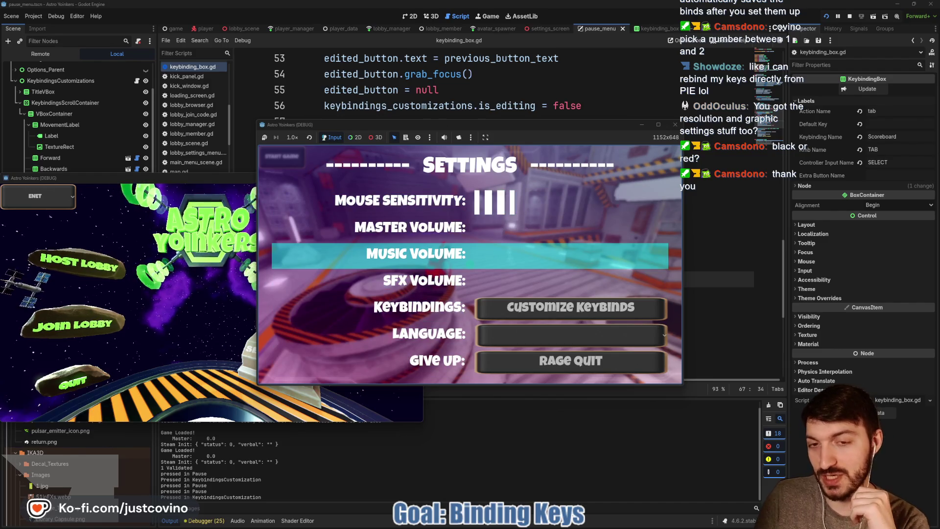
{"action": "key", "text": "Escape"}
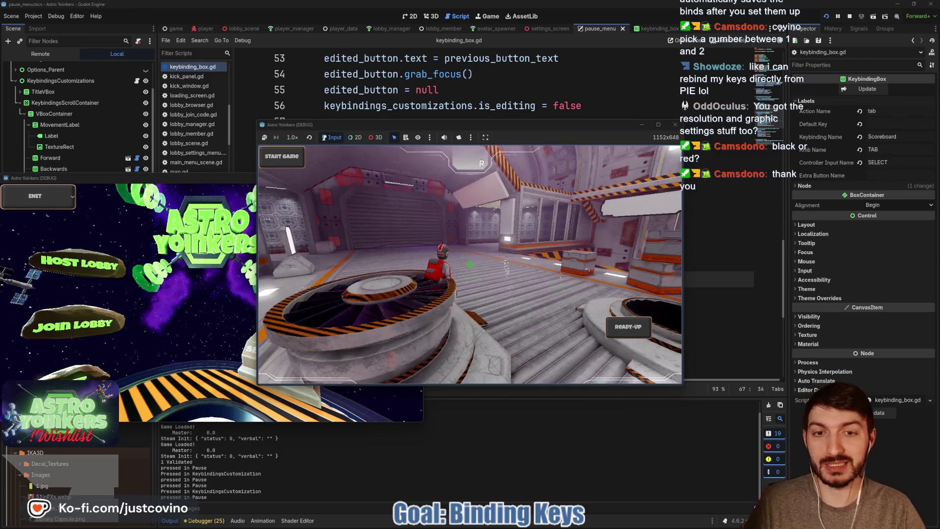
{"action": "key", "text": "w"}
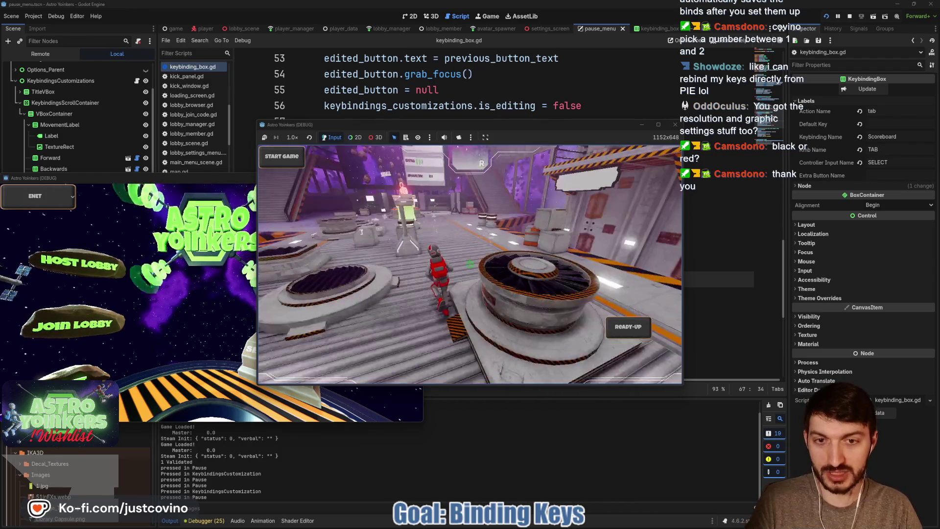
{"action": "key", "text": "F8"}
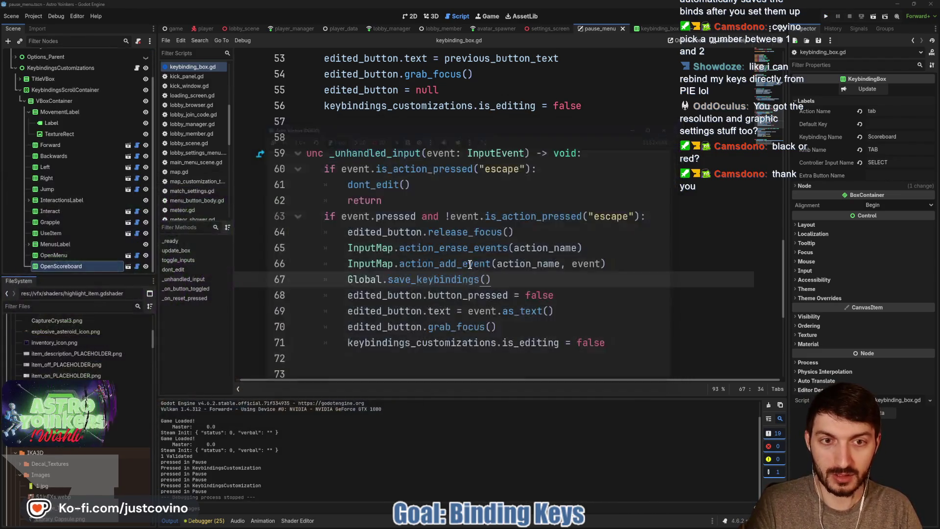
- Relaunch the project, host a lobby, and walk toward the Asteroid Map board
{"action": "left_click", "coordinate": [827, 16]}
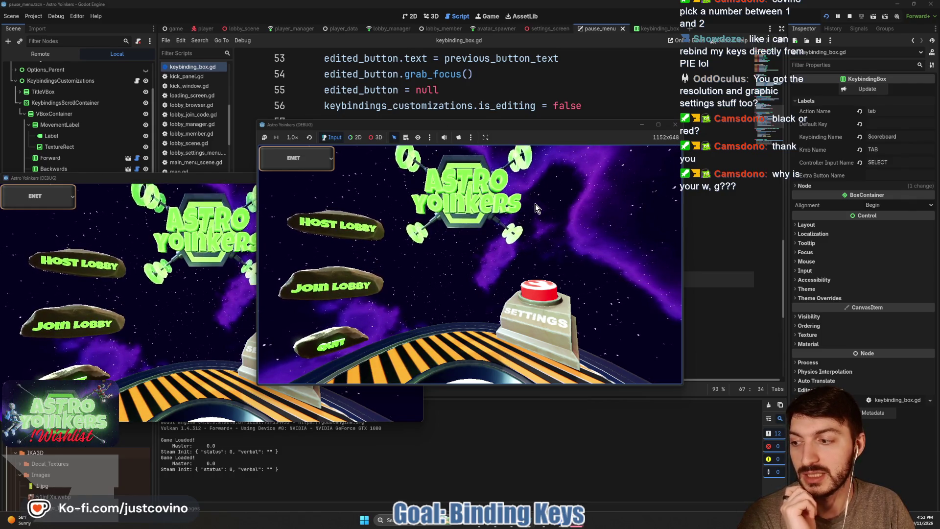
{"action": "left_click", "coordinate": [359, 226]}
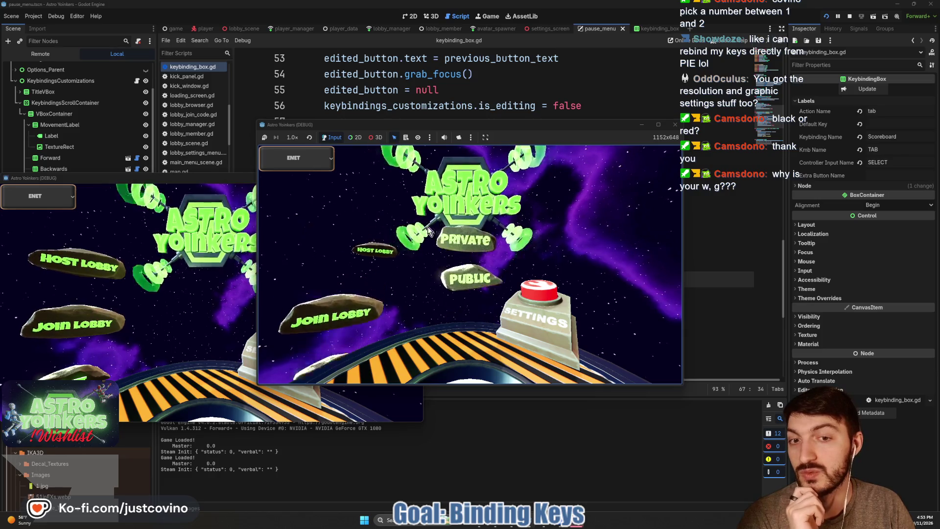
{"action": "left_click", "coordinate": [470, 232]}
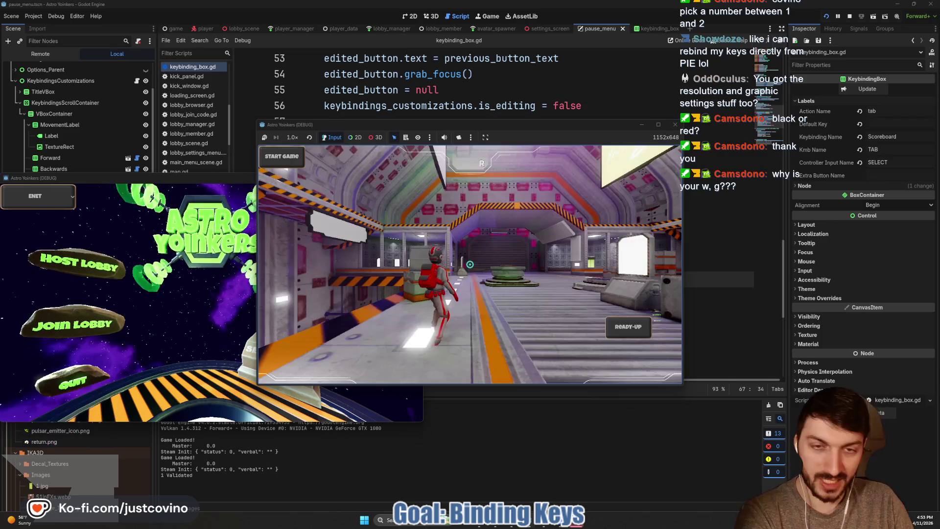
{"action": "key", "text": "w"}
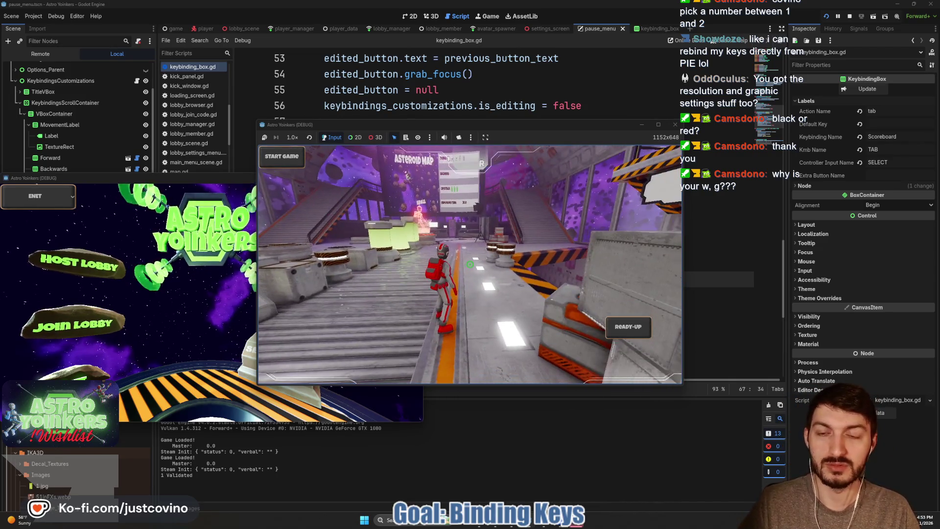
- Open the keybindings screen to confirm the rebinds persisted, then back out to settings
{"action": "key", "text": "Escape"}
{"action": "key", "text": "Return"}
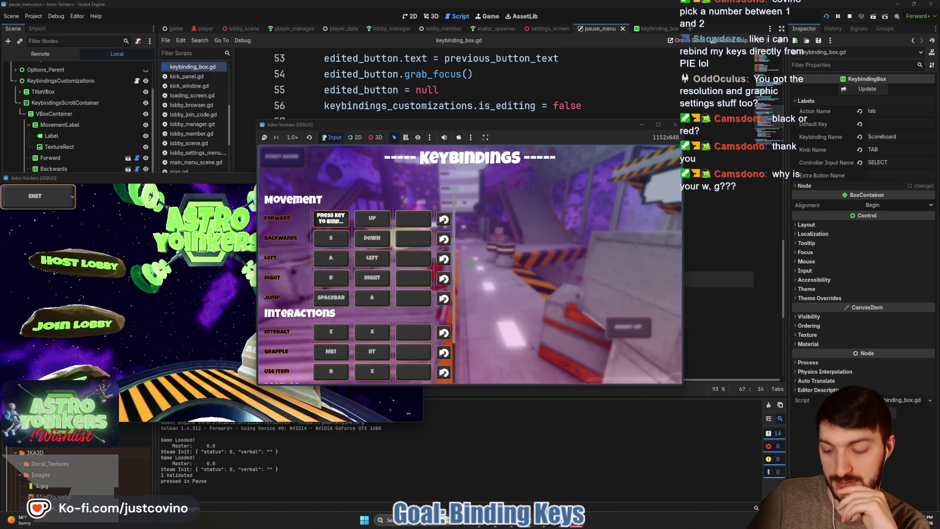
{"action": "key", "text": "Escape"}
{"action": "key", "text": "Escape"}
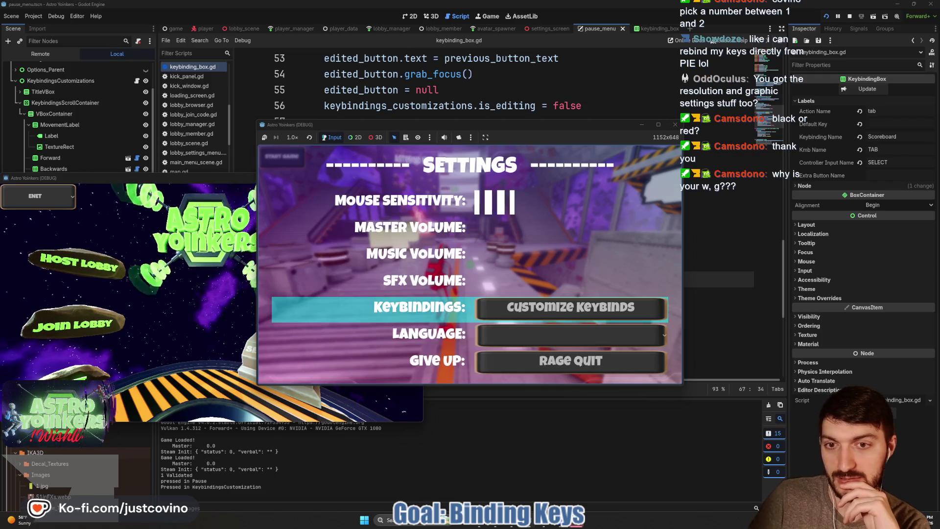
{"action": "key", "text": "Escape"}
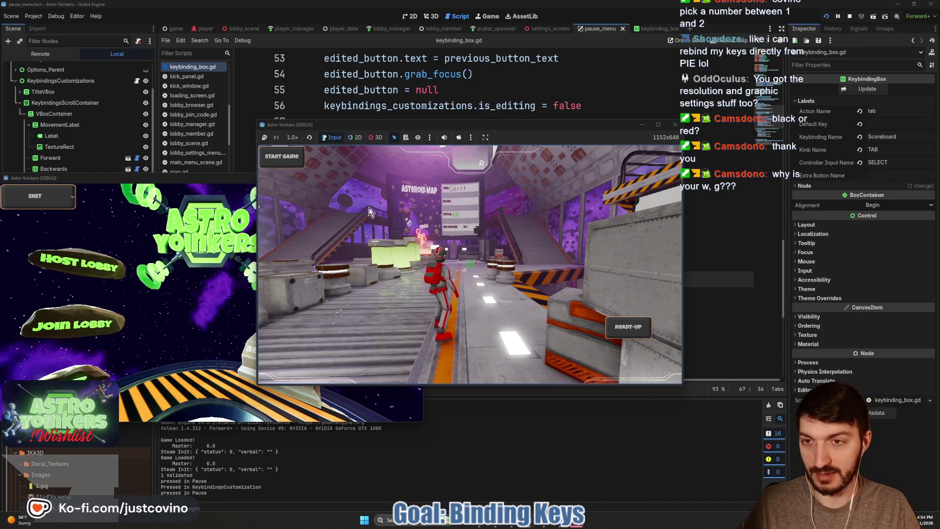
- Close the second game window, move the game window aside, and stop the game
{"action": "left_click", "coordinate": [203, 183]}
{"action": "left_click", "coordinate": [415, 178]}
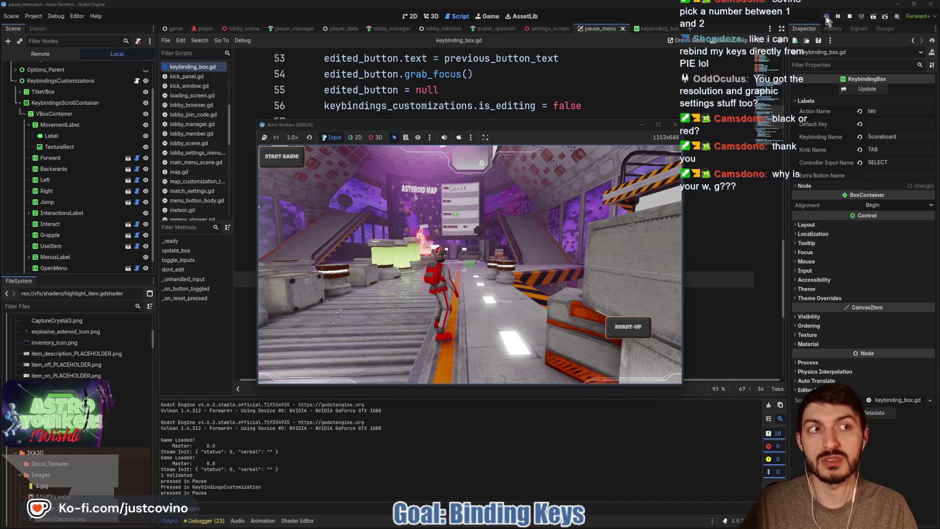
{"action": "left_click_drag", "start_coordinate": [553, 125], "coordinate": [533, 104]}
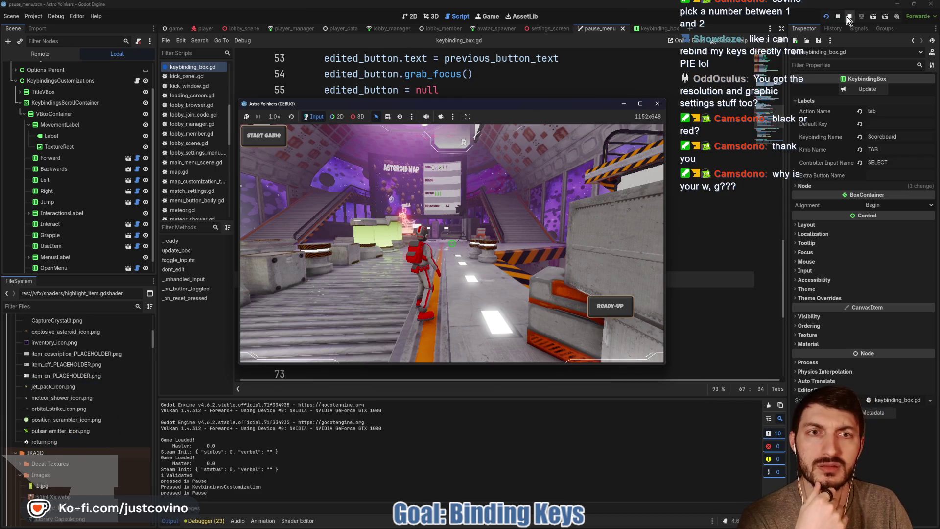
{"action": "mouse_move", "coordinate": [493, 106]}
{"action": "left_mouse_down"}
{"action": "mouse_move", "coordinate": [636, 310]}
{"action": "mouse_move", "coordinate": [519, 92]}
{"action": "left_mouse_up"}
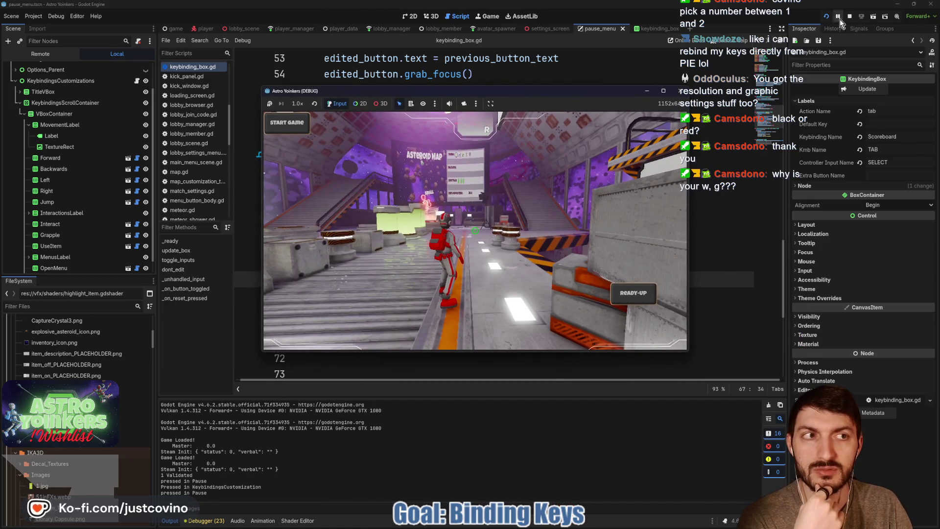
{"action": "left_click", "coordinate": [849, 18]}
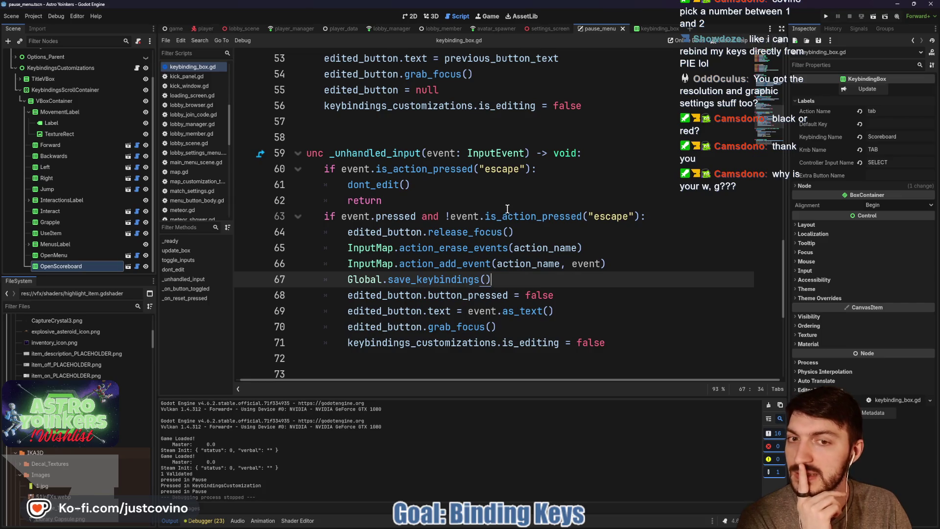
- Scroll to line 67 and select the save_keybindings call in keybinding_box.gd
{"action": "scroll", "coordinate": [502, 209], "scroll_direction": "up", "scroll_amount": 3}
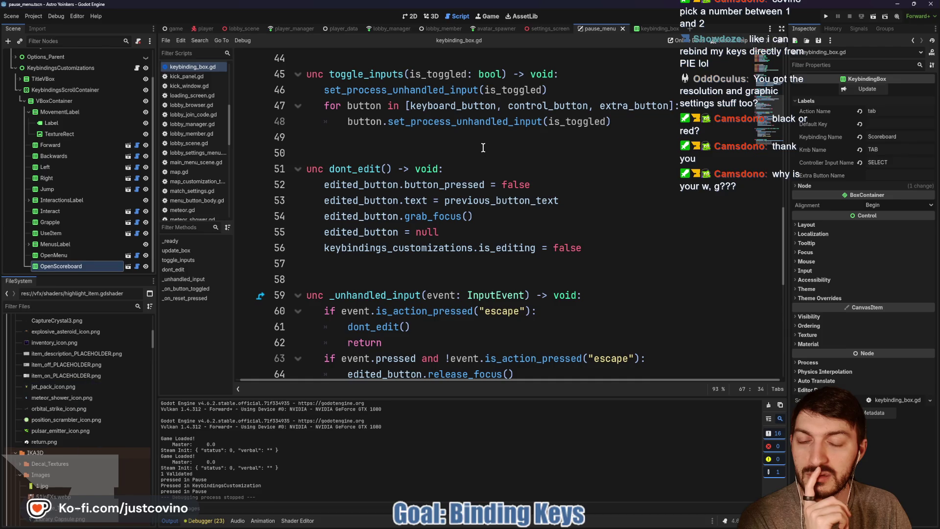
{"action": "scroll", "coordinate": [482, 147], "scroll_direction": "down", "scroll_amount": 3}
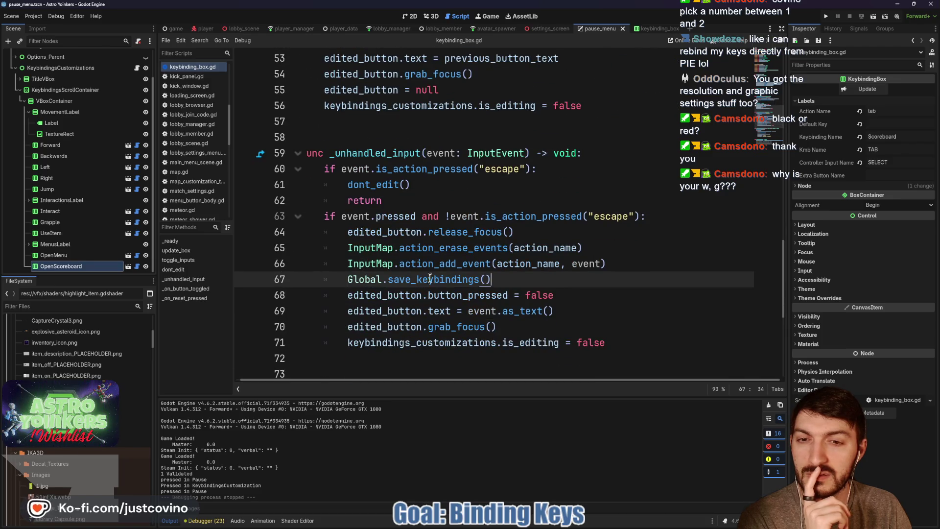
{"action": "double_click", "coordinate": [424, 280]}
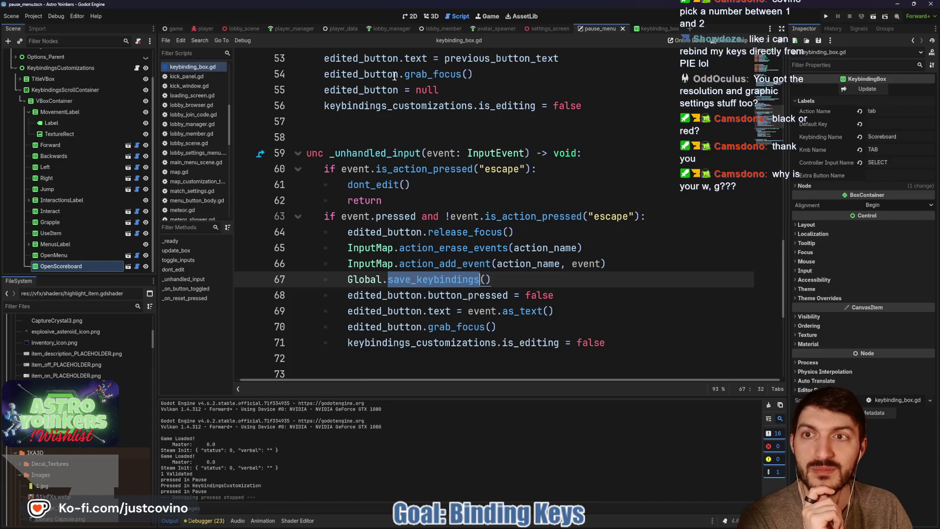
{"action": "left_click", "coordinate": [364, 279], "text": "ctrl"}
{"action": "scroll", "coordinate": [364, 280], "scroll_direction": "down", "scroll_amount": 15}
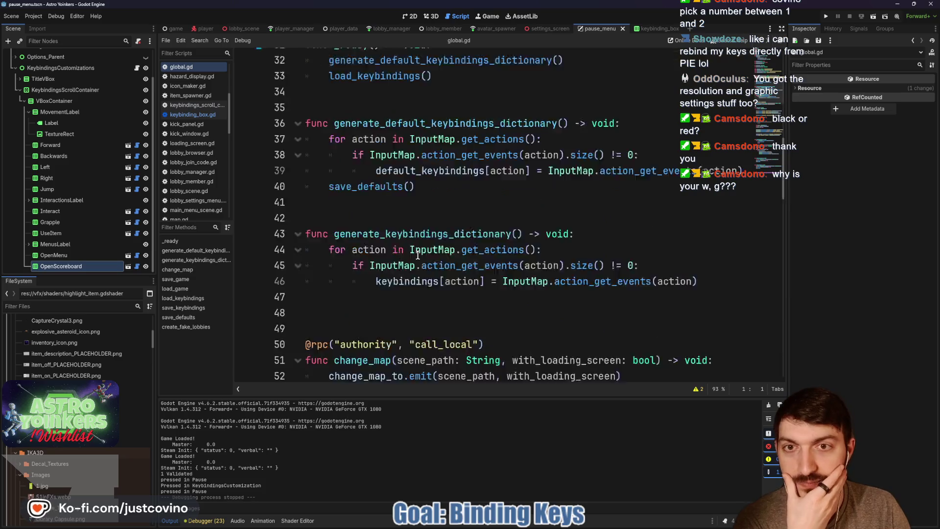
{"action": "scroll", "coordinate": [417, 255], "scroll_direction": "down", "scroll_amount": 8}
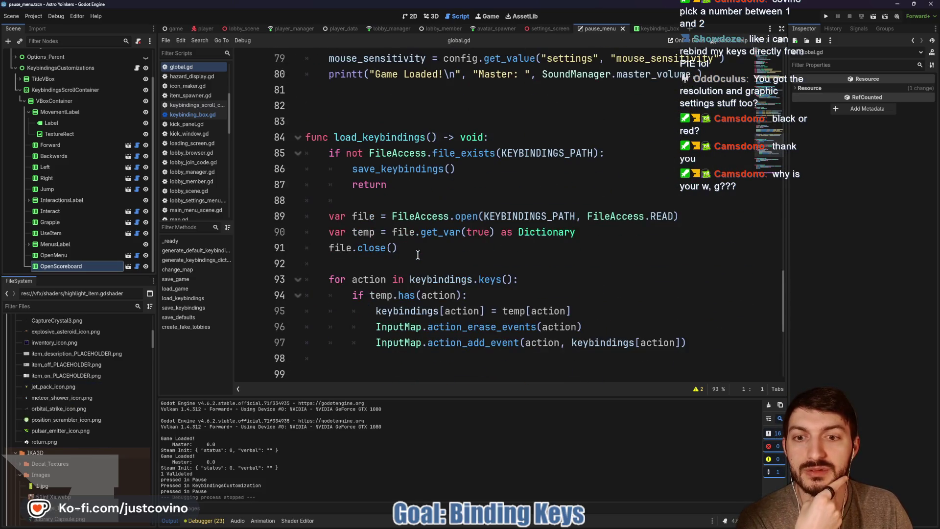
{"action": "scroll", "coordinate": [417, 254], "scroll_direction": "down", "scroll_amount": 3}
{"action": "scroll", "coordinate": [418, 255], "scroll_direction": "up", "scroll_amount": 4}
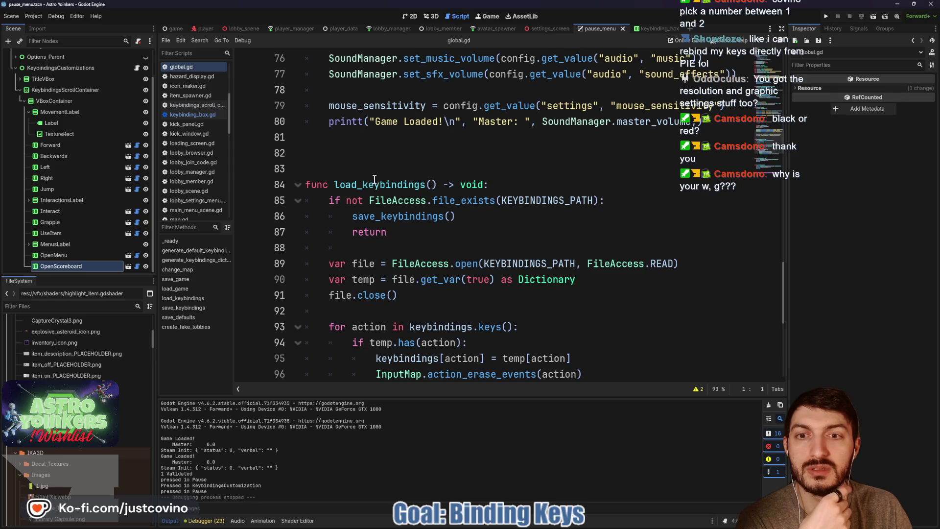
{"action": "scroll", "coordinate": [375, 183], "scroll_direction": "down", "scroll_amount": 4}
{"action": "scroll", "coordinate": [416, 205], "scroll_direction": "up", "scroll_amount": 2}
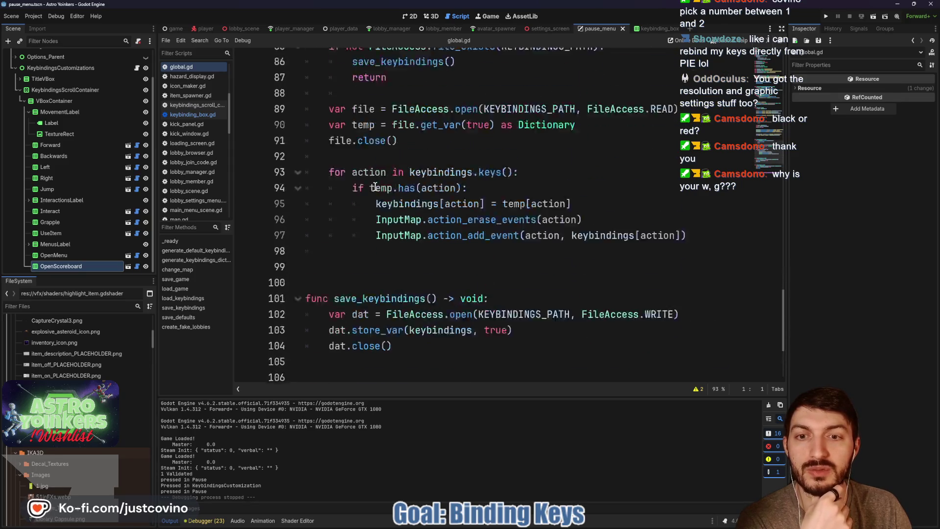
{"action": "scroll", "coordinate": [416, 205], "scroll_direction": "down", "scroll_amount": 4}
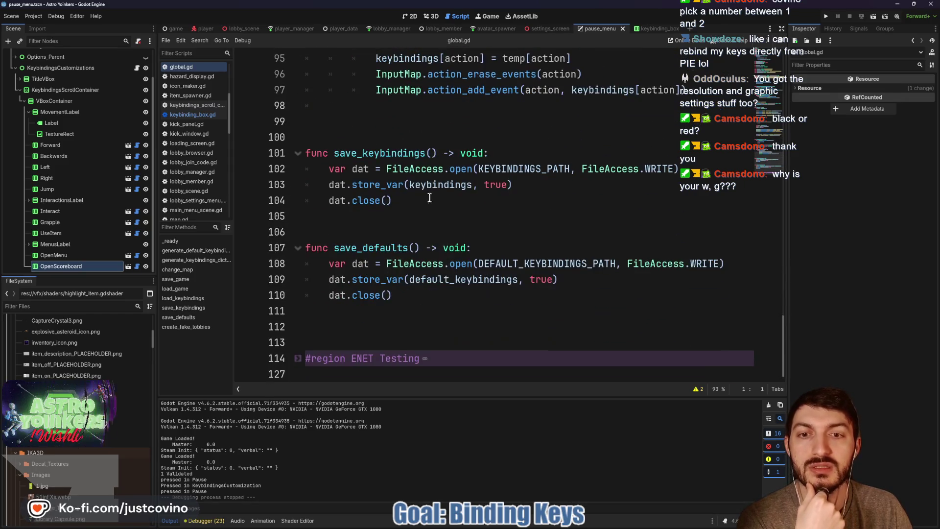
{"action": "double_click", "coordinate": [391, 153]}
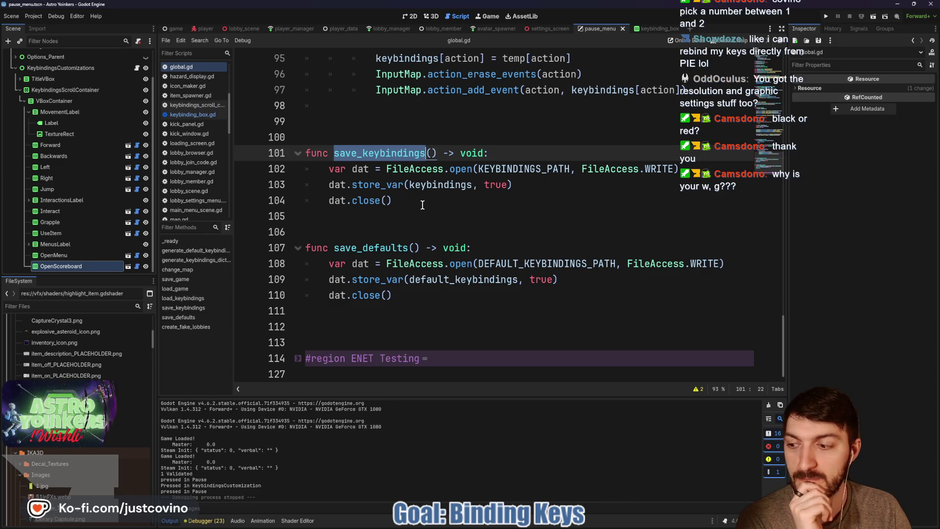
{"action": "scroll", "coordinate": [423, 204], "scroll_direction": "up", "scroll_amount": 7}
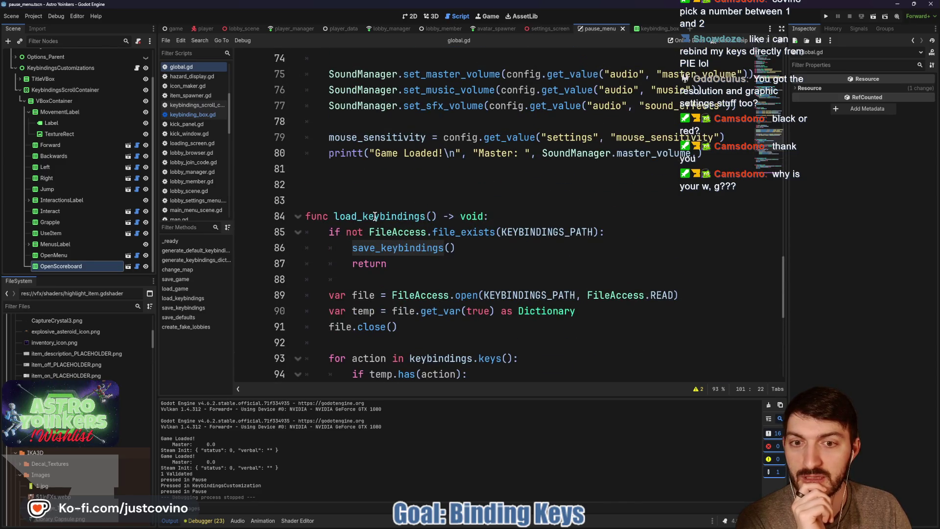
{"action": "scroll", "coordinate": [376, 218], "scroll_direction": "down", "scroll_amount": 2}
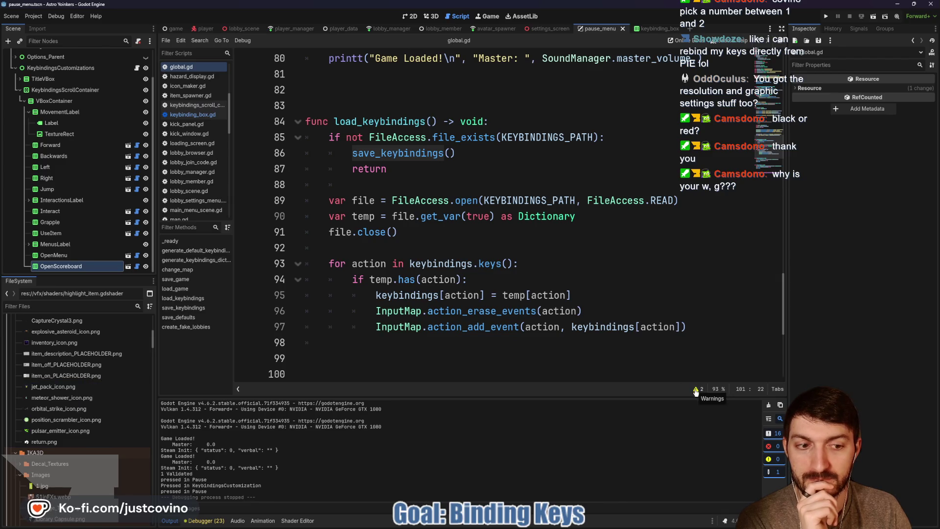
{"action": "scroll", "coordinate": [569, 272], "scroll_direction": "up", "scroll_amount": 10}
{"action": "scroll", "coordinate": [569, 272], "scroll_direction": "up", "scroll_amount": 7}
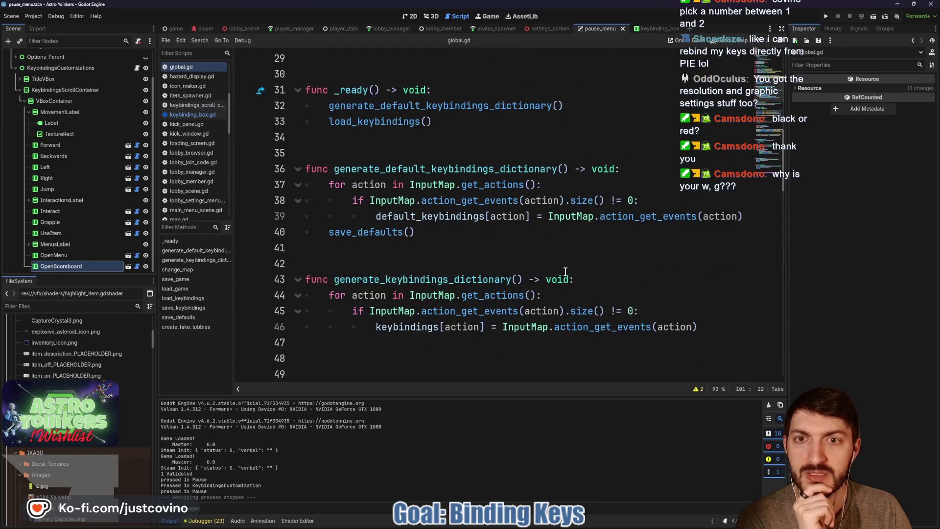
{"action": "double_click", "coordinate": [444, 149]}
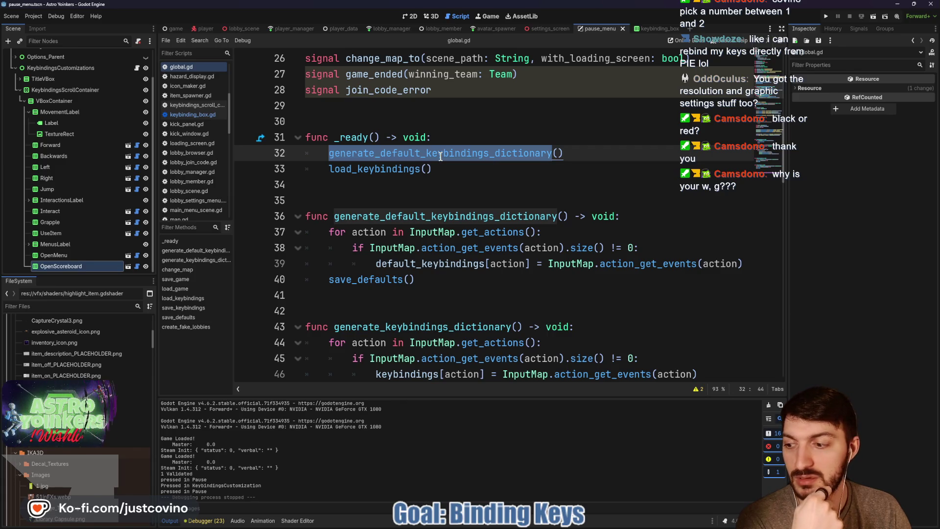
{"action": "double_click", "coordinate": [378, 175]}
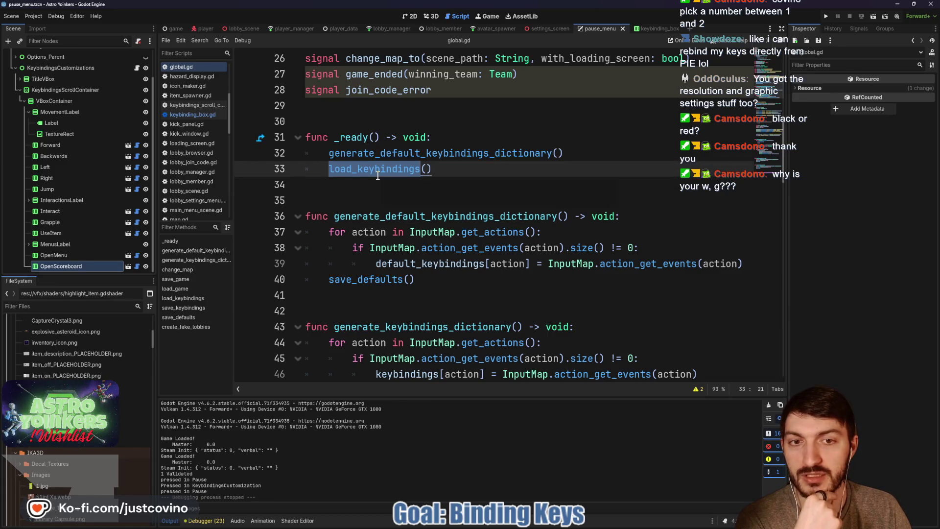
- Highlight the Global.save_keybindings() call in keybinding_box, glance at global.gd and pause_menu, then return
{"action": "left_click", "coordinate": [651, 29]}
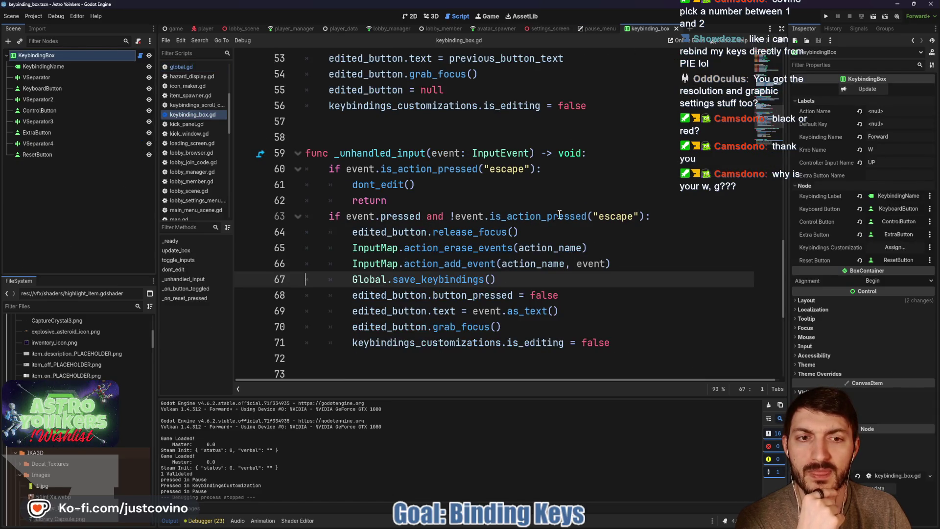
{"action": "left_click_drag", "start_coordinate": [522, 283], "coordinate": [375, 278]}
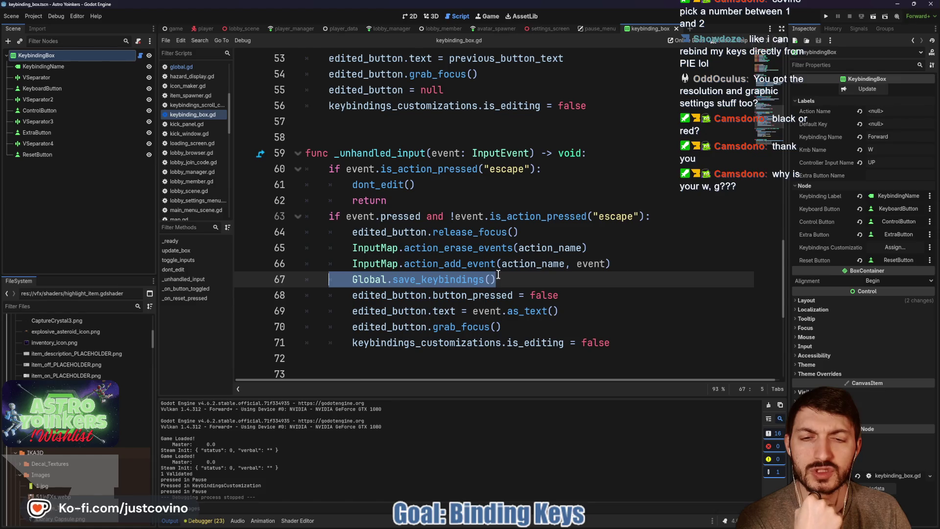
{"action": "left_click", "coordinate": [184, 68]}
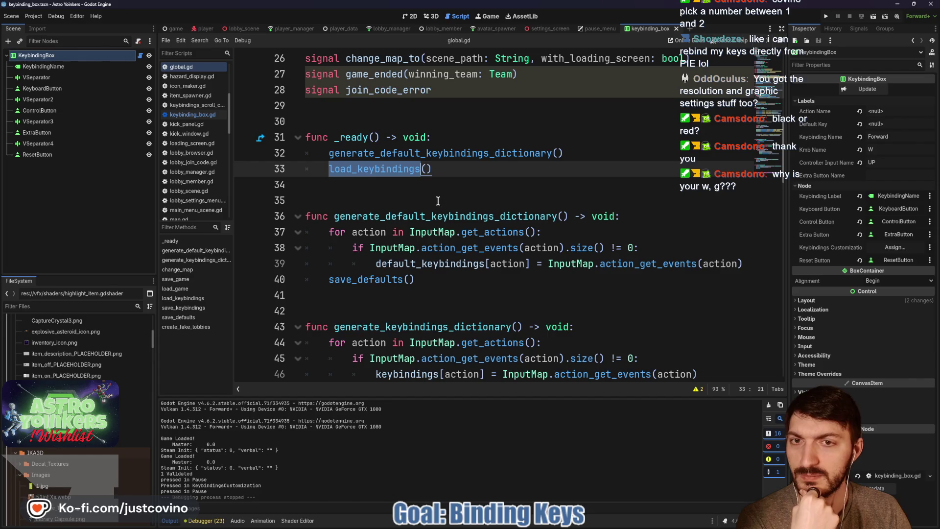
{"action": "mouse_move", "coordinate": [587, 30]}
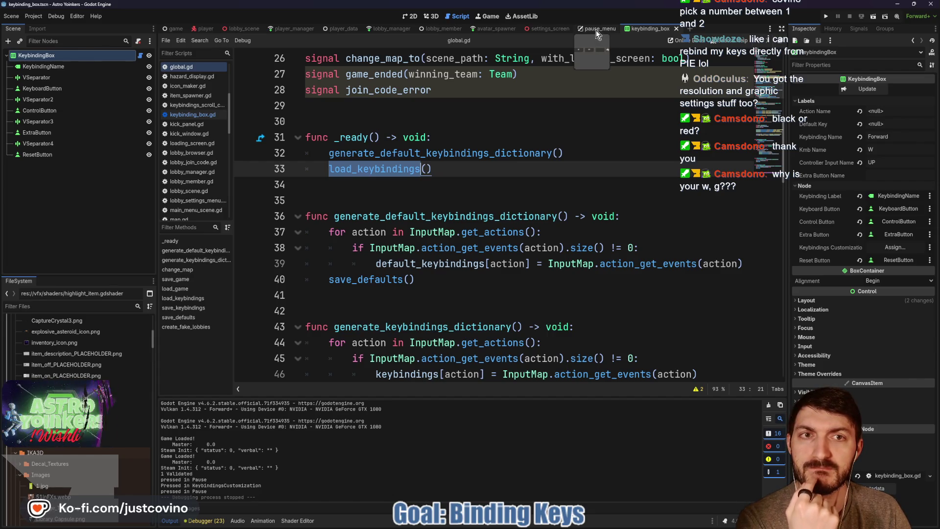
{"action": "left_click", "coordinate": [595, 30]}
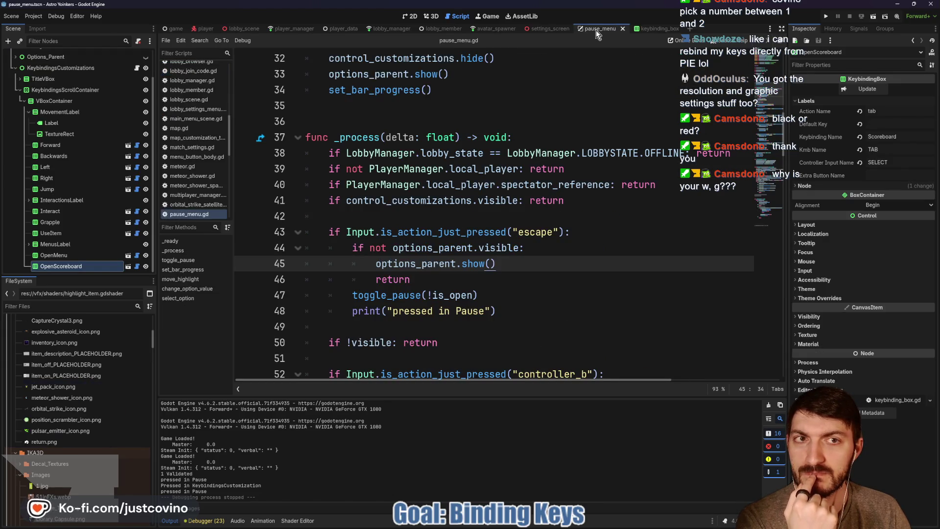
{"action": "left_click", "coordinate": [658, 30]}
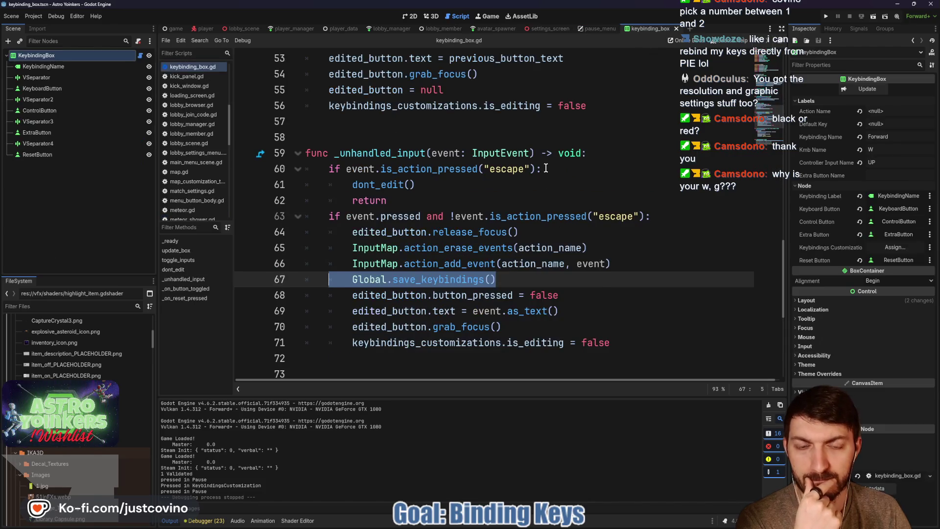
{"action": "left_click", "coordinate": [33, 15]}
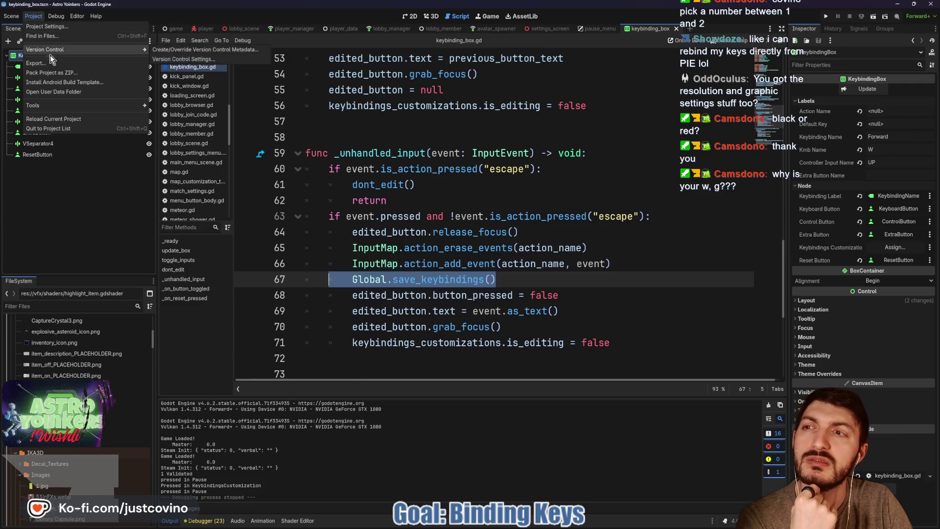
{"action": "left_click", "coordinate": [443, 219]}
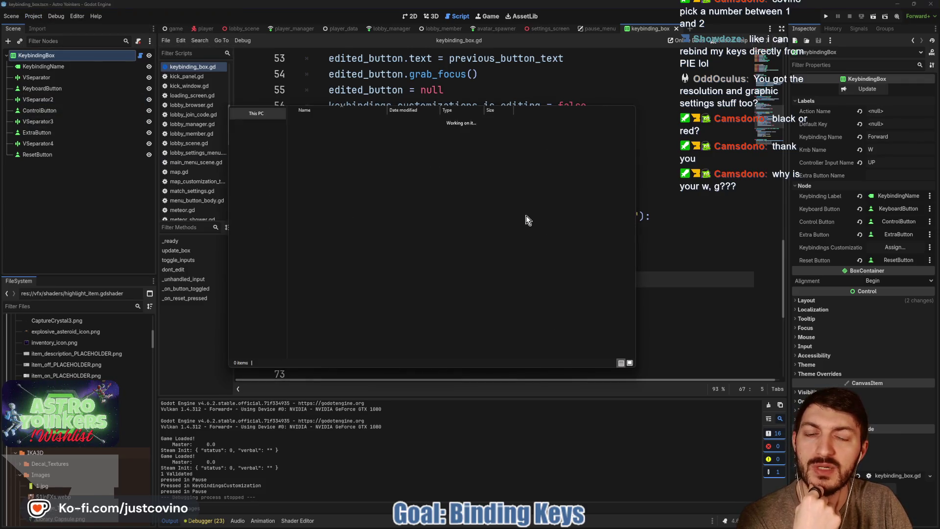
{"action": "double_click", "coordinate": [342, 244]}
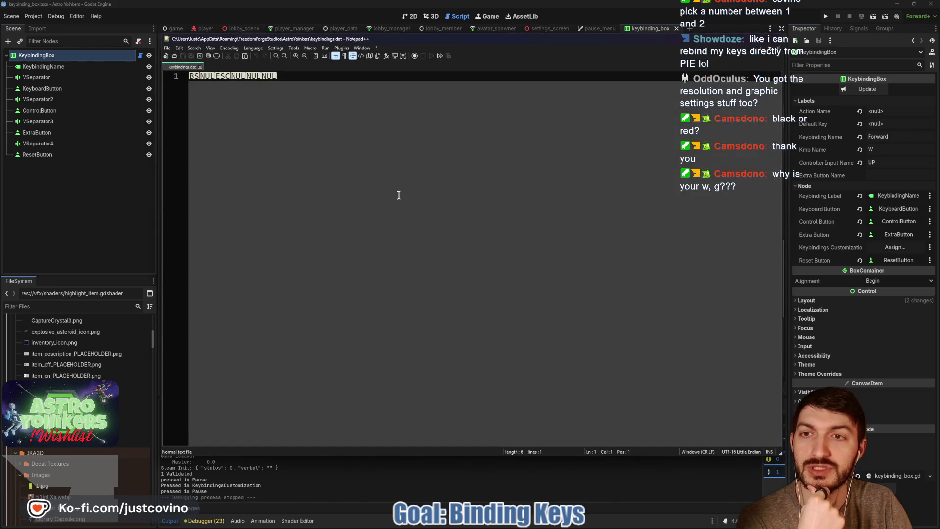
{"action": "left_click", "coordinate": [200, 67]}
{"action": "left_click", "coordinate": [772, 55]}
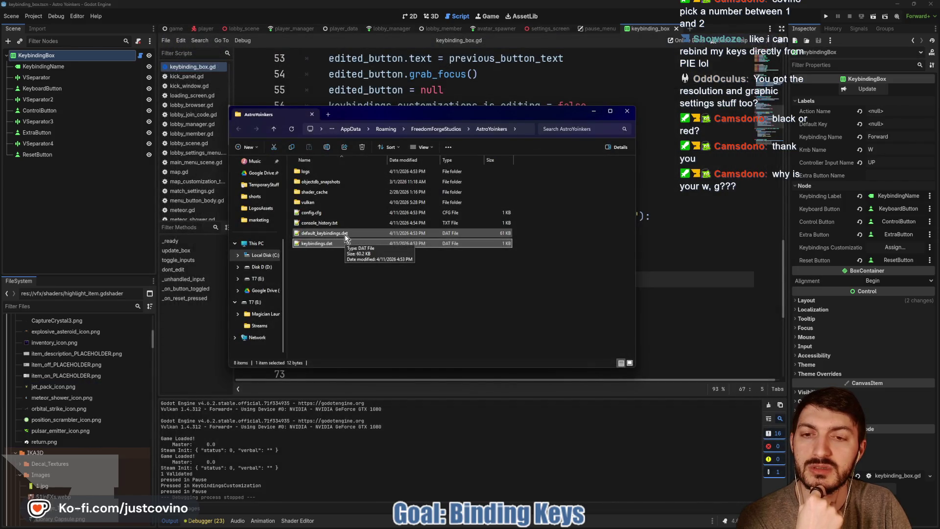
{"action": "left_click", "coordinate": [626, 111]}
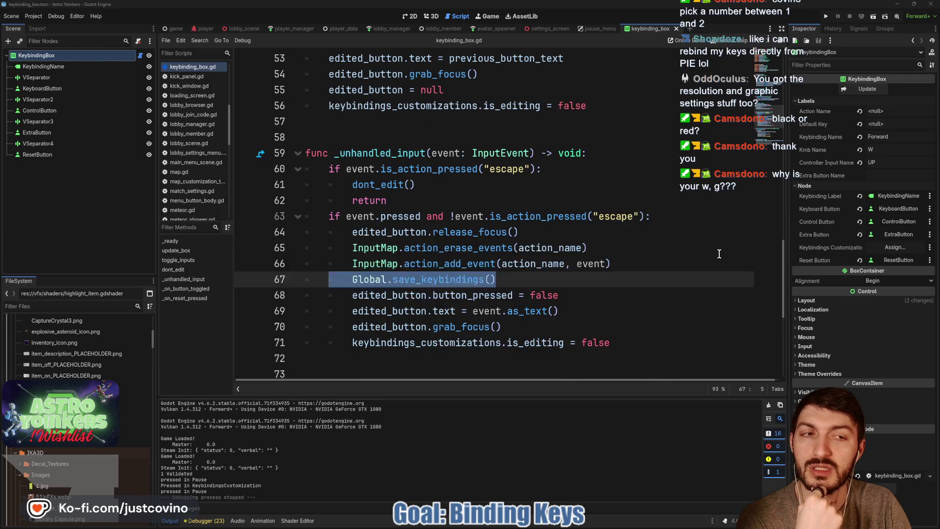
- From the keybinding_box script, run the project and start loading into the game
{"action": "left_click", "coordinate": [514, 248]}
{"action": "left_click", "coordinate": [825, 17]}
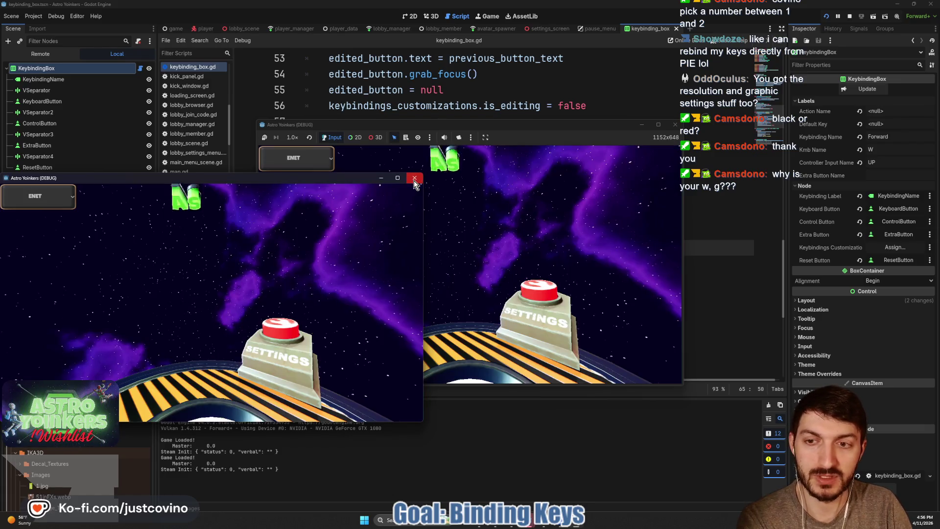
{"action": "left_click", "coordinate": [514, 201]}
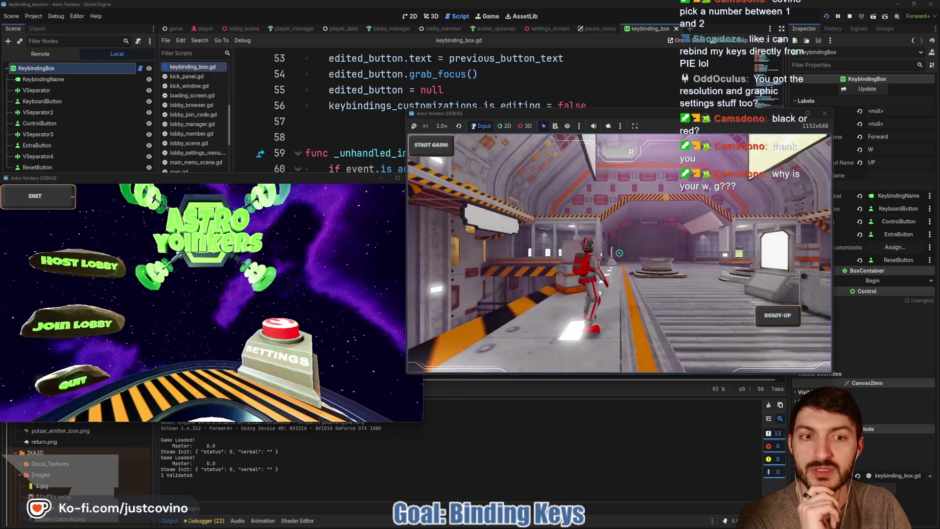
- Rebind Forward from W to G in the in-game Keybindings menu and resume play
{"action": "key", "text": "Escape"}
{"action": "key", "text": "Down"}
{"action": "key", "text": "Down"}
{"action": "key", "text": "Down"}
{"action": "key", "text": "Return"}
{"action": "key", "text": "Return"}
{"action": "key", "text": "g"}
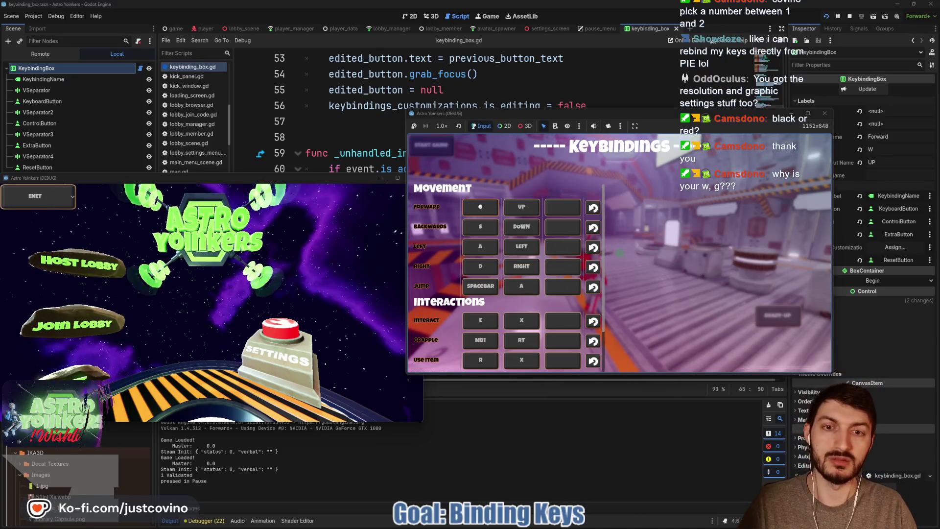
{"action": "key", "text": "Escape"}
{"action": "key", "text": "Escape"}
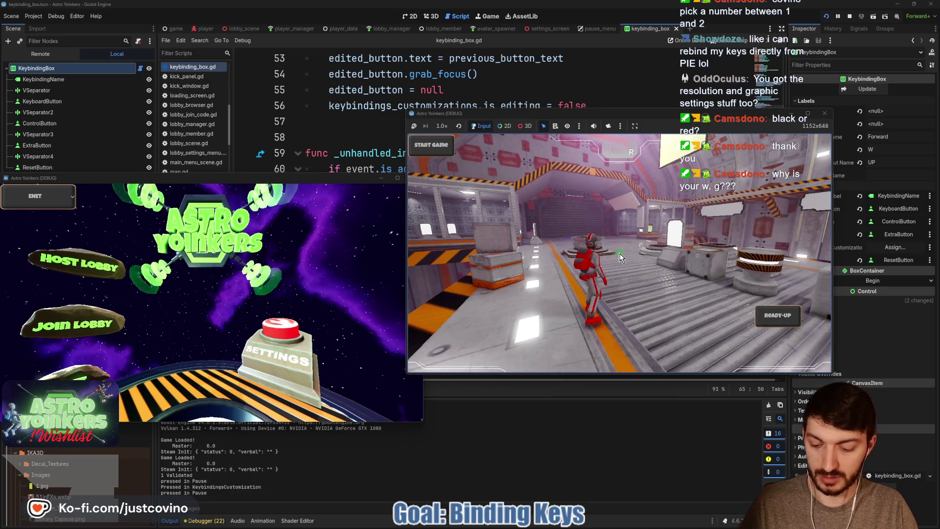
{"action": "left_click", "coordinate": [78, 289]}
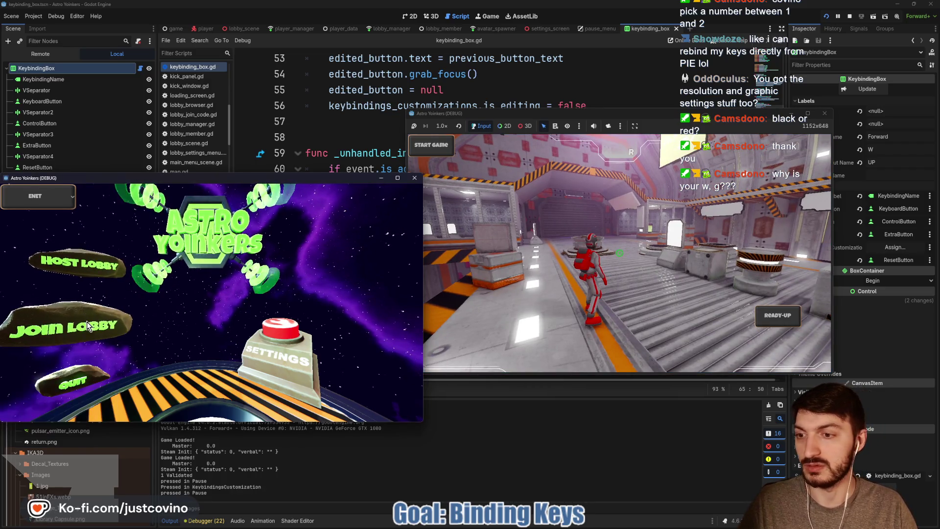
- Have the second game instance join a listed lobby from Join Lobby
{"action": "left_click", "coordinate": [73, 324]}
{"action": "left_click", "coordinate": [181, 269]}
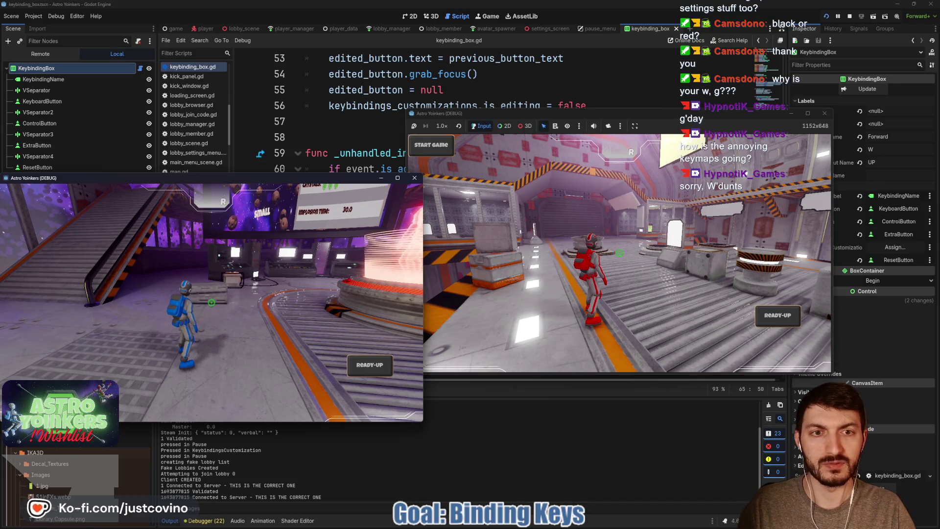
{"action": "left_click", "coordinate": [525, 110]}
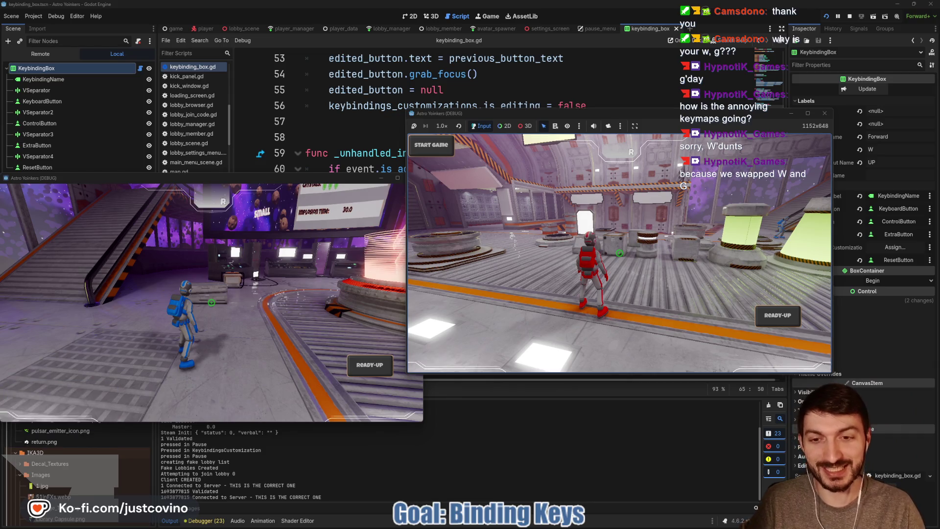
{"action": "key", "text": "Escape"}
{"action": "key", "text": "Escape"}
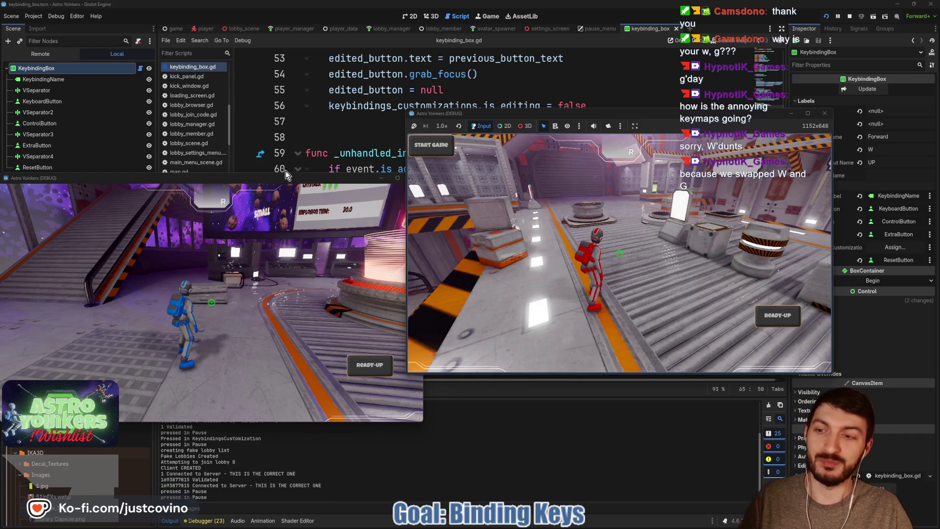
{"action": "left_click", "coordinate": [268, 189]}
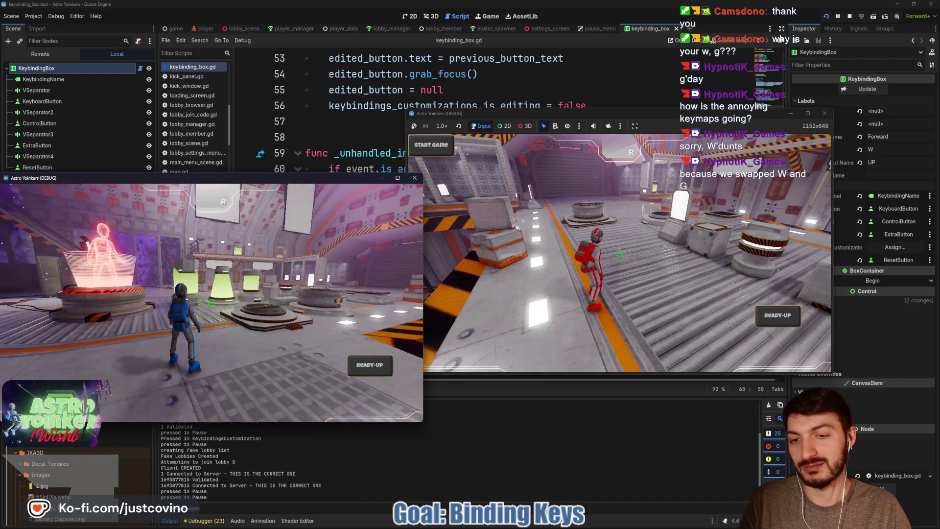
- Run the host's character forward with repeated W presses, then stop the running game
{"action": "left_click", "coordinate": [584, 242]}
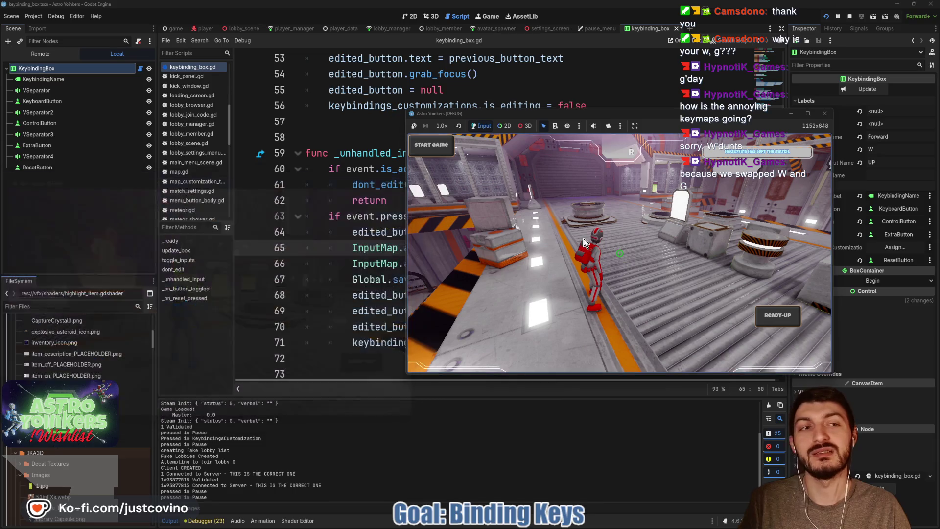
{"action": "key", "text": "w"}
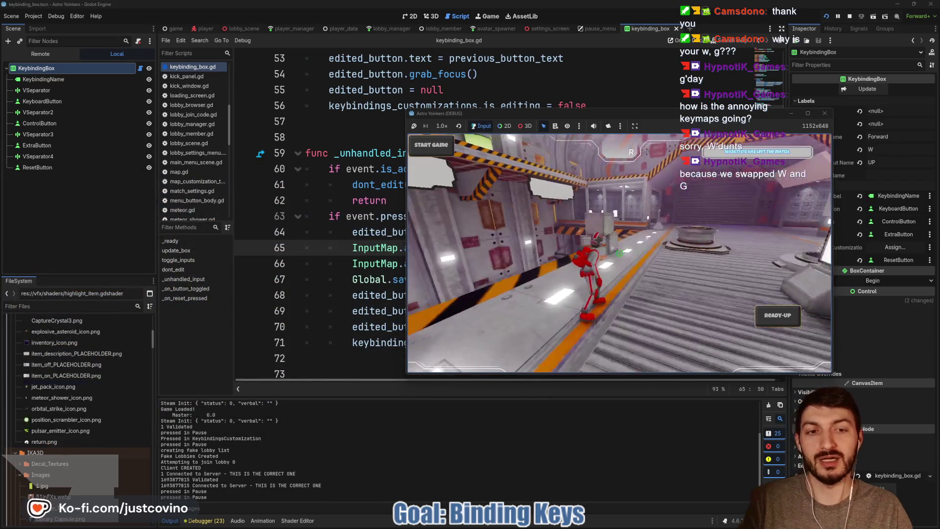
{"action": "key", "text": "w"}
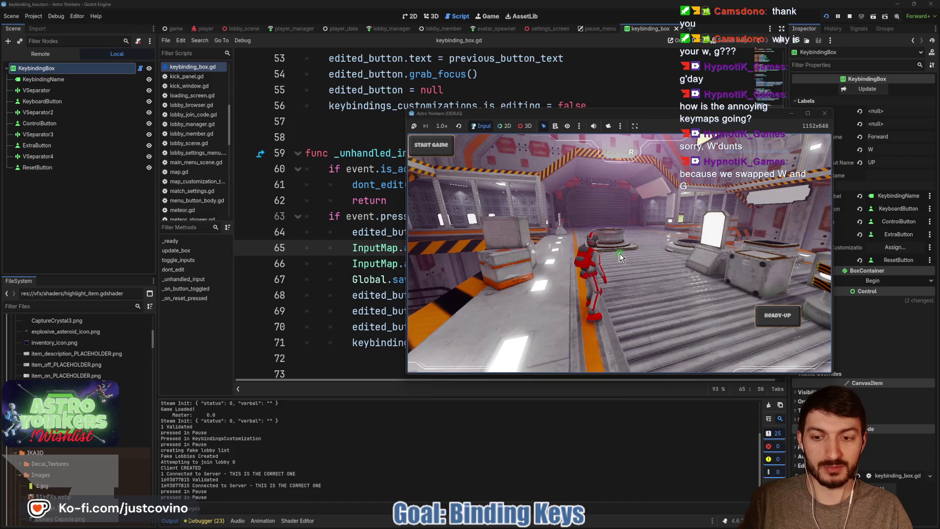
{"action": "key", "text": "w"}
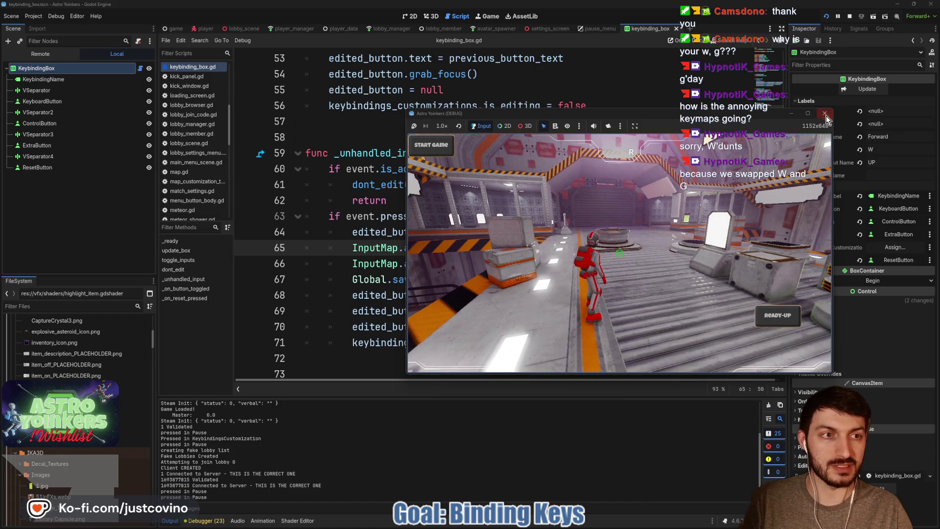
{"action": "left_click", "coordinate": [826, 113]}
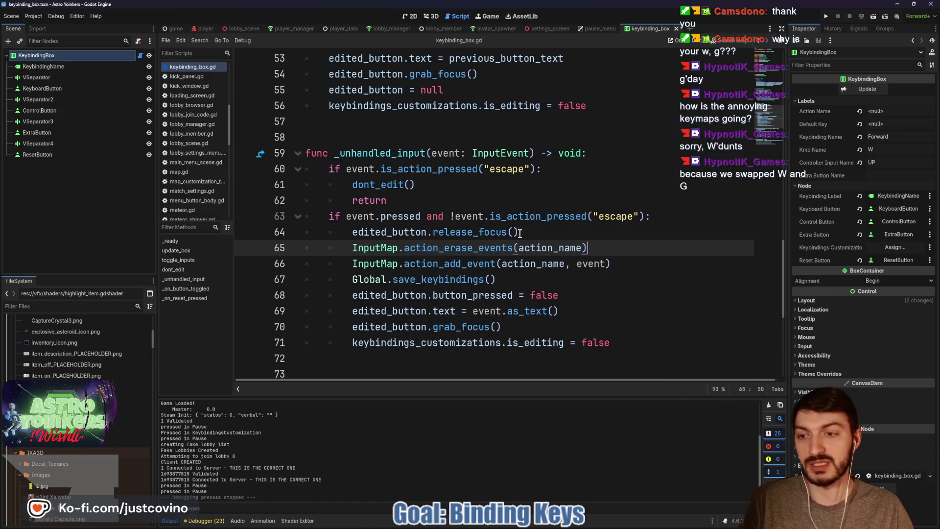
{"action": "left_click", "coordinate": [76, 16]}
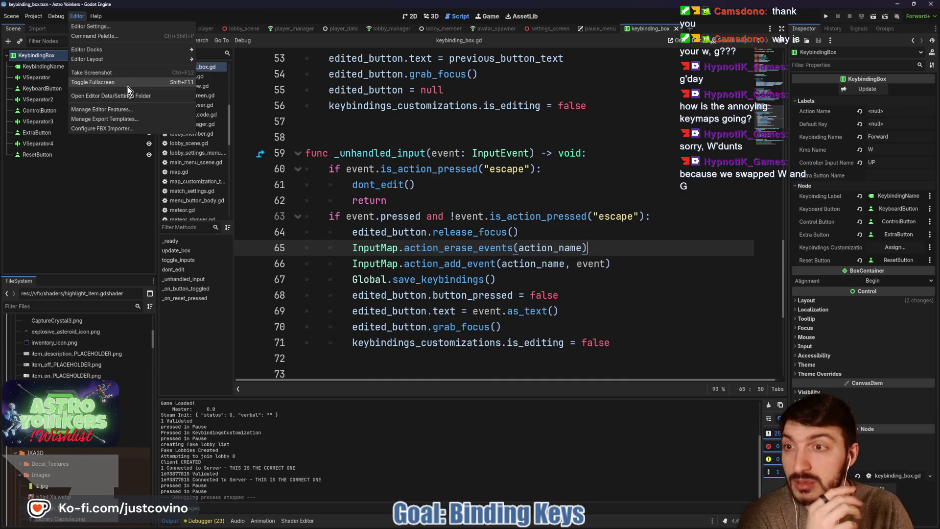
{"action": "left_click", "coordinate": [76, 17]}
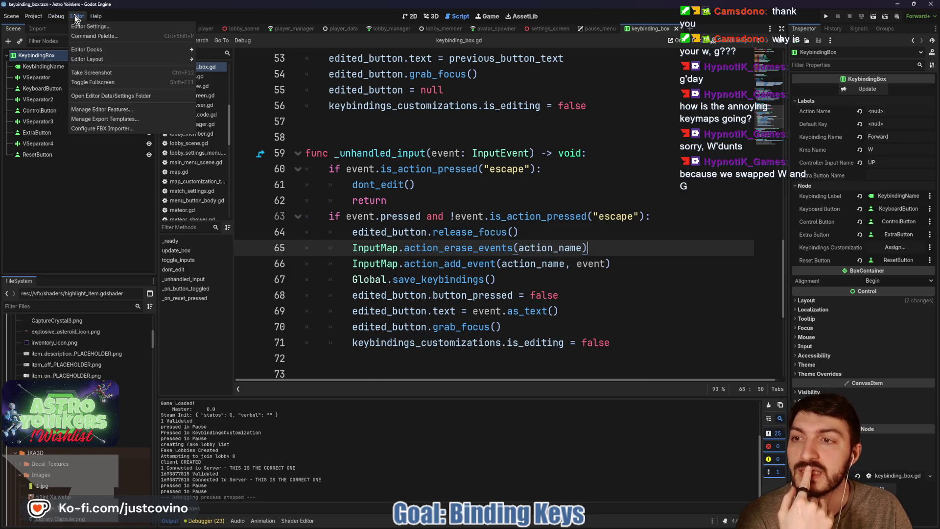
{"action": "left_click", "coordinate": [103, 138]}
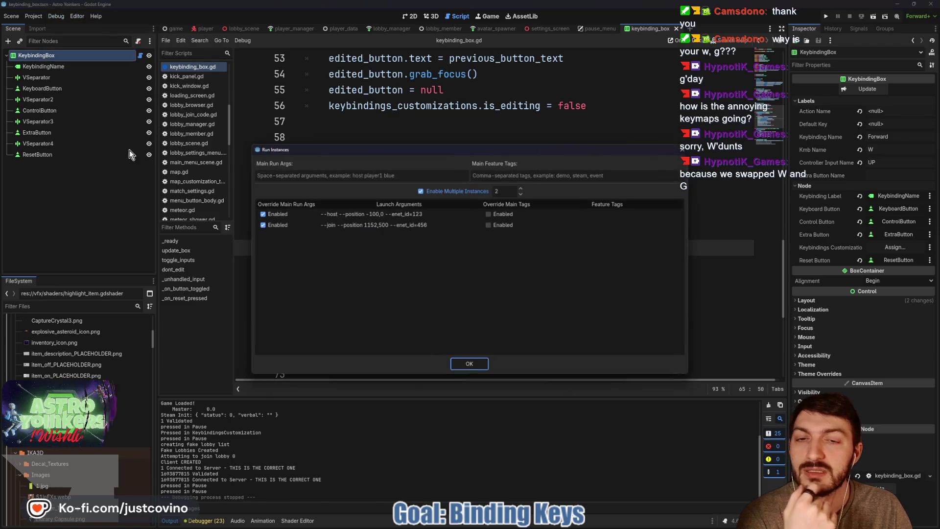
{"action": "left_click", "coordinate": [260, 226]}
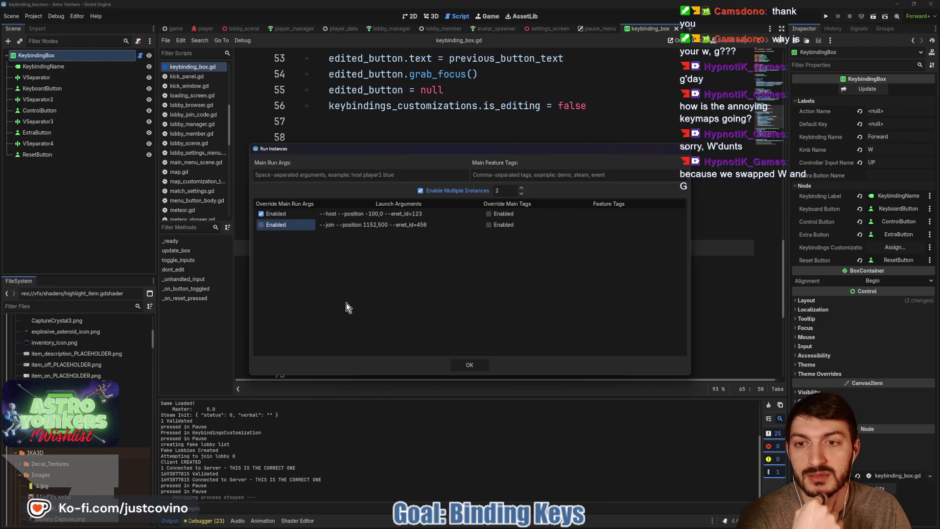
{"action": "left_click", "coordinate": [260, 224]}
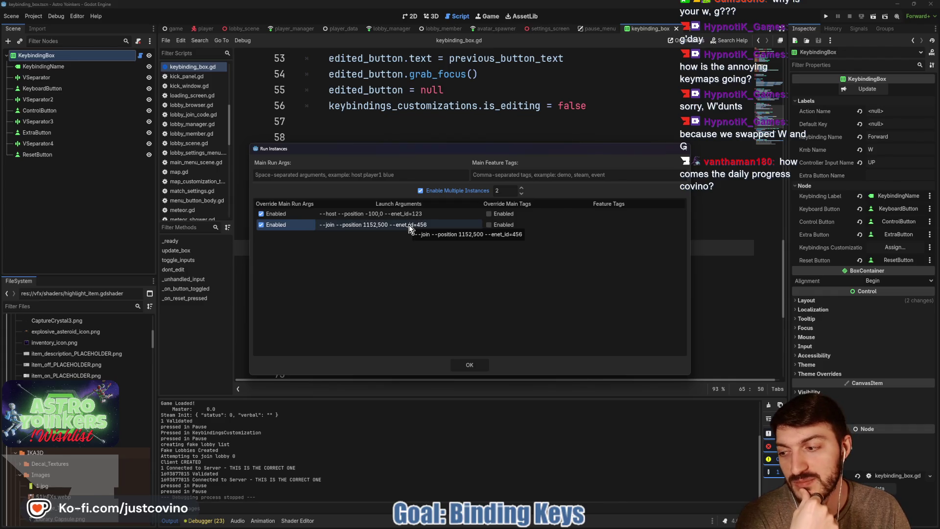
{"action": "left_click", "coordinate": [470, 365]}
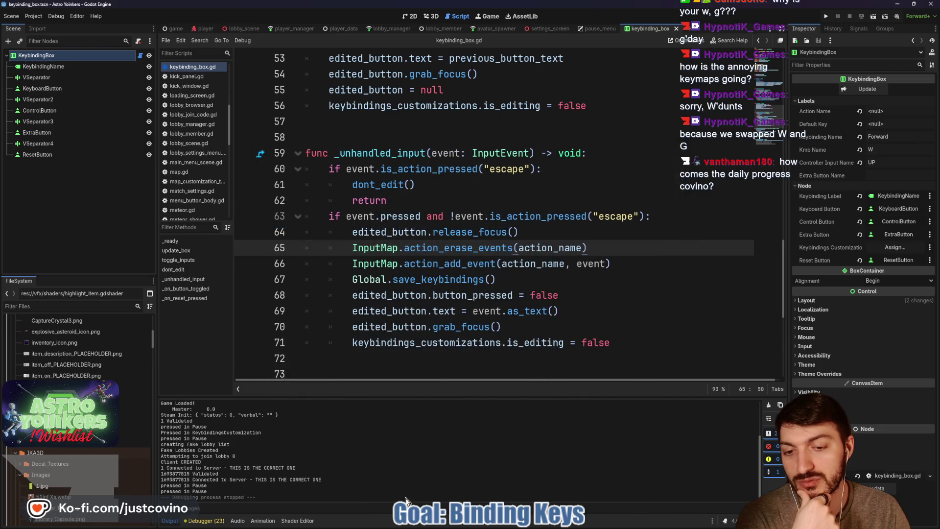
{"action": "mouse_move", "coordinate": [521, 527]}
{"action": "mouse_move", "coordinate": [479, 525]}
{"action": "left_click", "coordinate": [521, 477]}
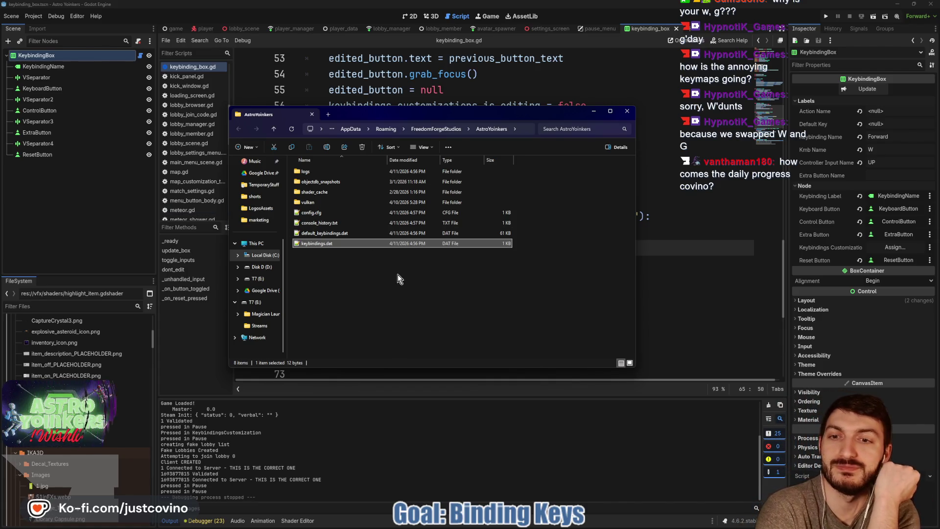
{"action": "double_click", "coordinate": [321, 244]}
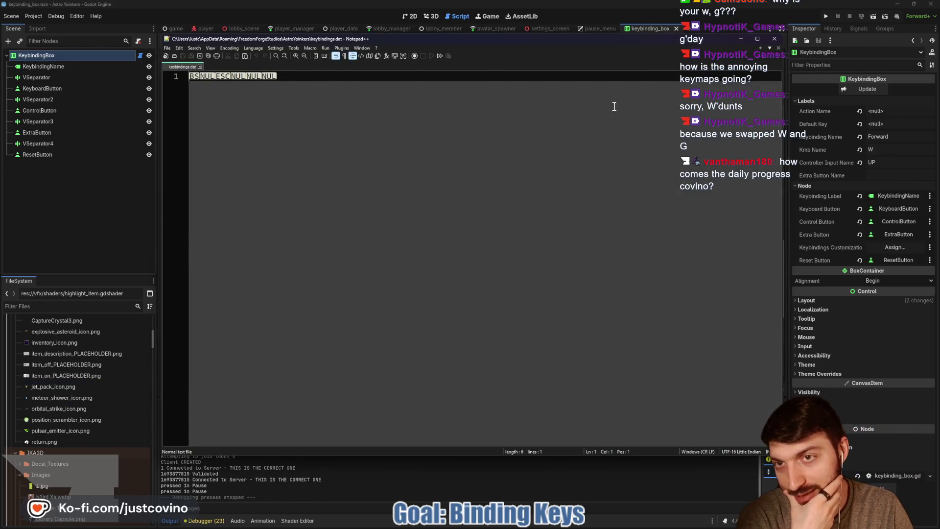
{"action": "left_click_drag", "start_coordinate": [635, 39], "coordinate": [578, 272]}
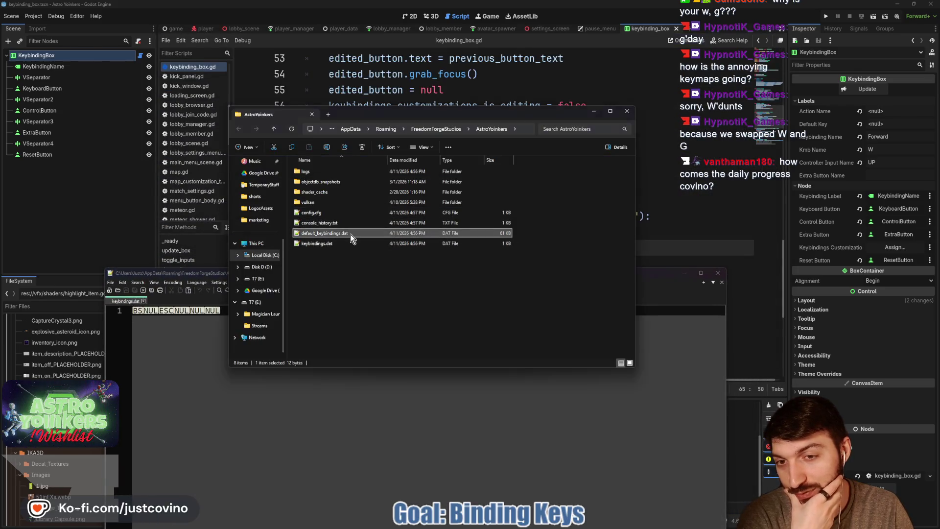
{"action": "double_click", "coordinate": [350, 233]}
{"action": "mouse_move", "coordinate": [387, 273]}
{"action": "left_mouse_down"}
{"action": "mouse_move", "coordinate": [392, 23]}
{"action": "mouse_move", "coordinate": [395, 63]}
{"action": "left_mouse_up"}
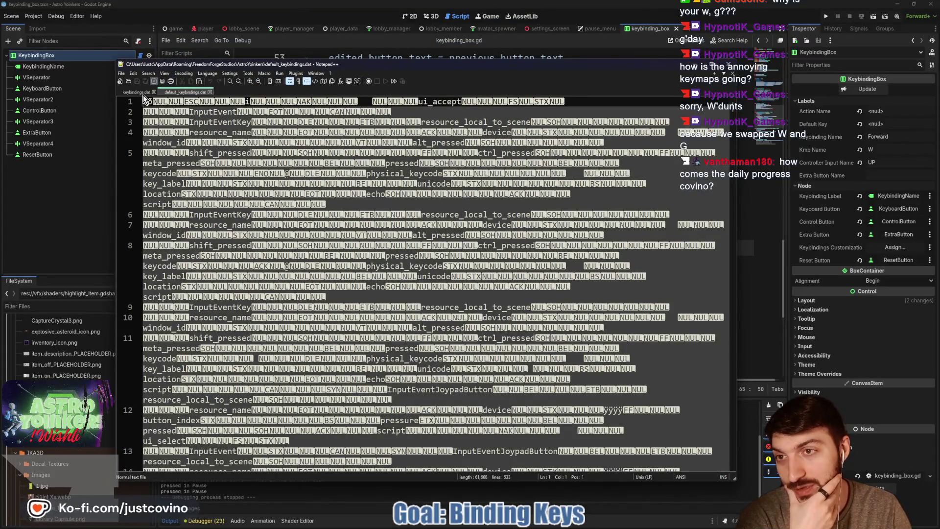
{"action": "left_click", "coordinate": [145, 93]}
{"action": "left_click", "coordinate": [153, 93]}
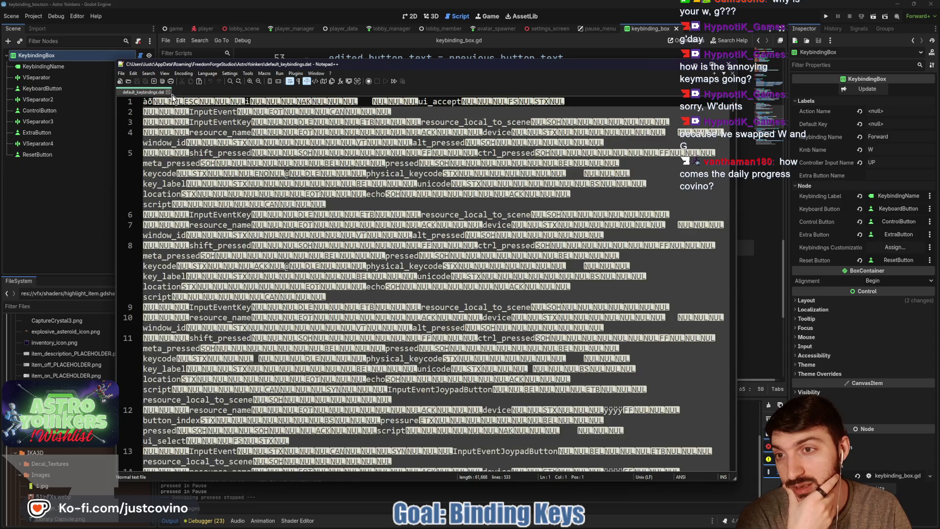
{"action": "left_click", "coordinate": [166, 92]}
{"action": "left_click", "coordinate": [729, 64]}
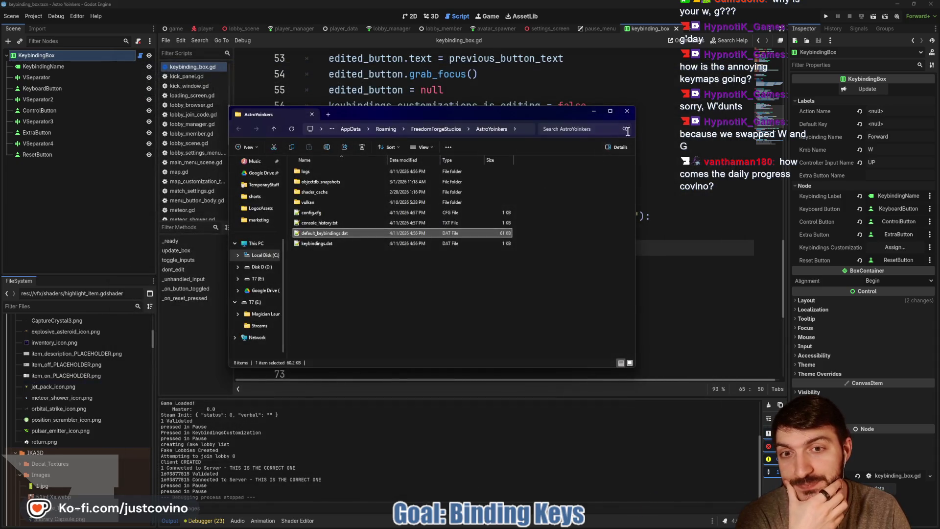
{"action": "left_click", "coordinate": [622, 112]}
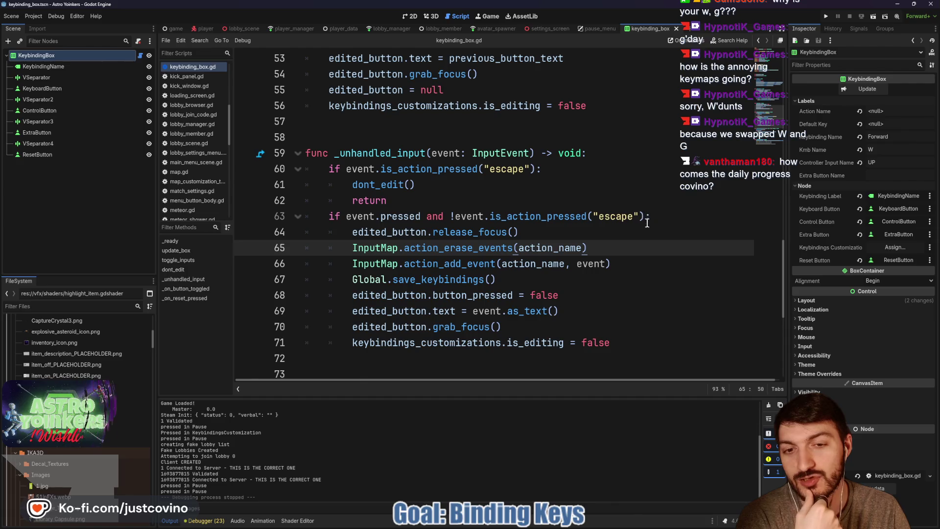
- Run Astro Yoinkers, host a lobby, and open Settings > Keybindings in the game
{"action": "left_click", "coordinate": [827, 16]}
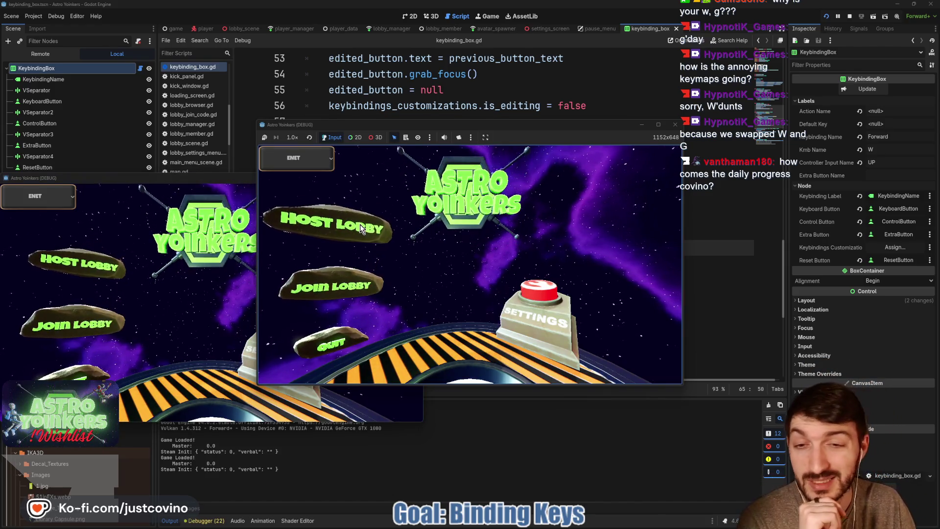
{"action": "left_click", "coordinate": [359, 224]}
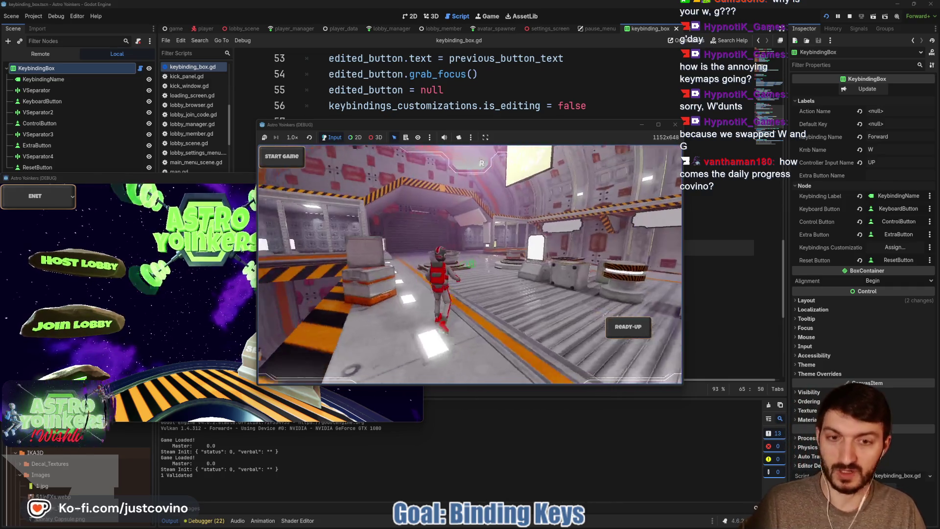
{"action": "key", "text": "Escape"}
{"action": "key", "text": "Down"}
{"action": "key", "text": "Down"}
{"action": "key", "text": "Return"}
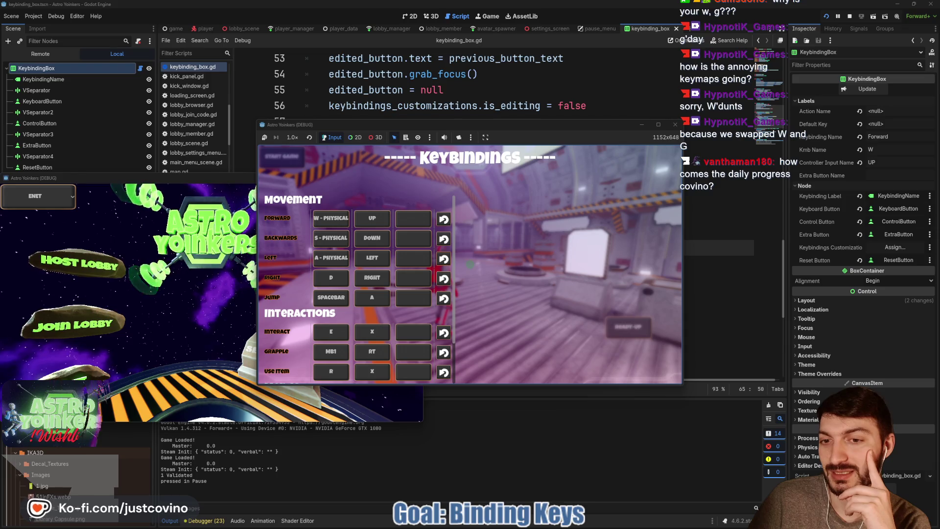
- Rebind Backwards to S, Left to A and Forward to G
{"action": "key", "text": "a"}
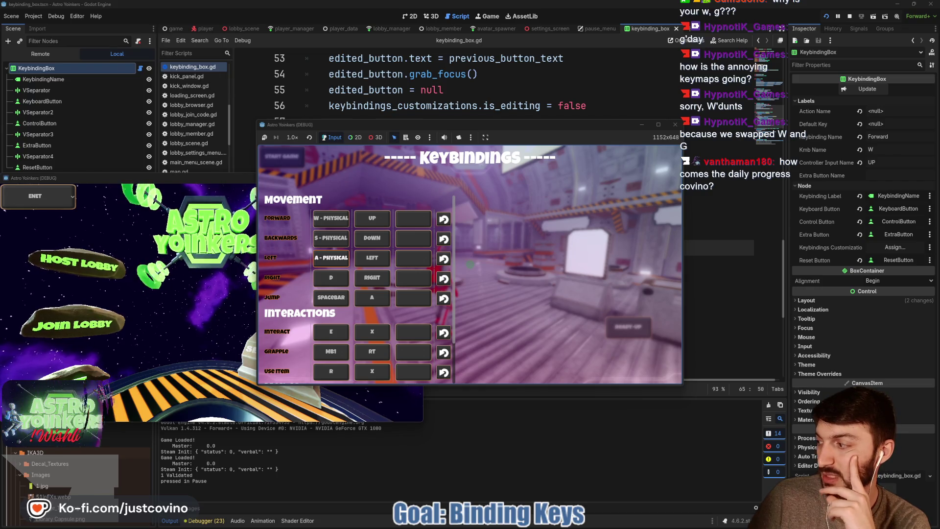
{"action": "left_click", "coordinate": [331, 218]}
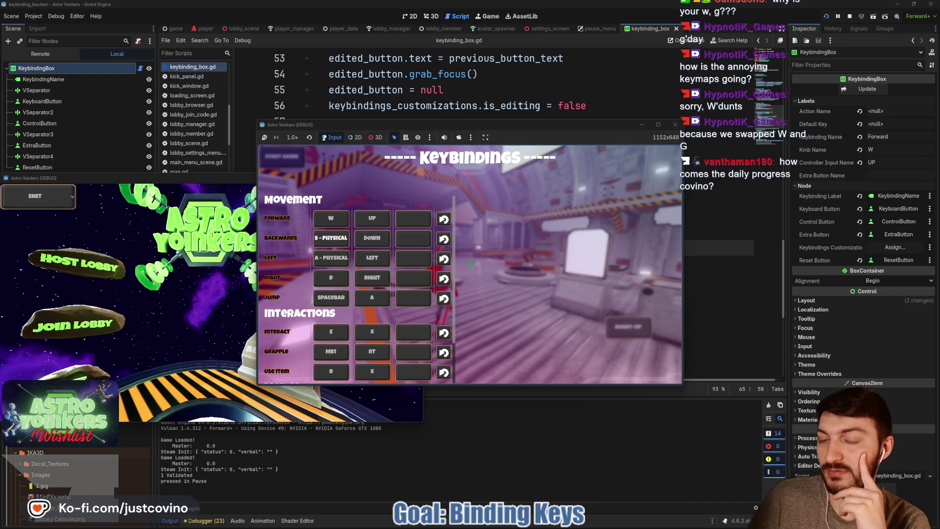
{"action": "left_click", "coordinate": [331, 238]}
{"action": "key", "text": "s"}
{"action": "left_click", "coordinate": [331, 257]}
{"action": "key", "text": "a"}
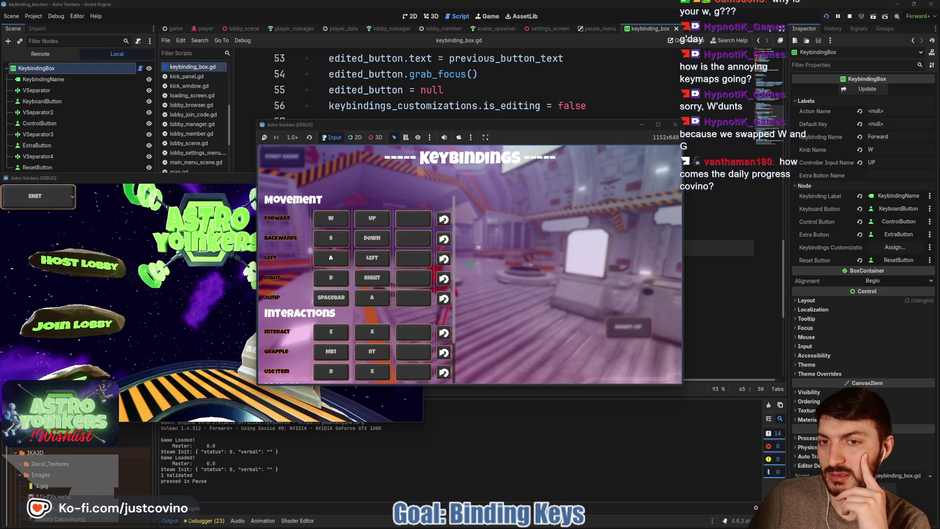
{"action": "left_click", "coordinate": [331, 218]}
{"action": "key", "text": "g"}
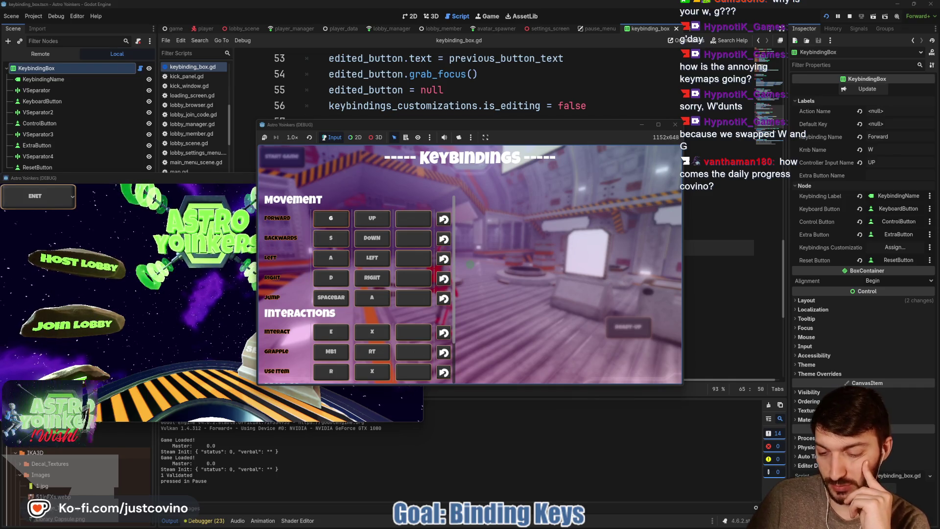
- Resume play and move through the hangar toward the asteroid area using G
{"action": "key", "text": "Escape"}
{"action": "key", "text": "Escape"}
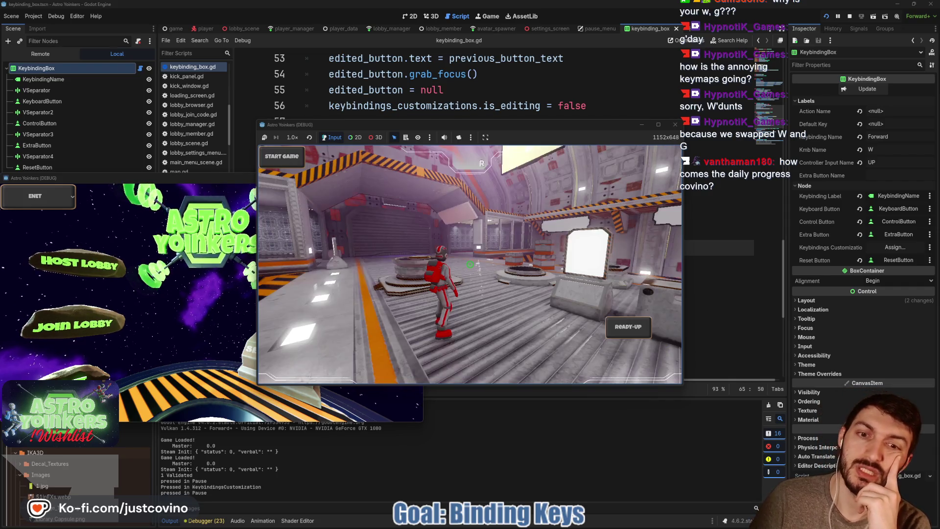
{"action": "key", "text": "g"}
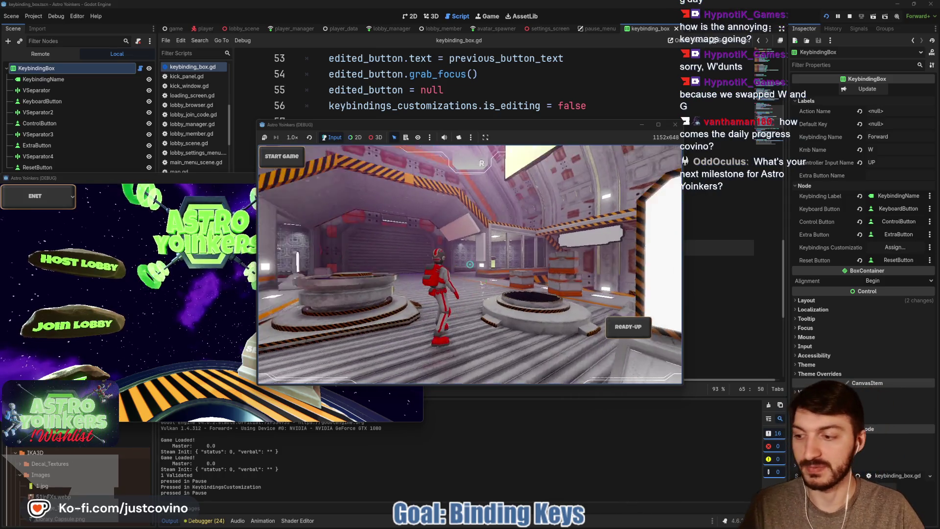
{"action": "key", "text": "g"}
{"action": "key", "text": "g"}
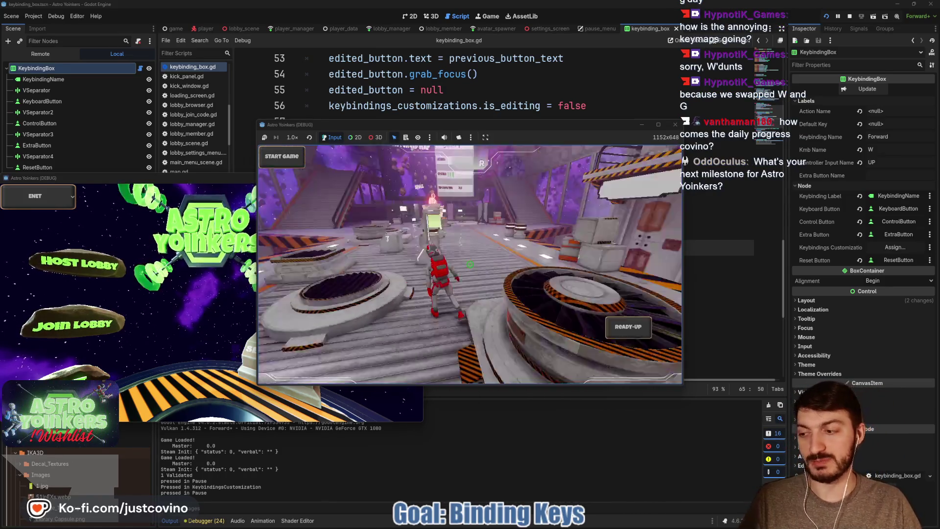
{"action": "key", "text": "g"}
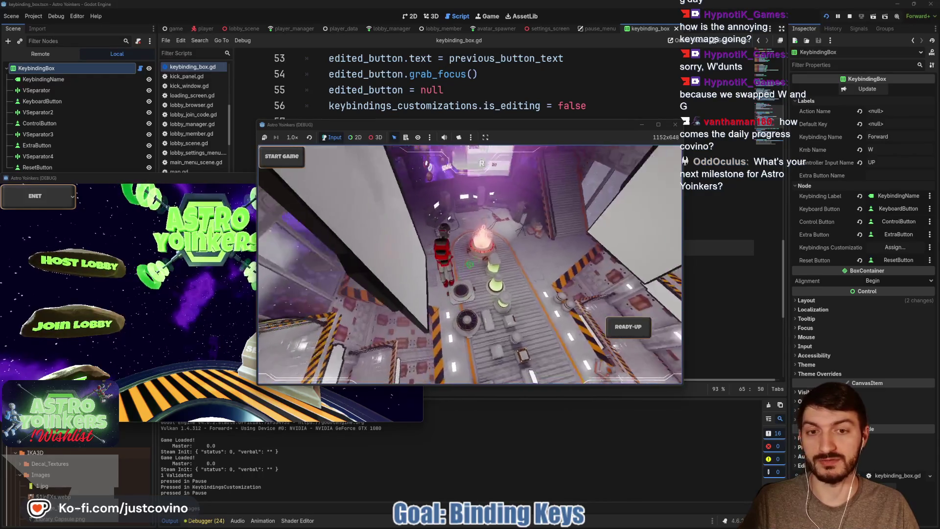
{"action": "key", "text": "g"}
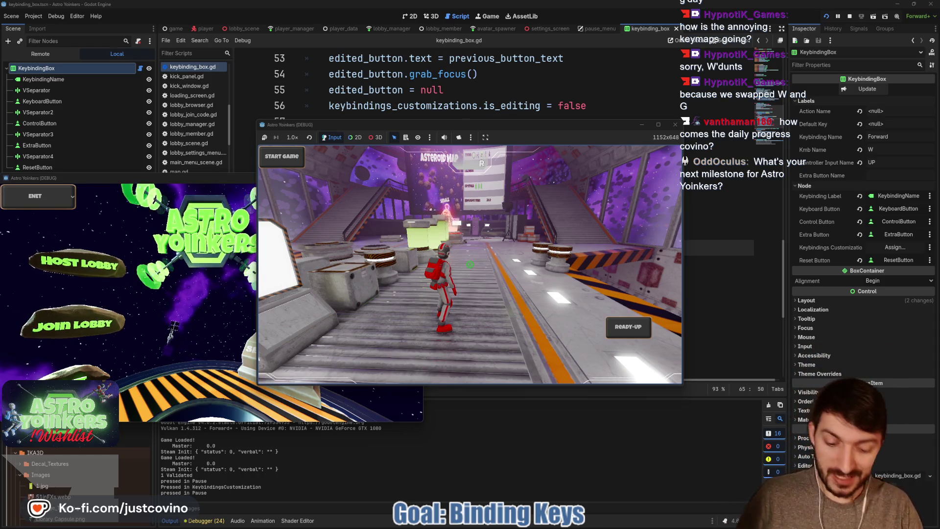
- Stop the game with F8 and bring up the Astro Yoinkers store page in Steam
{"action": "key", "text": "F8"}
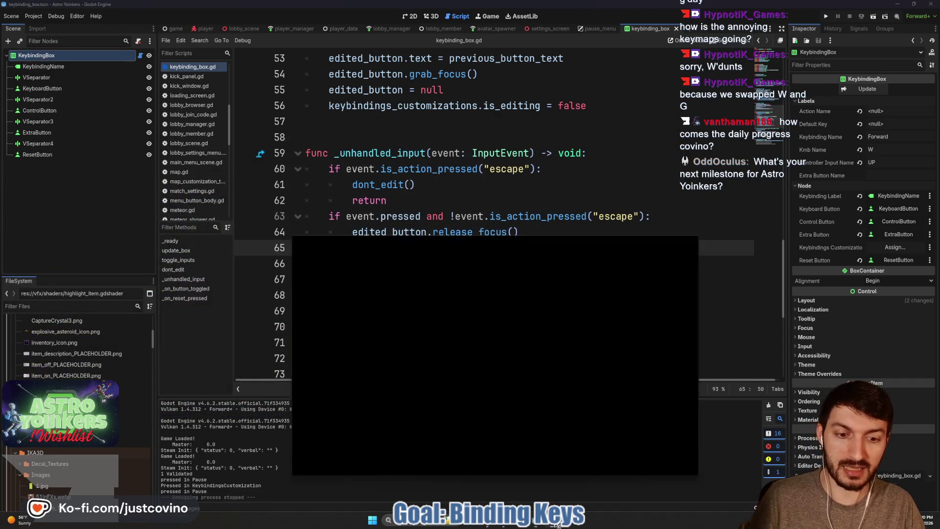
{"action": "left_click", "coordinate": [557, 522]}
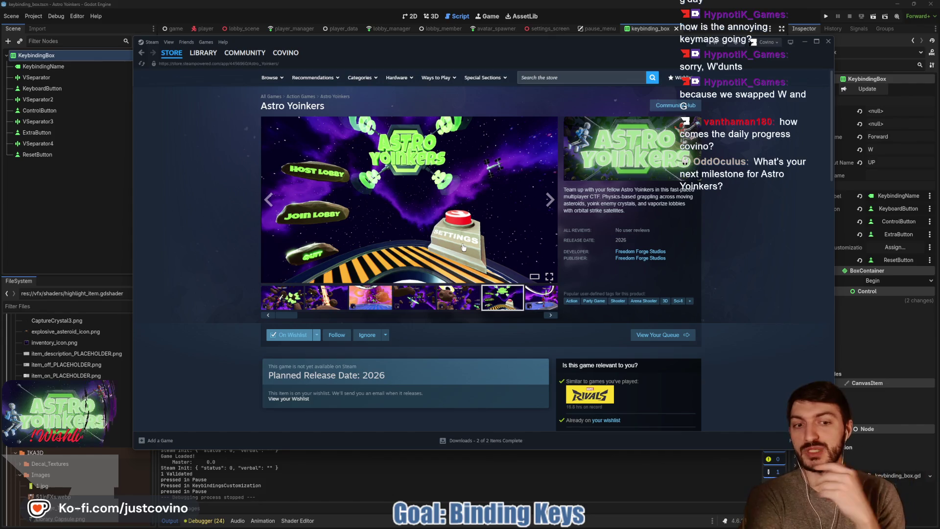
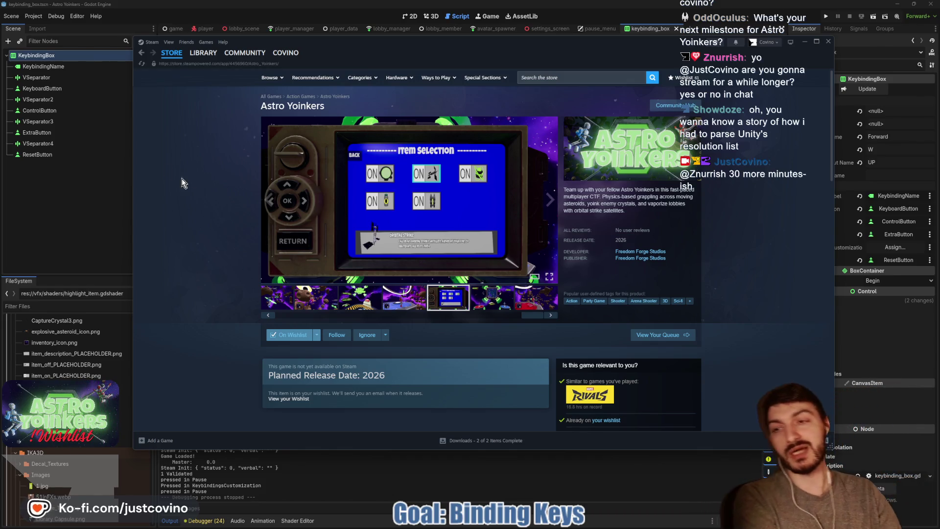
- Return to Godot and find the Global.save_keybindings() call on line 67 of the rebind code
{"action": "left_click", "coordinate": [74, 226]}
{"action": "left_click", "coordinate": [67, 205]}
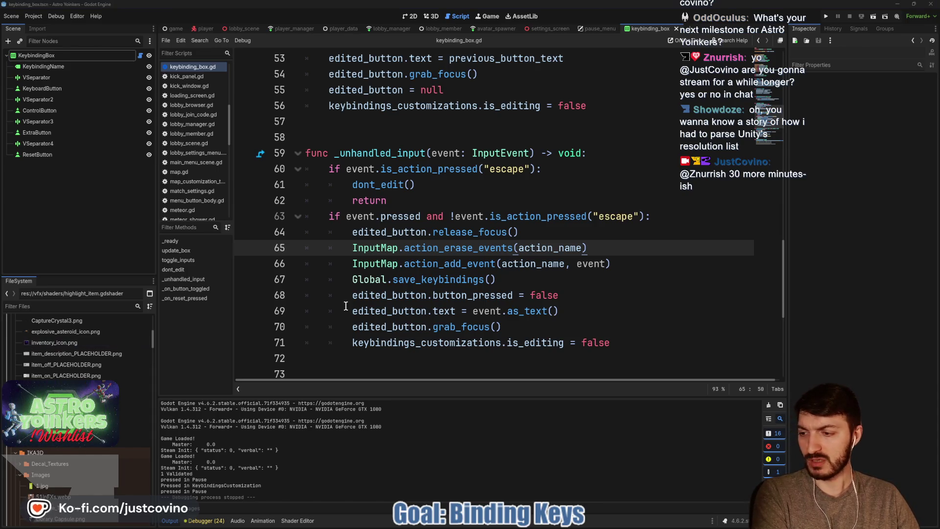
{"action": "left_click", "coordinate": [522, 310]}
{"action": "left_click", "coordinate": [560, 291]}
{"action": "left_click", "coordinate": [536, 279]}
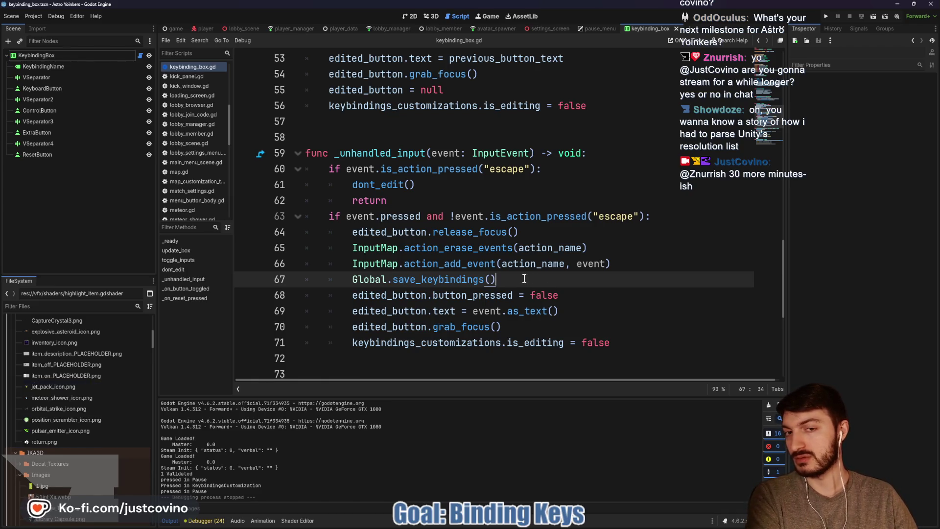
- Open the AppData/Roaming/FreedomForgeStudios/AstroYoinkers folder to check keybindings.dat
{"action": "mouse_move", "coordinate": [489, 527]}
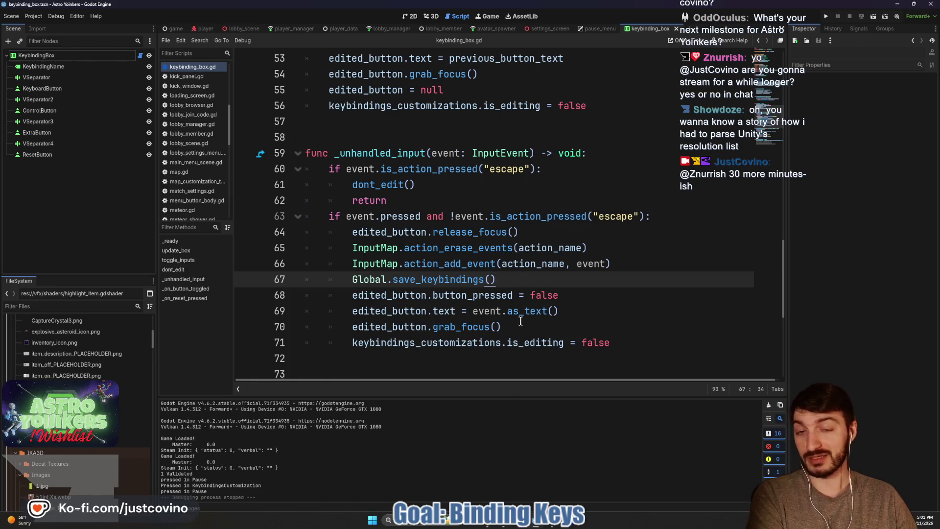
{"action": "mouse_move", "coordinate": [509, 291]}
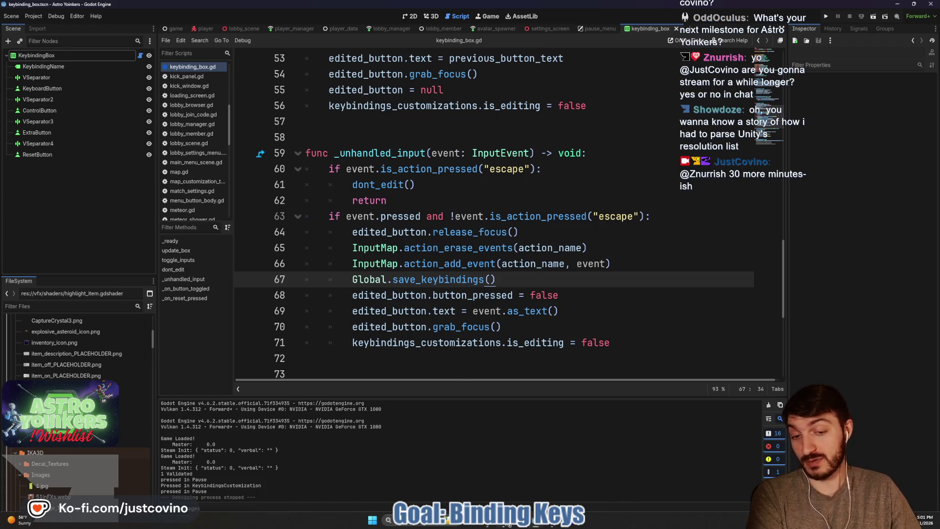
{"action": "left_click", "coordinate": [504, 477]}
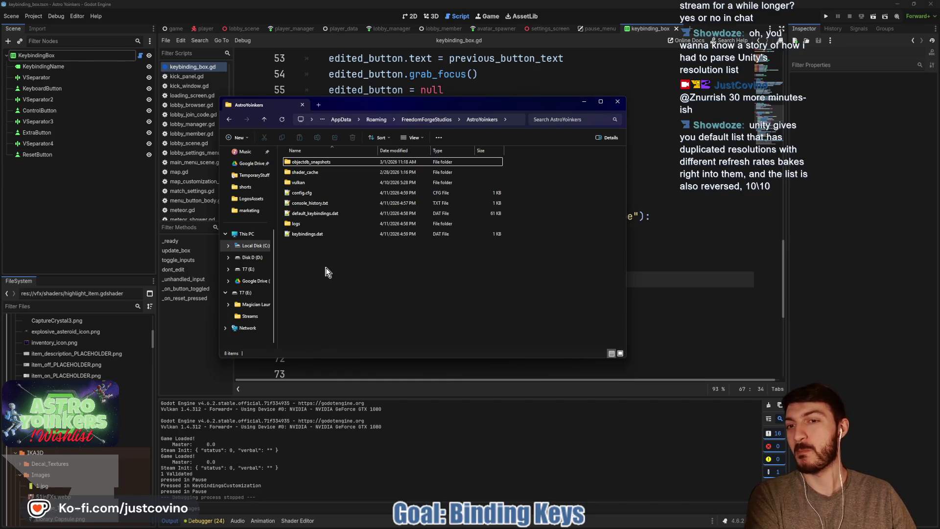
- Close the save folder, select ResetButton, and scroll the script to _on_reset_pressed
{"action": "left_click", "coordinate": [617, 101]}
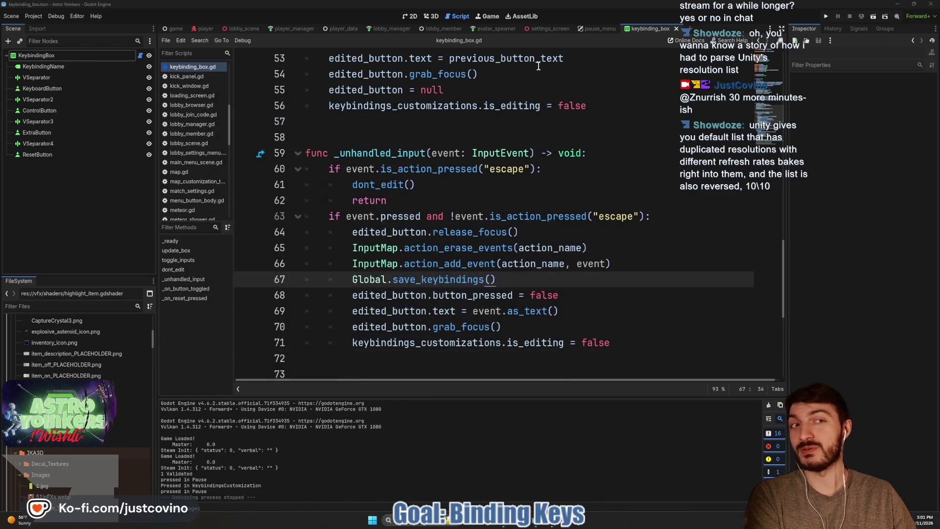
{"action": "left_click", "coordinate": [93, 157]}
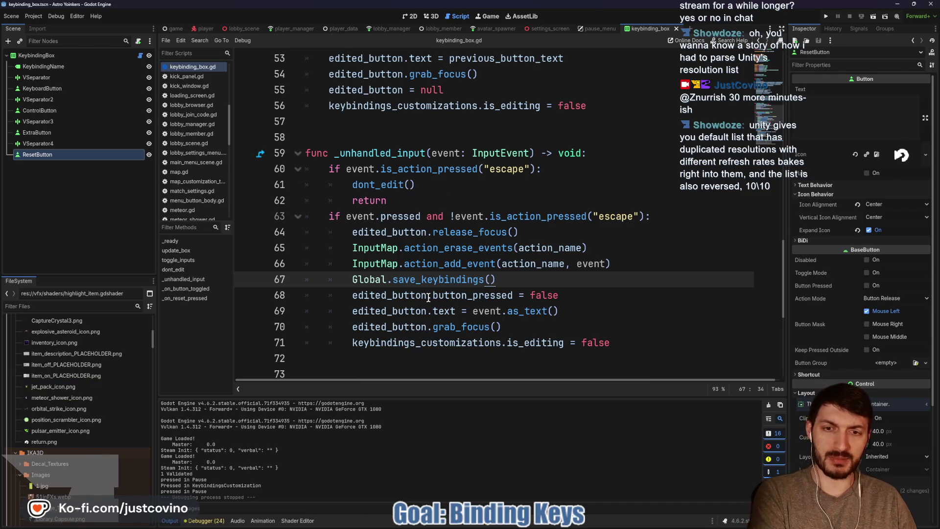
{"action": "scroll", "coordinate": [504, 213], "scroll_direction": "down", "scroll_amount": 5}
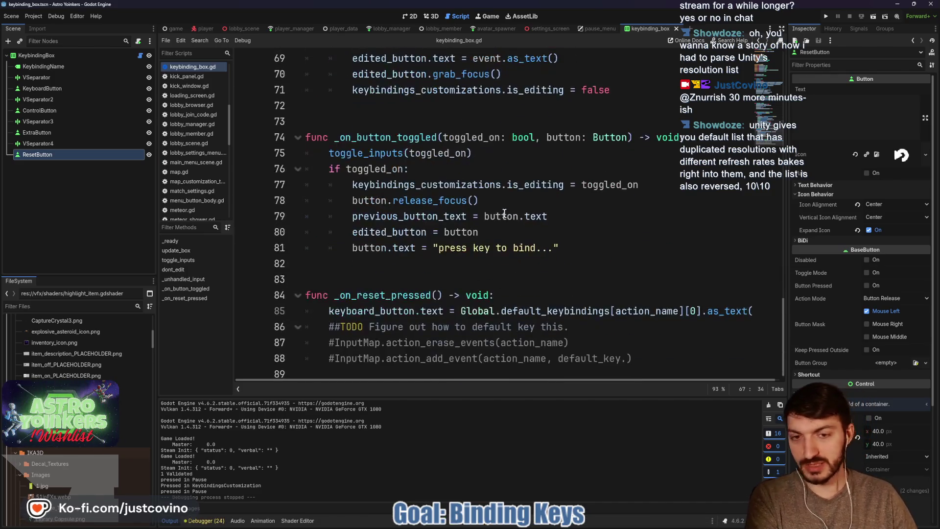
{"action": "scroll", "coordinate": [676, 311], "scroll_direction": "right", "scroll_amount": 1}
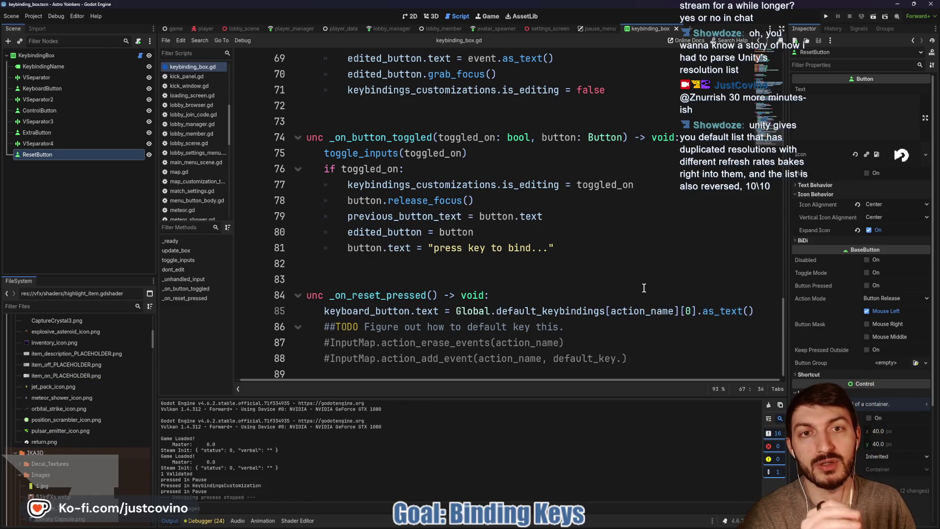
{"action": "scroll", "coordinate": [520, 251], "scroll_direction": "up", "scroll_amount": 4}
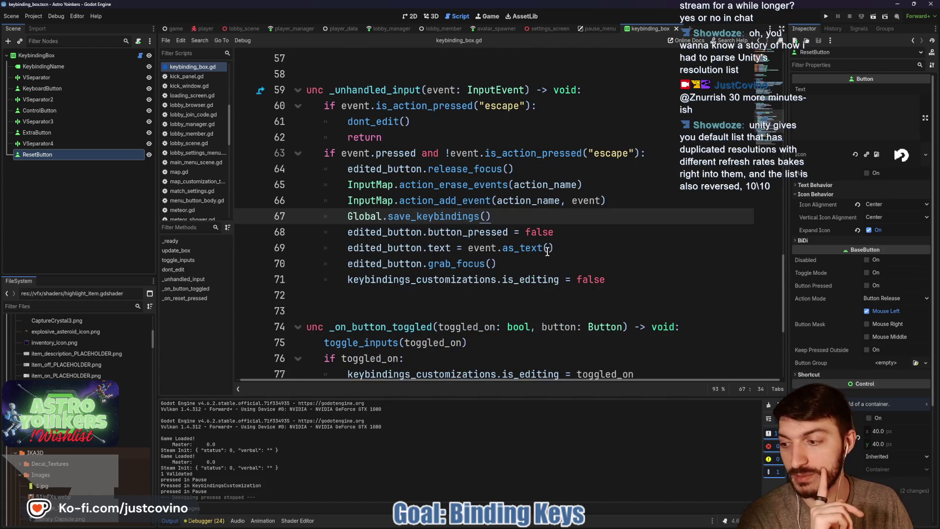
{"action": "scroll", "coordinate": [548, 251], "scroll_direction": "down", "scroll_amount": 4}
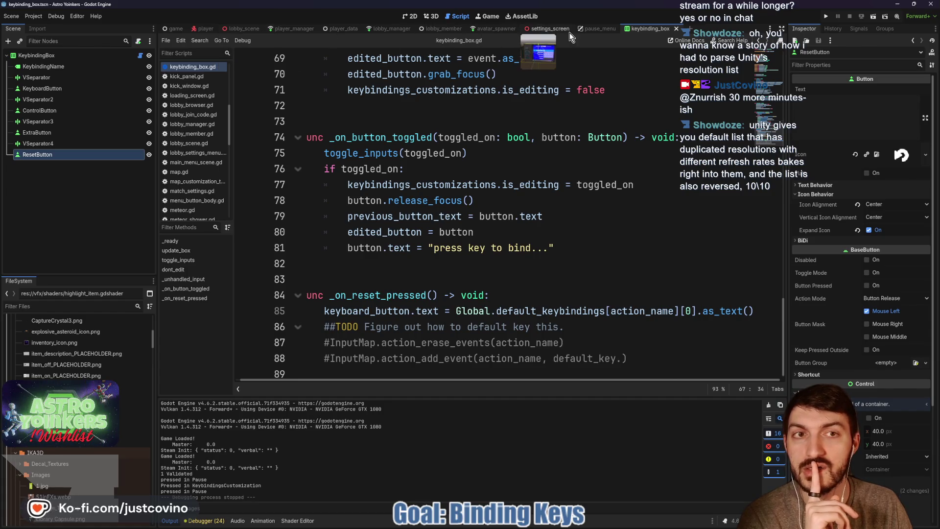
{"action": "left_click", "coordinate": [587, 29]}
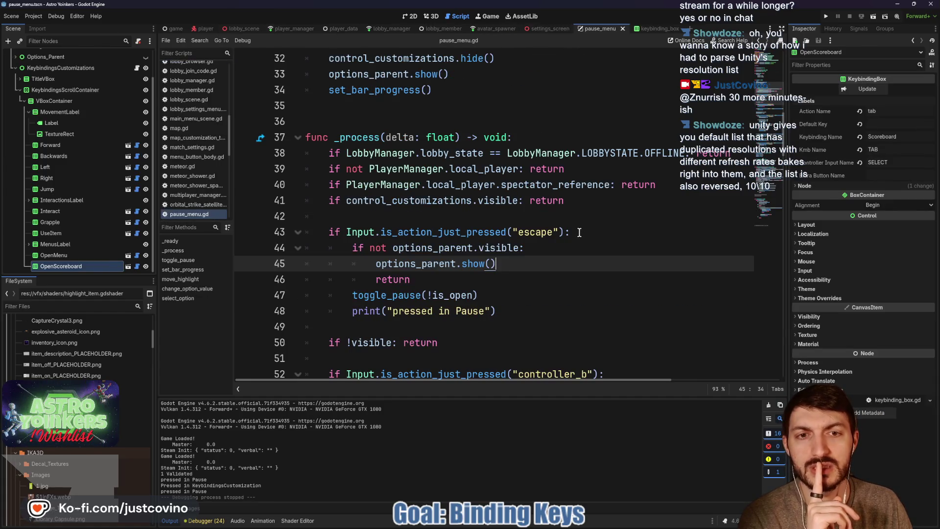
- Read through pause_menu.gd, scrolling down past the escape handling and back up
{"action": "scroll", "coordinate": [577, 231], "scroll_direction": "down", "scroll_amount": 5}
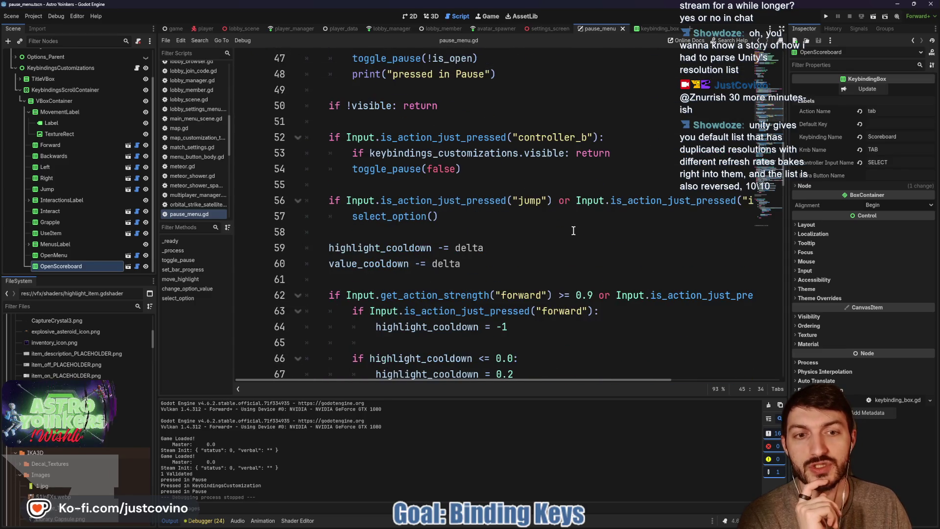
{"action": "scroll", "coordinate": [573, 231], "scroll_direction": "down", "scroll_amount": 12}
{"action": "scroll", "coordinate": [573, 230], "scroll_direction": "down", "scroll_amount": 6}
{"action": "scroll", "coordinate": [571, 229], "scroll_direction": "down", "scroll_amount": 3}
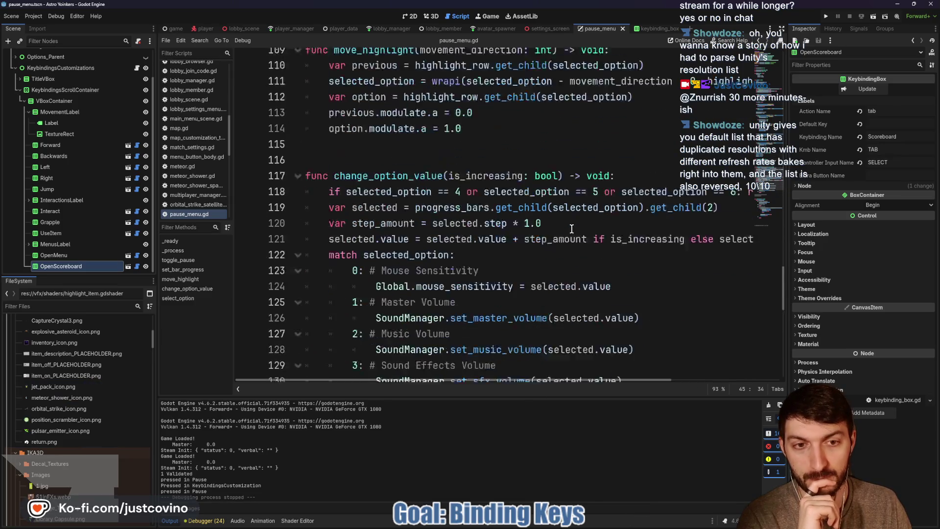
{"action": "scroll", "coordinate": [571, 229], "scroll_direction": "down", "scroll_amount": 1}
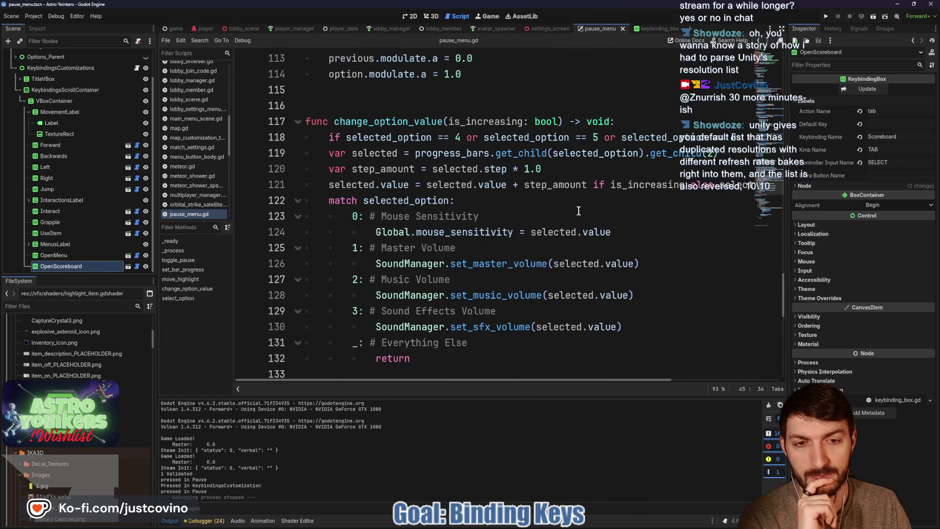
{"action": "scroll", "coordinate": [578, 210], "scroll_direction": "down", "scroll_amount": 6}
{"action": "scroll", "coordinate": [578, 210], "scroll_direction": "down", "scroll_amount": 4}
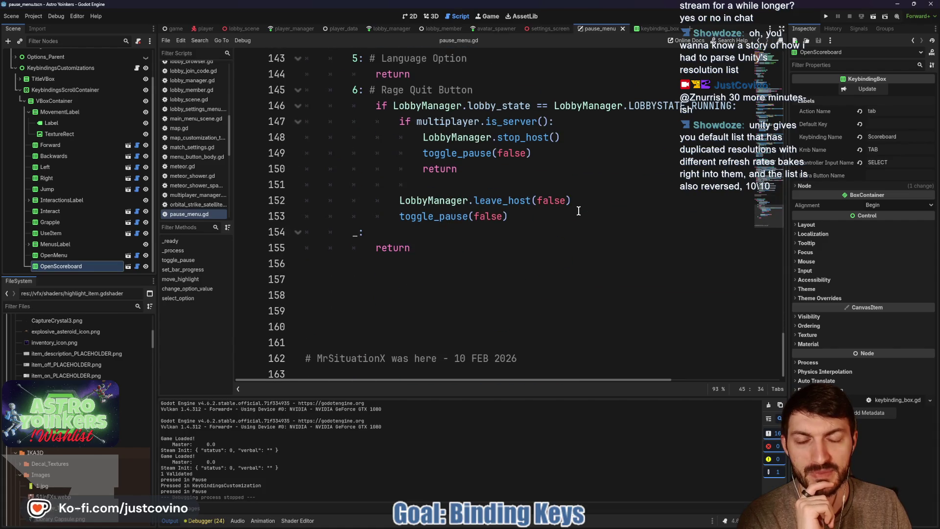
{"action": "scroll", "coordinate": [573, 213], "scroll_direction": "up", "scroll_amount": 20}
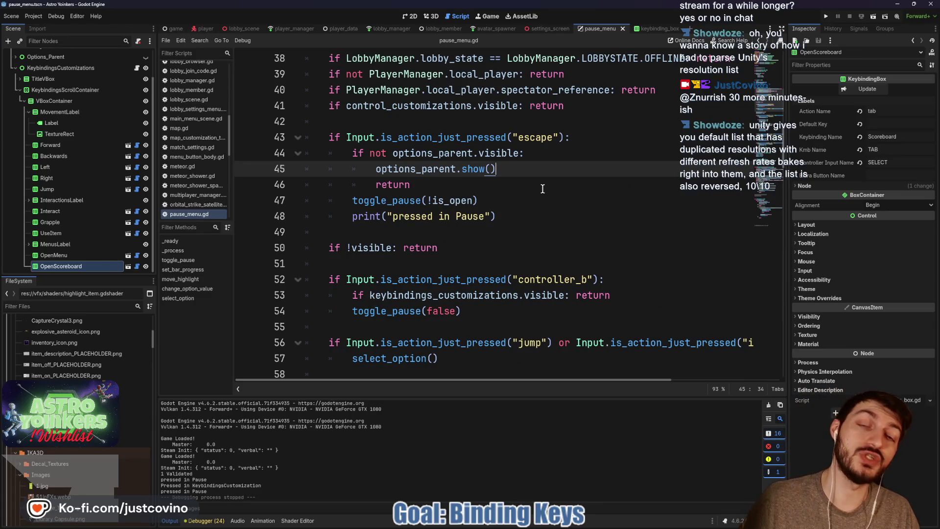
{"action": "scroll", "coordinate": [543, 188], "scroll_direction": "up", "scroll_amount": 1}
{"action": "scroll", "coordinate": [527, 206], "scroll_direction": "up", "scroll_amount": 5}
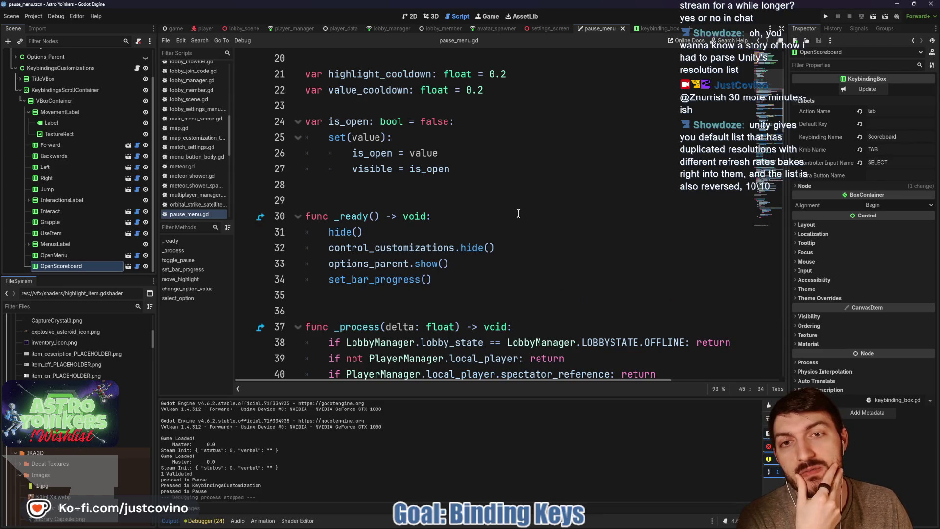
{"action": "scroll", "coordinate": [519, 205], "scroll_direction": "up", "scroll_amount": 4}
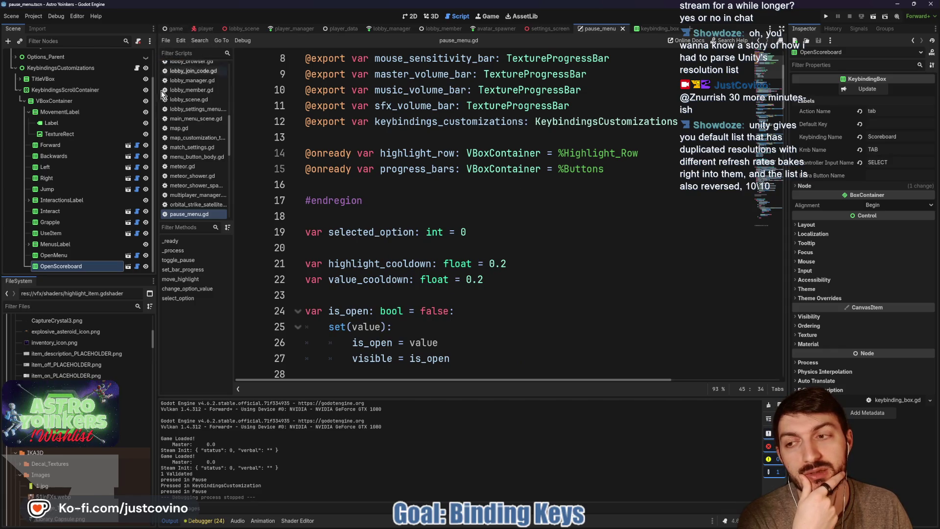
{"action": "scroll", "coordinate": [108, 220], "scroll_direction": "up", "scroll_amount": 3}
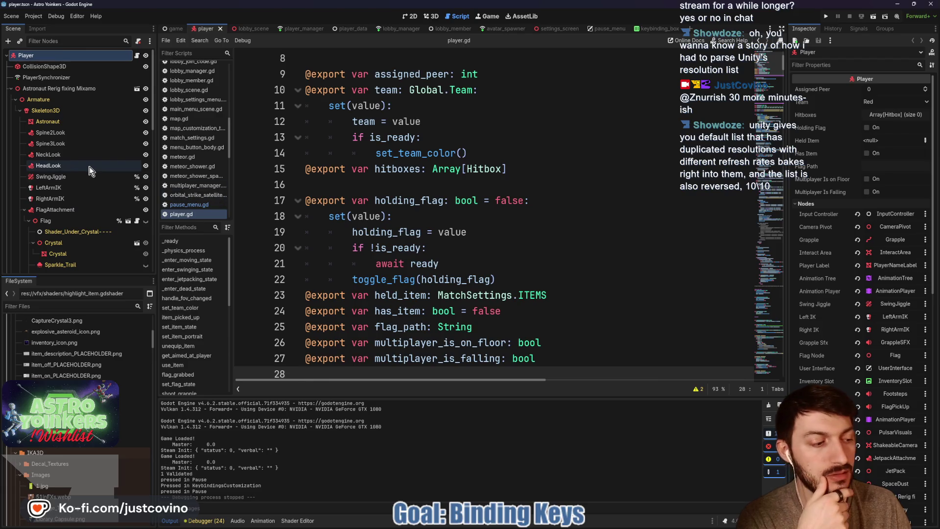
- Check the team setter in player.gd, then view the Astro Yoinkers store page's lobby screenshot
{"action": "left_click", "coordinate": [139, 57]}
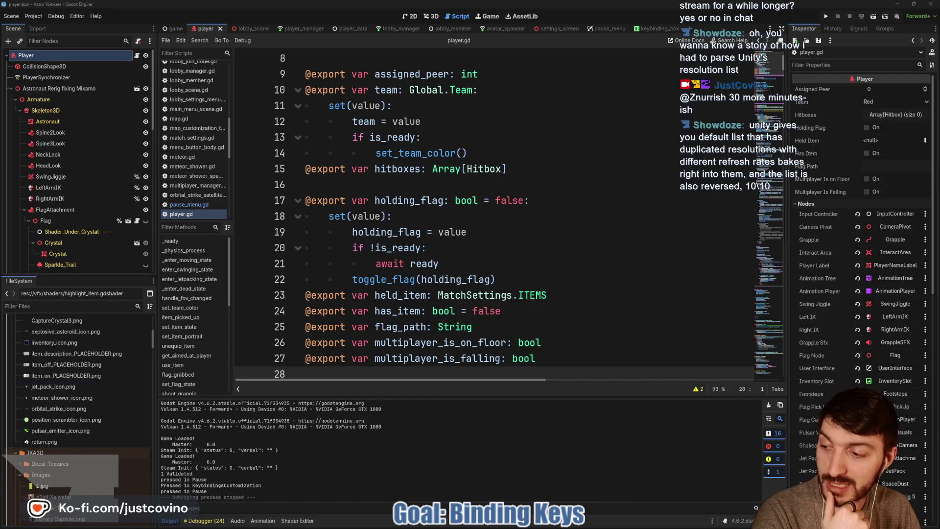
{"action": "left_click", "coordinate": [481, 129]}
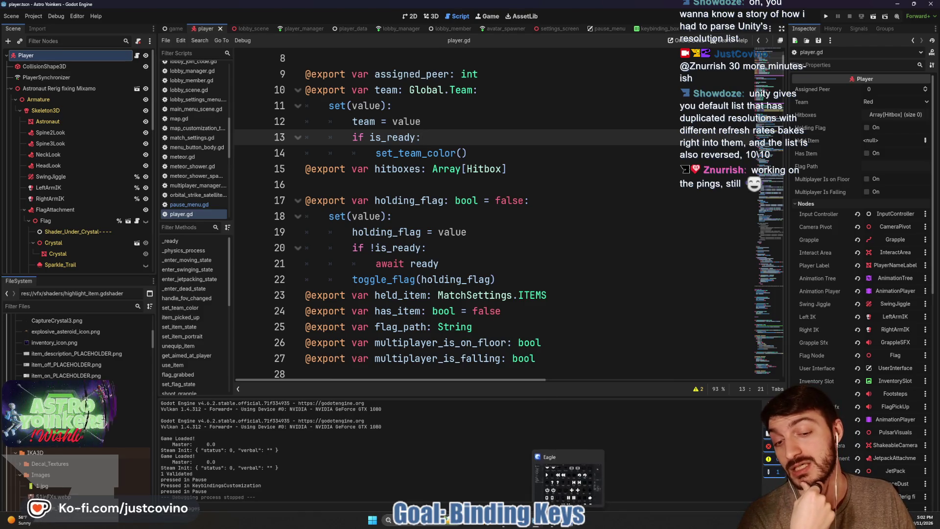
{"action": "left_click", "coordinate": [554, 524]}
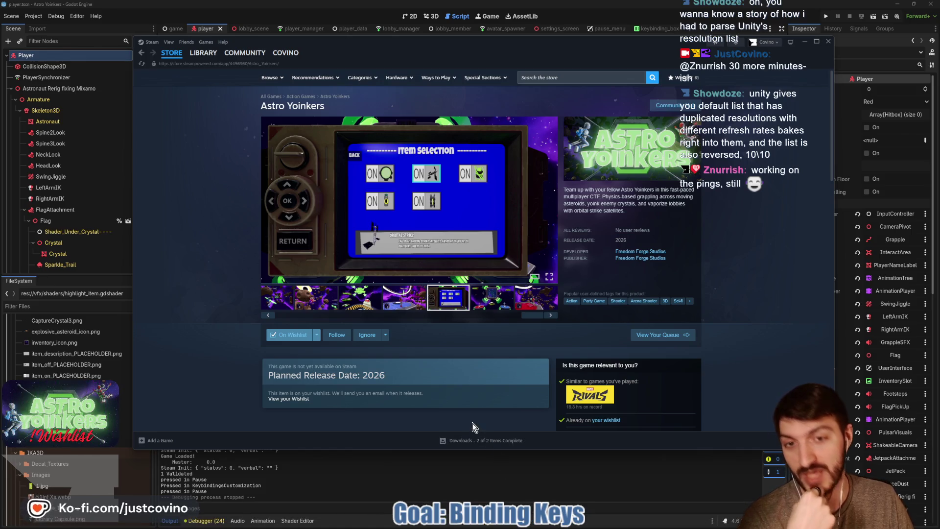
{"action": "left_click", "coordinate": [359, 293]}
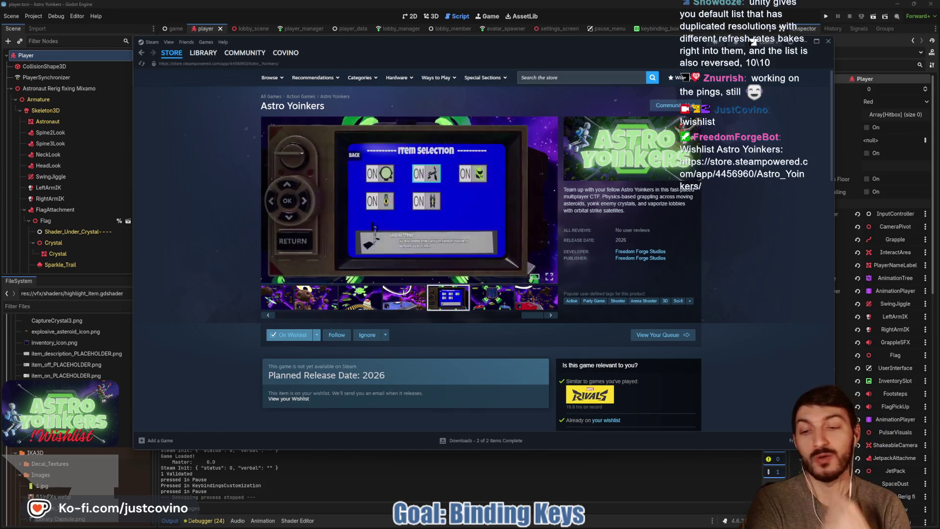
- Return to player.gd's await ready line, then move on to the lobby_manager scene
{"action": "left_click", "coordinate": [495, 473]}
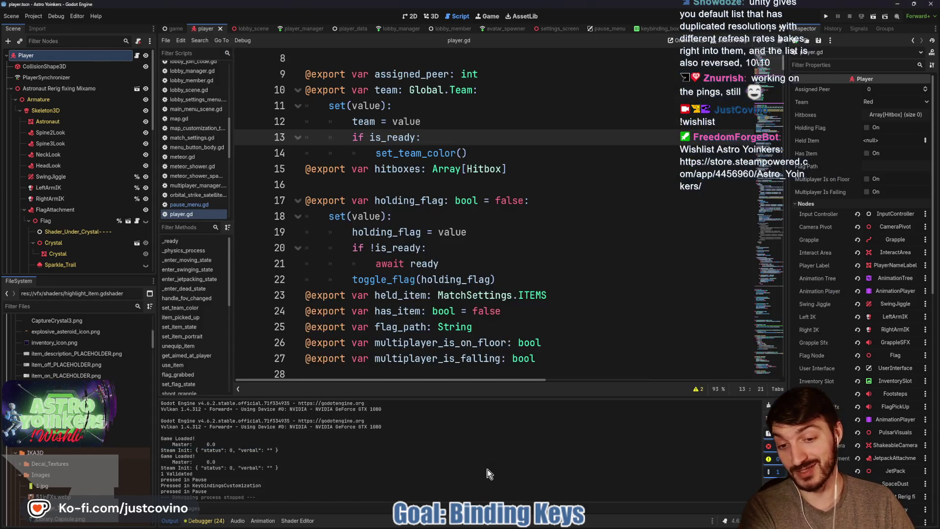
{"action": "left_click", "coordinate": [491, 259]}
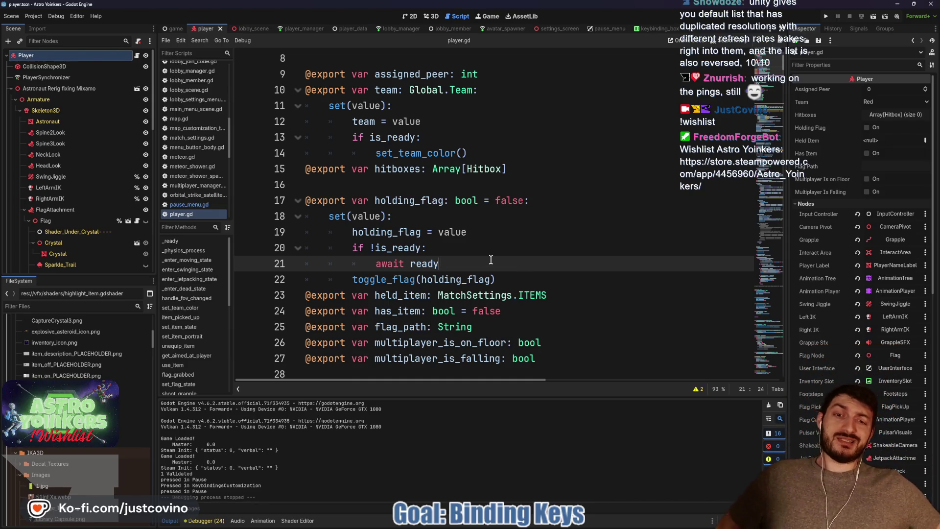
{"action": "left_click", "coordinate": [398, 30]}
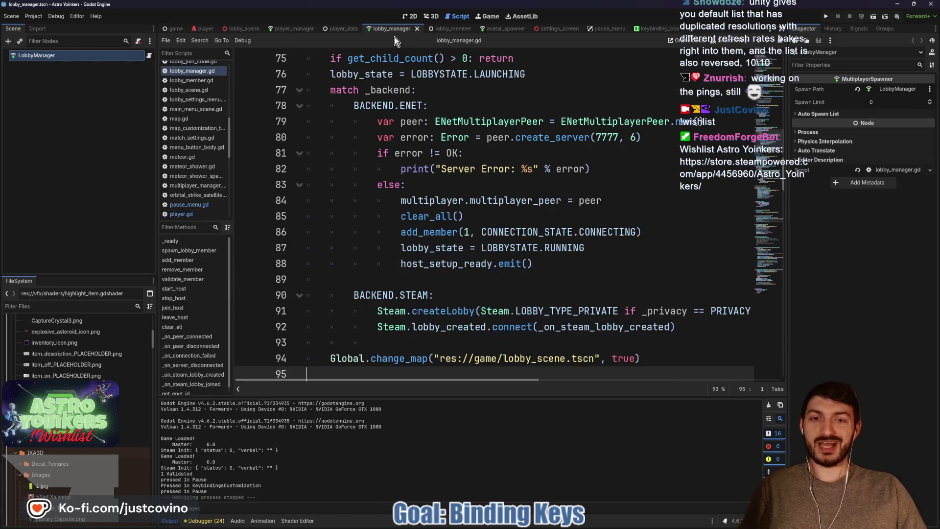
- Scroll through lobby_manager.gd's hosting code with create_server(7777, 6) and Steam.createLobby
{"action": "scroll", "coordinate": [445, 223], "scroll_direction": "up", "scroll_amount": 6}
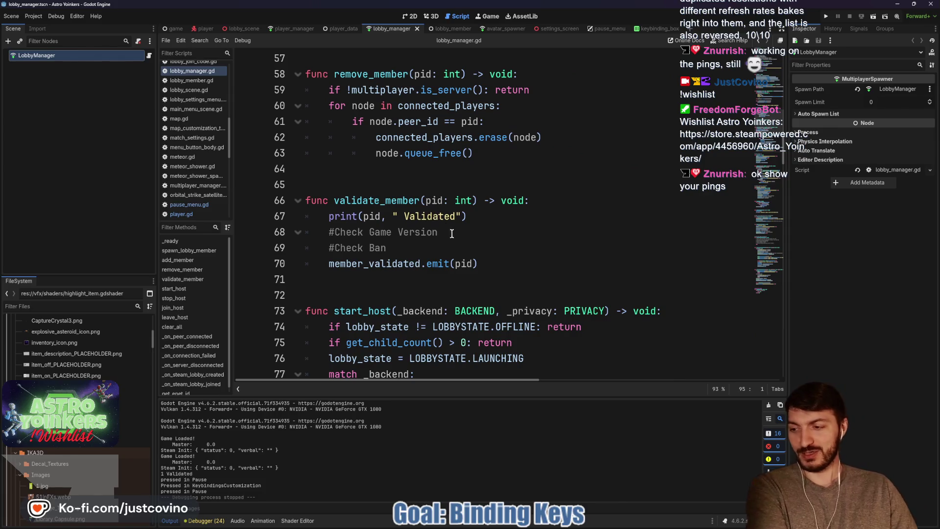
{"action": "scroll", "coordinate": [451, 234], "scroll_direction": "down", "scroll_amount": 19}
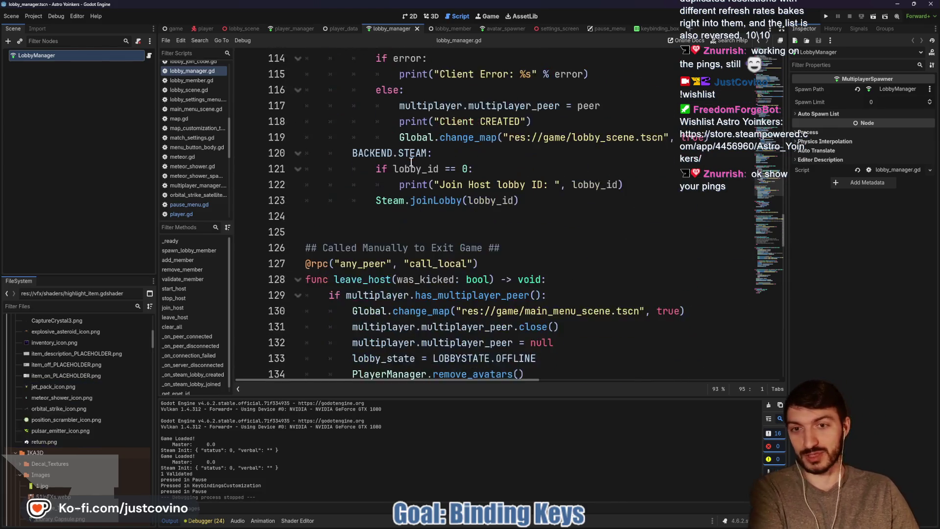
{"action": "scroll", "coordinate": [411, 161], "scroll_direction": "down", "scroll_amount": 8}
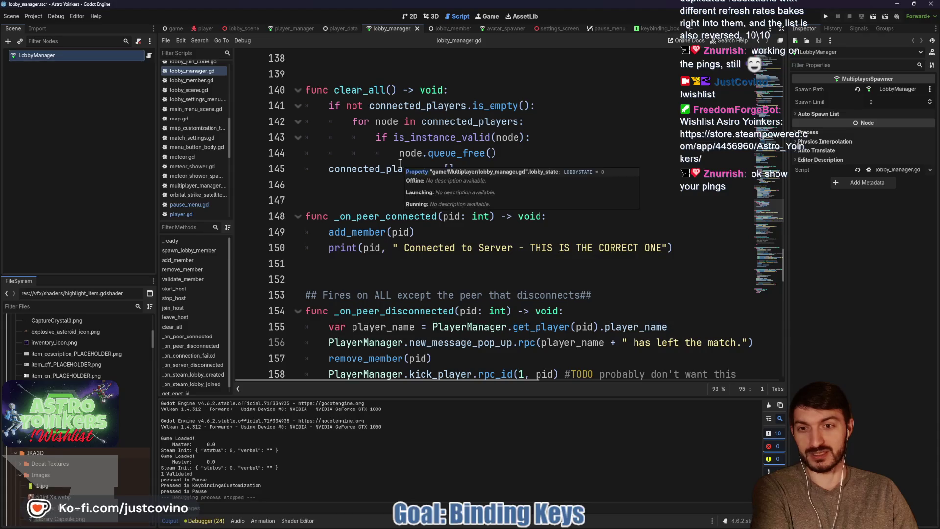
{"action": "scroll", "coordinate": [400, 163], "scroll_direction": "down", "scroll_amount": 14}
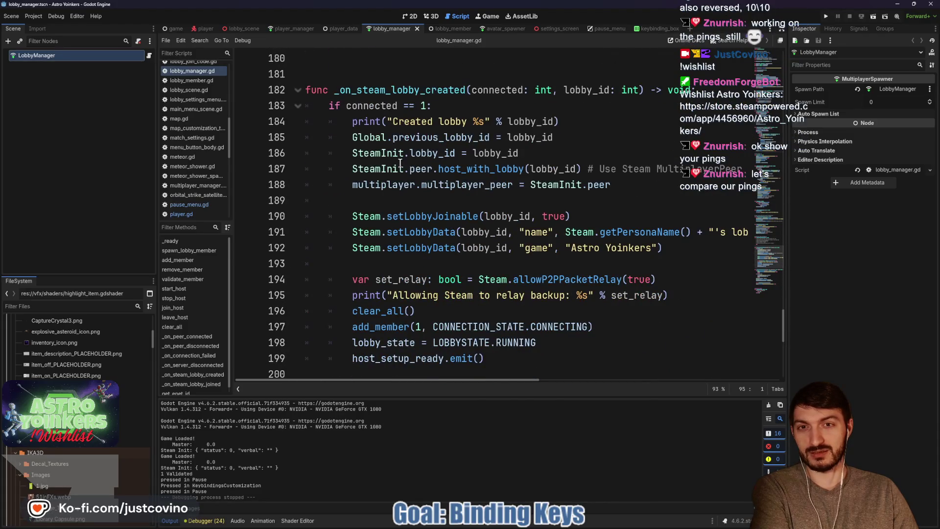
{"action": "scroll", "coordinate": [400, 163], "scroll_direction": "down", "scroll_amount": 8}
{"action": "scroll", "coordinate": [399, 165], "scroll_direction": "up", "scroll_amount": 14}
{"action": "scroll", "coordinate": [399, 165], "scroll_direction": "up", "scroll_amount": 20}
{"action": "scroll", "coordinate": [399, 170], "scroll_direction": "down", "scroll_amount": 3}
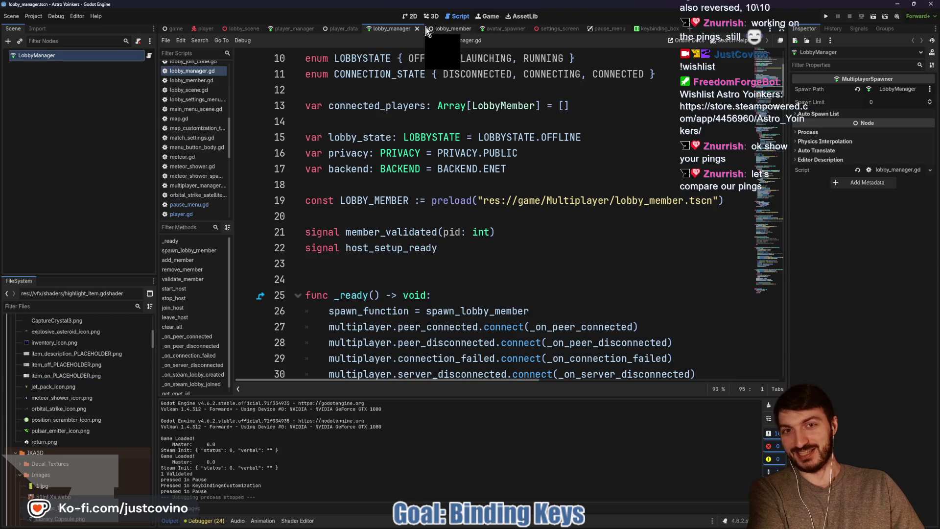
- Open player_manager.gd at handle_ping_request and the team-changing request functions
{"action": "left_click", "coordinate": [281, 31]}
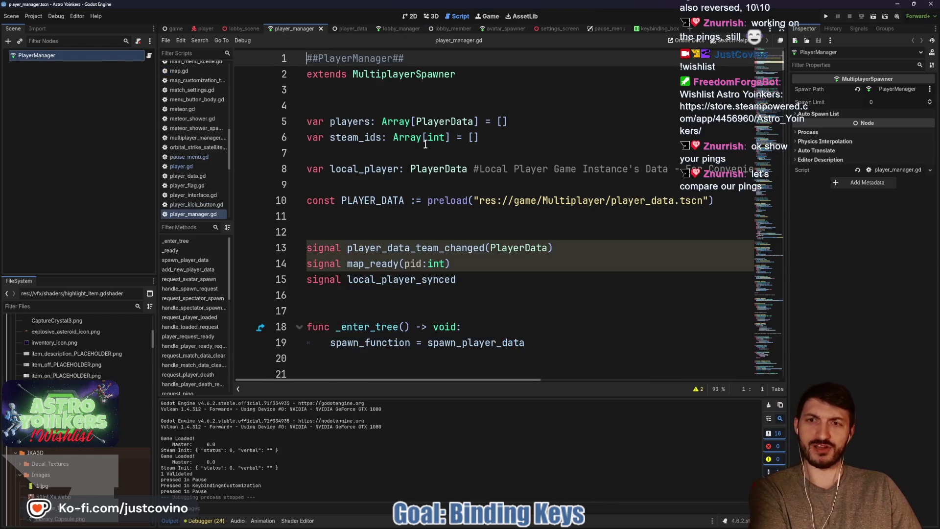
{"action": "scroll", "coordinate": [372, 124], "scroll_direction": "down", "scroll_amount": 7}
{"action": "scroll", "coordinate": [372, 125], "scroll_direction": "down", "scroll_amount": 4}
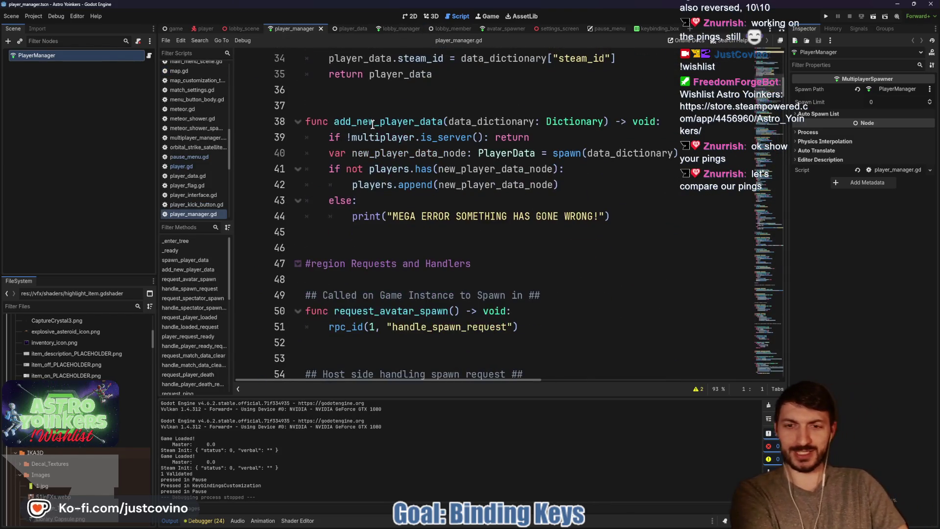
{"action": "scroll", "coordinate": [379, 115], "scroll_direction": "down", "scroll_amount": 3}
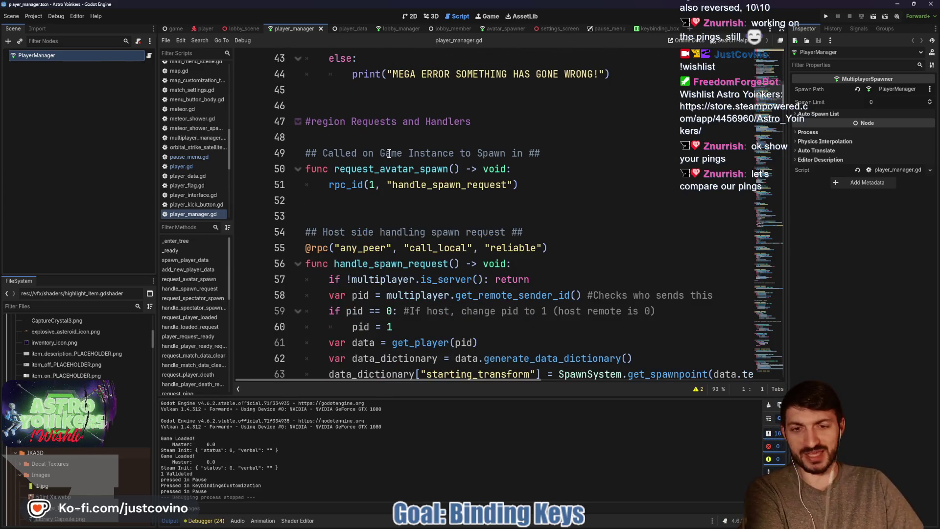
{"action": "scroll", "coordinate": [371, 178], "scroll_direction": "down", "scroll_amount": 5}
{"action": "scroll", "coordinate": [372, 178], "scroll_direction": "down", "scroll_amount": 7}
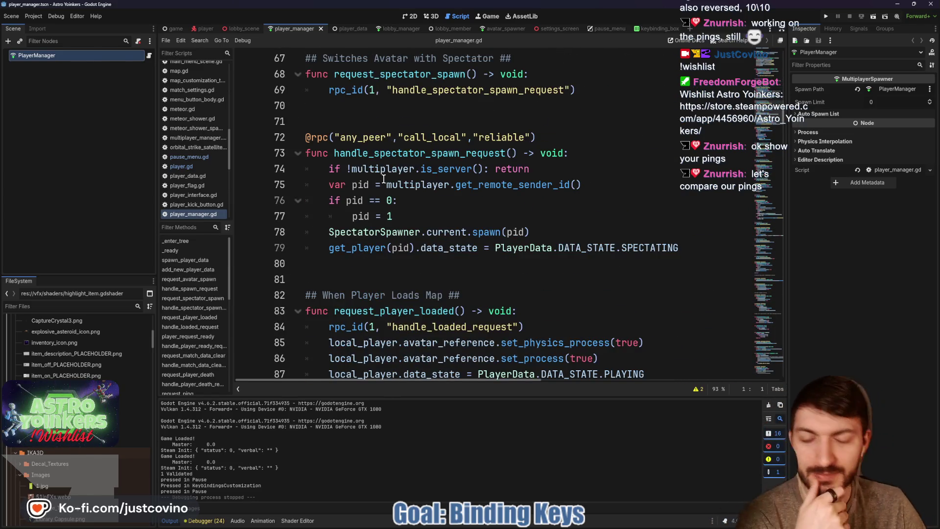
{"action": "scroll", "coordinate": [429, 192], "scroll_direction": "down", "scroll_amount": 5}
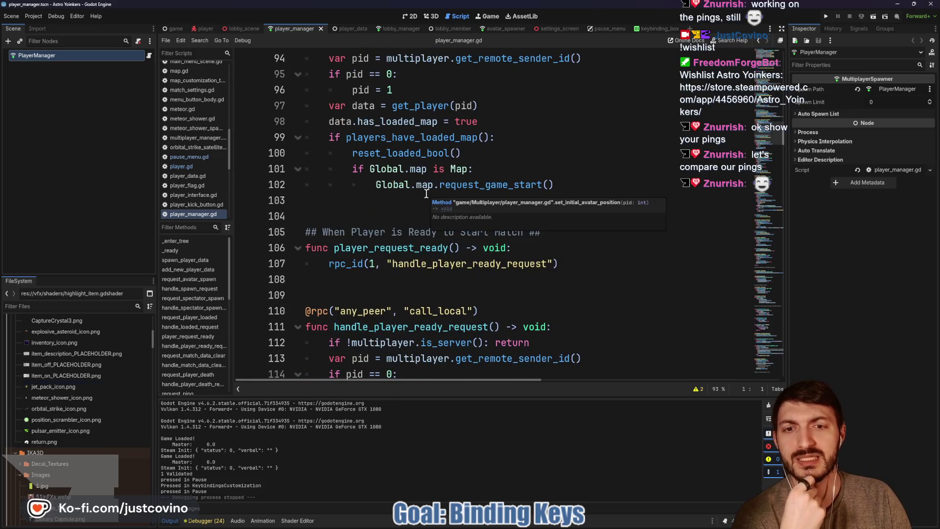
{"action": "scroll", "coordinate": [426, 194], "scroll_direction": "down", "scroll_amount": 6}
{"action": "scroll", "coordinate": [425, 193], "scroll_direction": "down", "scroll_amount": 3}
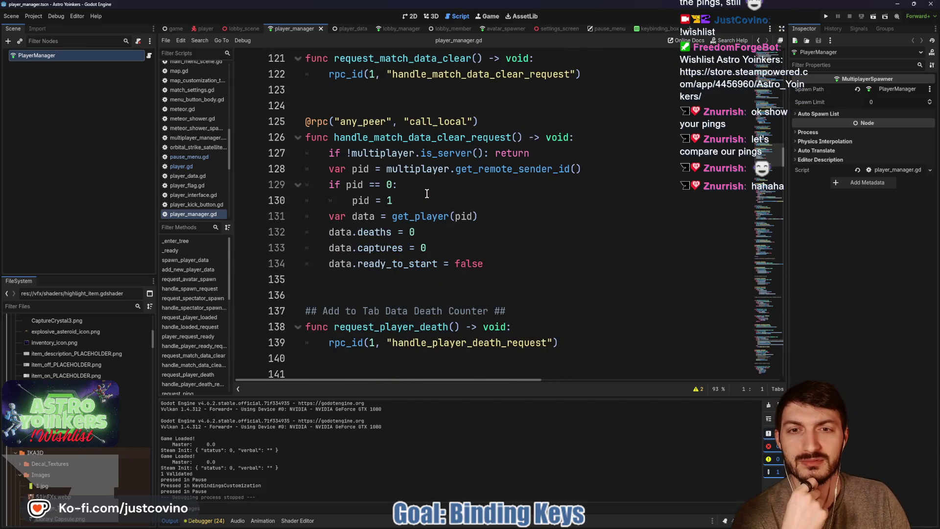
{"action": "scroll", "coordinate": [427, 193], "scroll_direction": "up", "scroll_amount": 5}
{"action": "scroll", "coordinate": [427, 193], "scroll_direction": "down", "scroll_amount": 11}
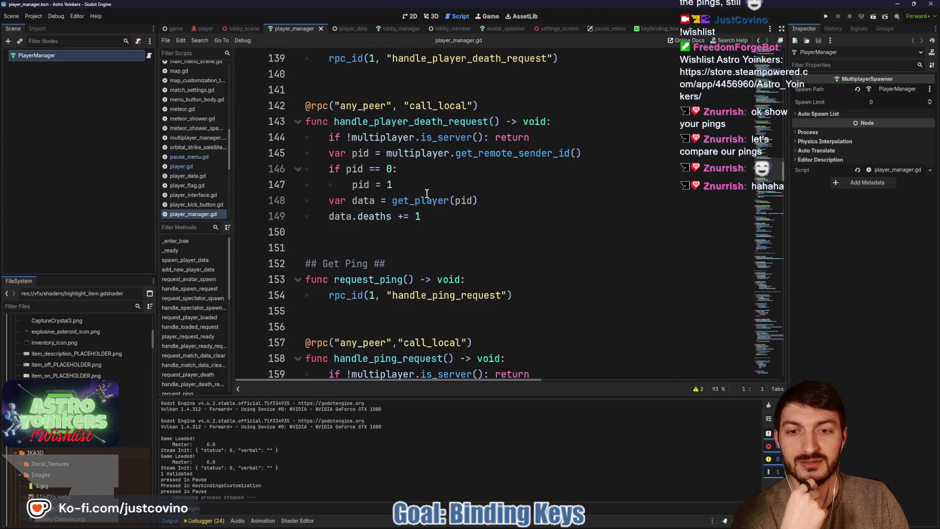
{"action": "scroll", "coordinate": [426, 194], "scroll_direction": "down", "scroll_amount": 5}
{"action": "scroll", "coordinate": [427, 194], "scroll_direction": "up", "scroll_amount": 2}
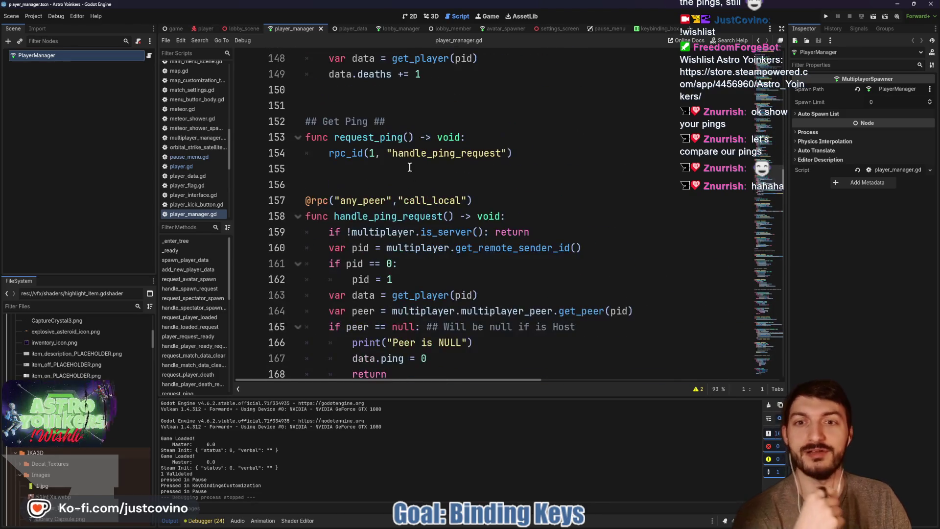
{"action": "mouse_move", "coordinate": [543, 153]}
{"action": "left_mouse_down"}
{"action": "mouse_move", "coordinate": [298, 145]}
{"action": "mouse_move", "coordinate": [284, 128]}
{"action": "left_mouse_up"}
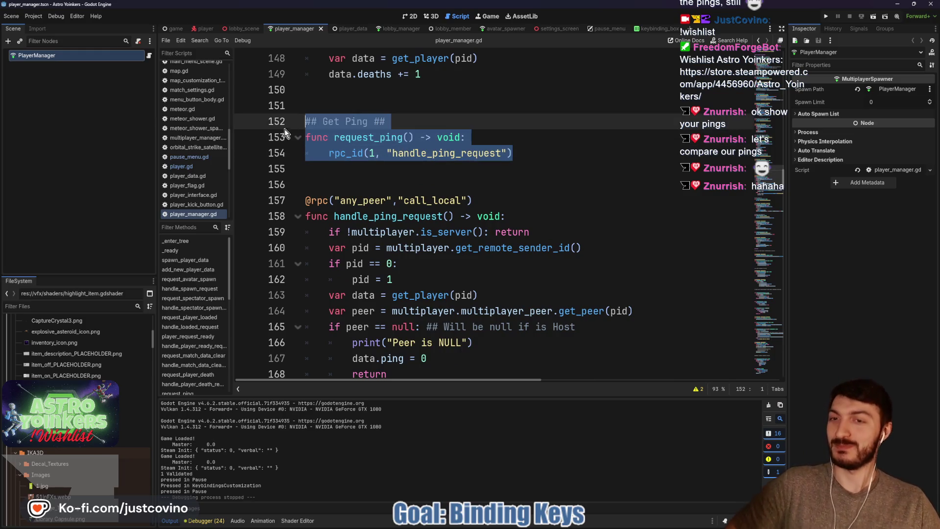
{"action": "scroll", "coordinate": [486, 135], "scroll_direction": "down", "scroll_amount": 4}
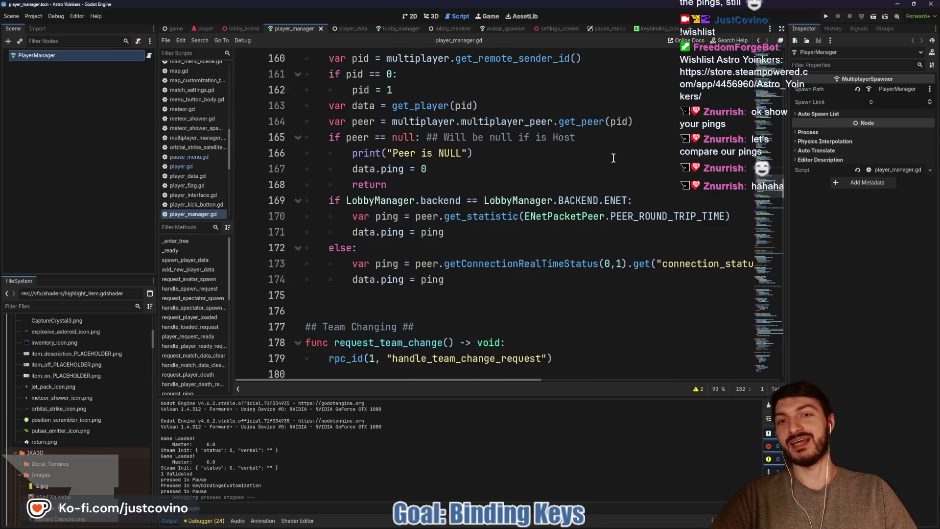
{"action": "scroll", "coordinate": [486, 136], "scroll_direction": "up", "scroll_amount": 1}
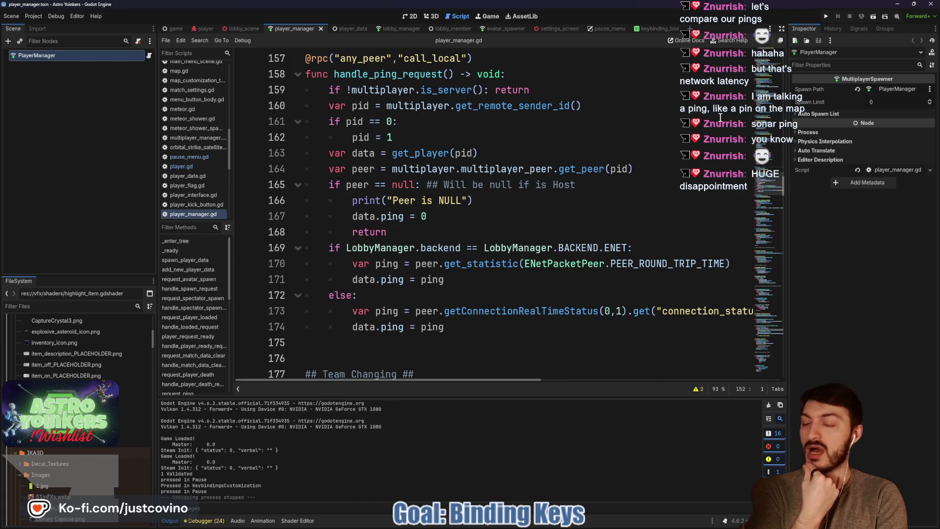
{"action": "scroll", "coordinate": [536, 244], "scroll_direction": "down", "scroll_amount": 2}
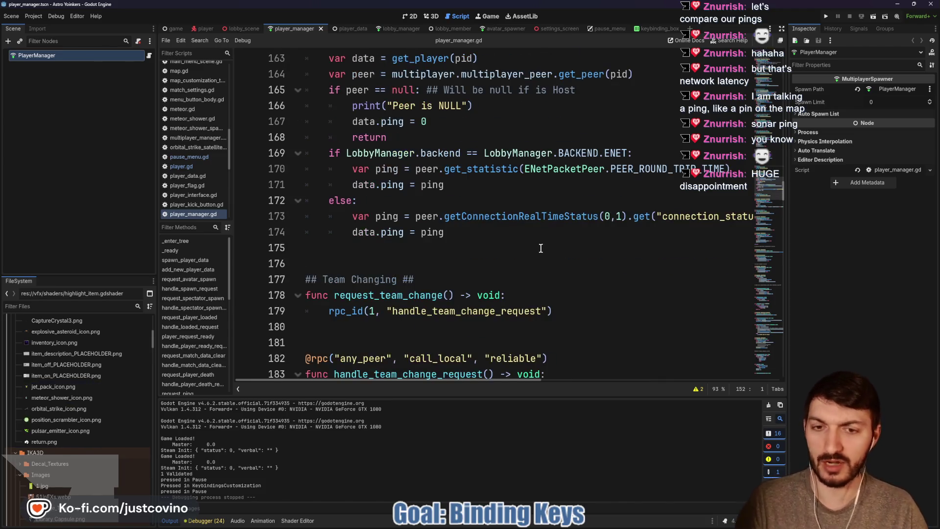
{"action": "scroll", "coordinate": [532, 240], "scroll_direction": "down", "scroll_amount": 2}
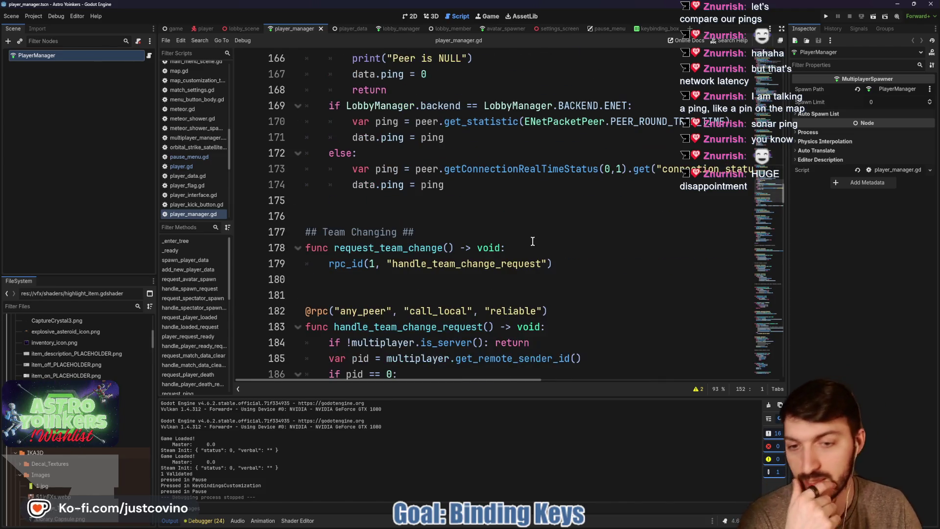
{"action": "scroll", "coordinate": [592, 235], "scroll_direction": "down", "scroll_amount": 1}
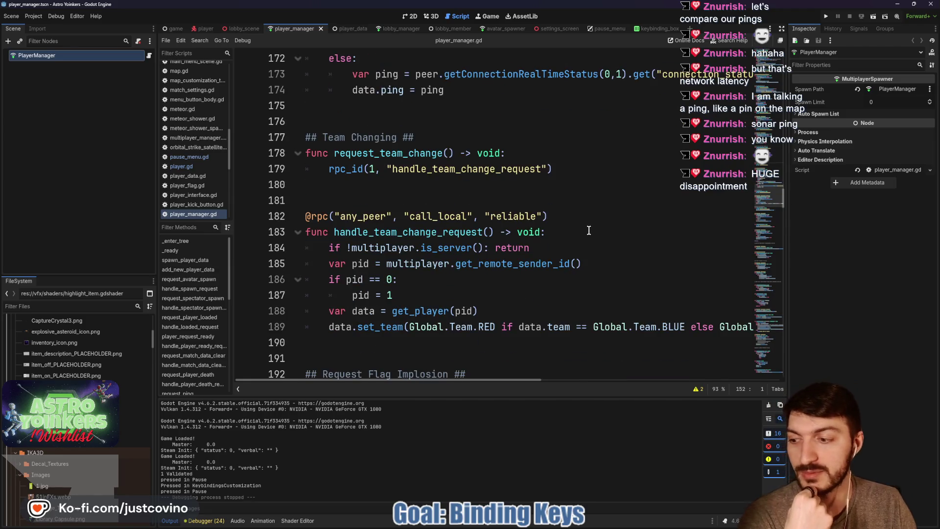
{"action": "scroll", "coordinate": [589, 230], "scroll_direction": "up", "scroll_amount": 4}
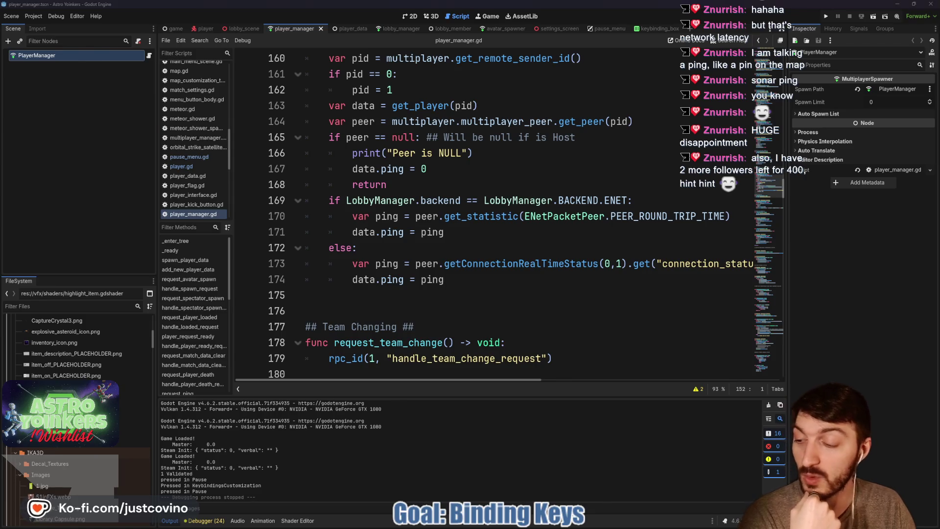
{"action": "left_click", "coordinate": [436, 247]}
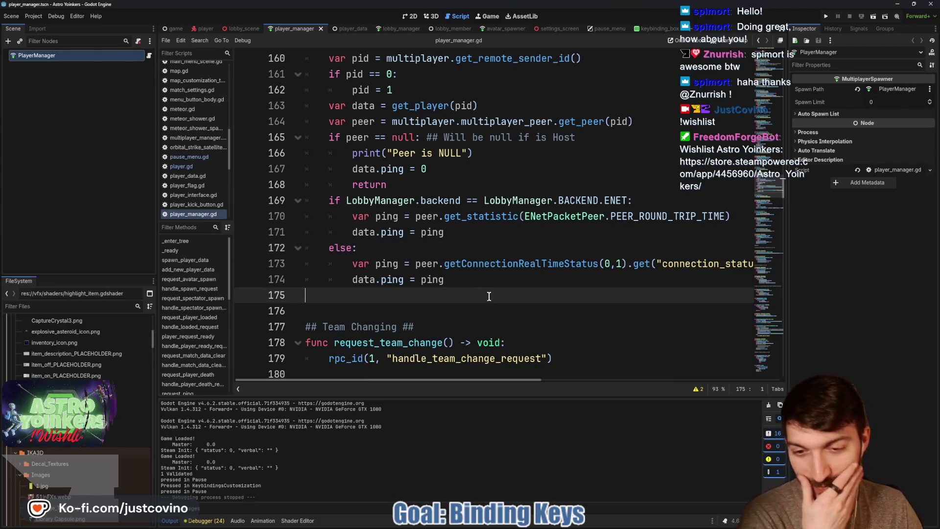
{"action": "left_click", "coordinate": [324, 299]}
{"action": "scroll", "coordinate": [416, 128], "scroll_direction": "up", "scroll_amount": 5}
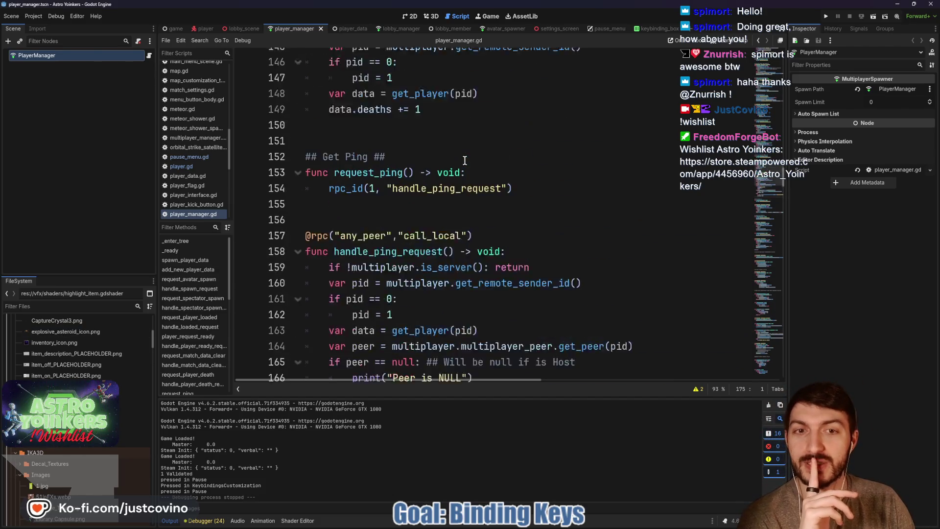
- Glance through the player_data and lobby_member scripts
{"action": "left_click", "coordinate": [351, 28]}
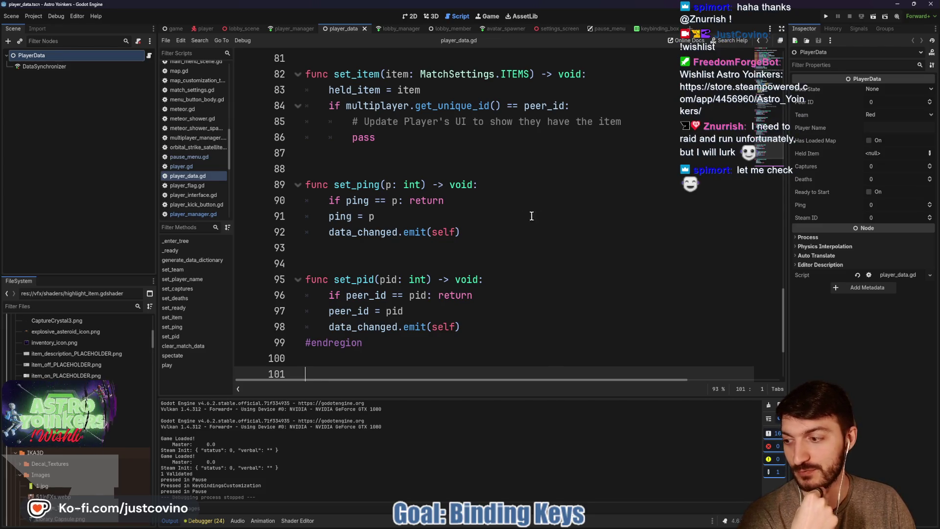
{"action": "scroll", "coordinate": [430, 226], "scroll_direction": "down", "scroll_amount": 3}
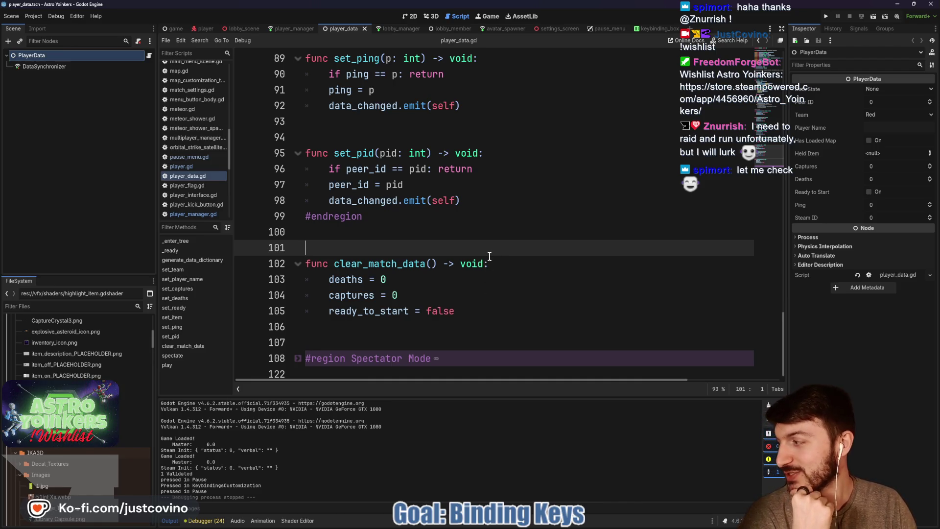
{"action": "scroll", "coordinate": [509, 230], "scroll_direction": "up", "scroll_amount": 9}
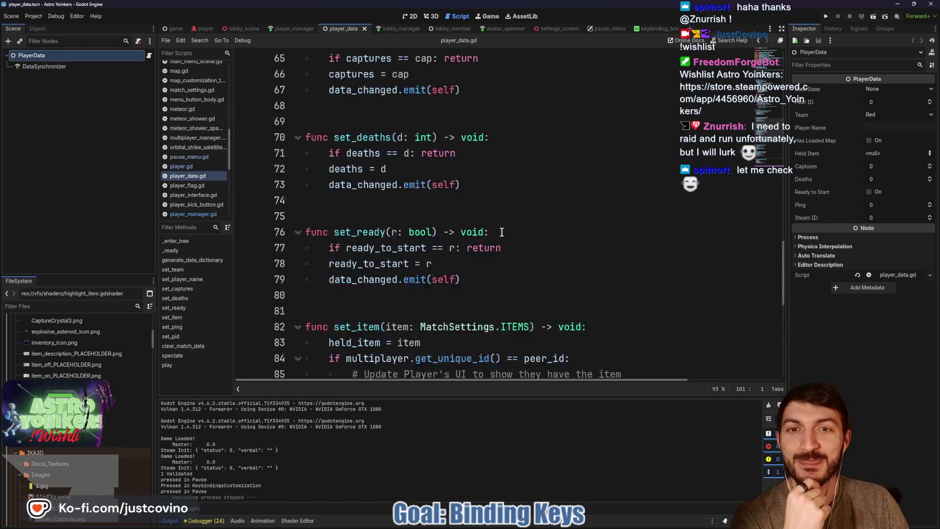
{"action": "left_click", "coordinate": [445, 28]}
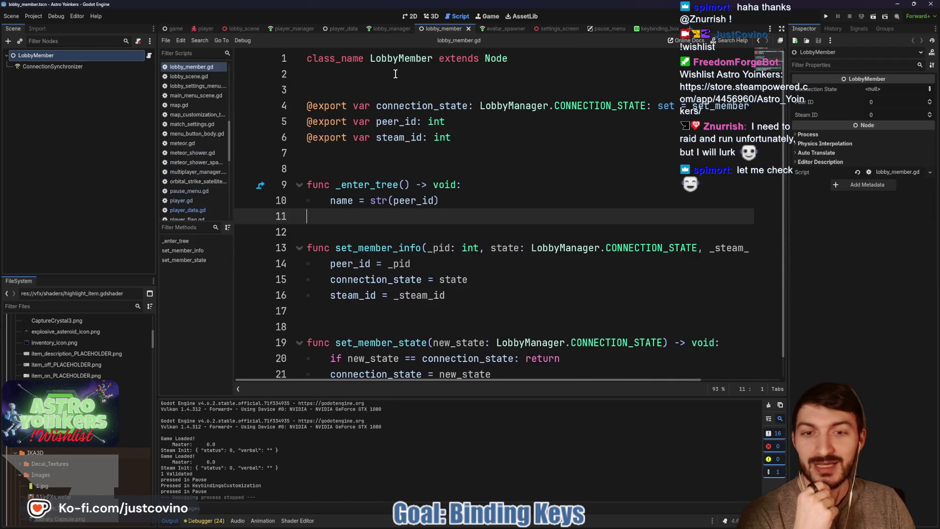
{"action": "scroll", "coordinate": [454, 224], "scroll_direction": "down", "scroll_amount": 1}
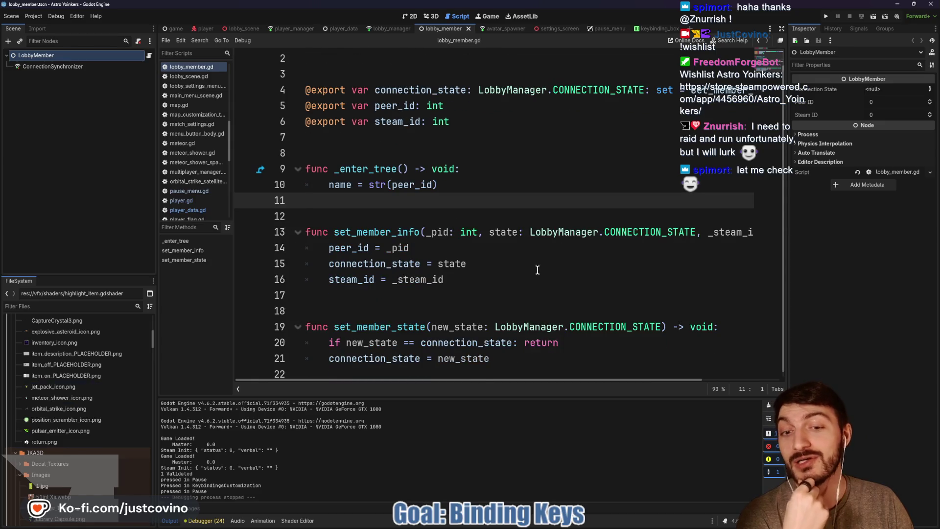
{"action": "scroll", "coordinate": [511, 262], "scroll_direction": "up", "scroll_amount": 1}
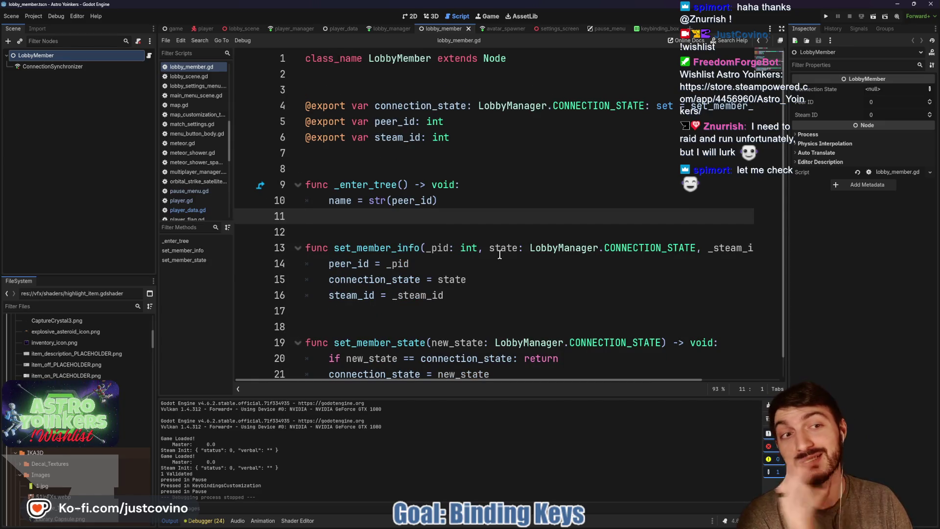
- Return to player_data.gd and collapse its #region Spectator Mode fold
{"action": "left_click", "coordinate": [492, 29]}
{"action": "left_click", "coordinate": [353, 30]}
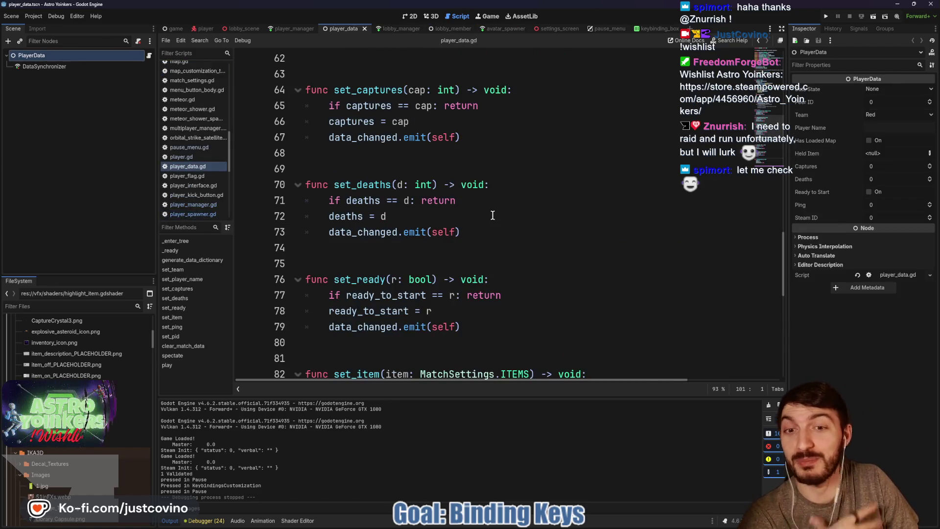
{"action": "scroll", "coordinate": [491, 224], "scroll_direction": "down", "scroll_amount": 5}
{"action": "scroll", "coordinate": [491, 225], "scroll_direction": "down", "scroll_amount": 1}
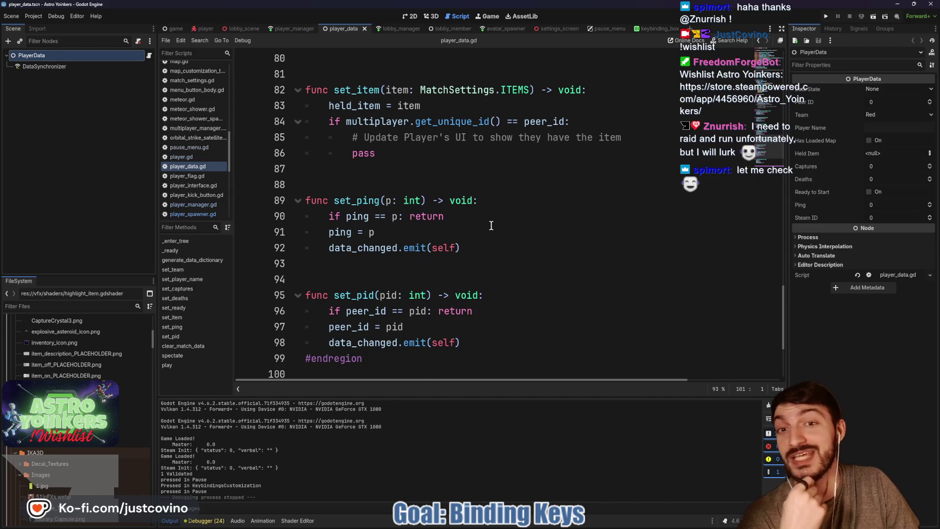
{"action": "scroll", "coordinate": [495, 220], "scroll_direction": "down", "scroll_amount": 2}
{"action": "scroll", "coordinate": [495, 217], "scroll_direction": "down", "scroll_amount": 1}
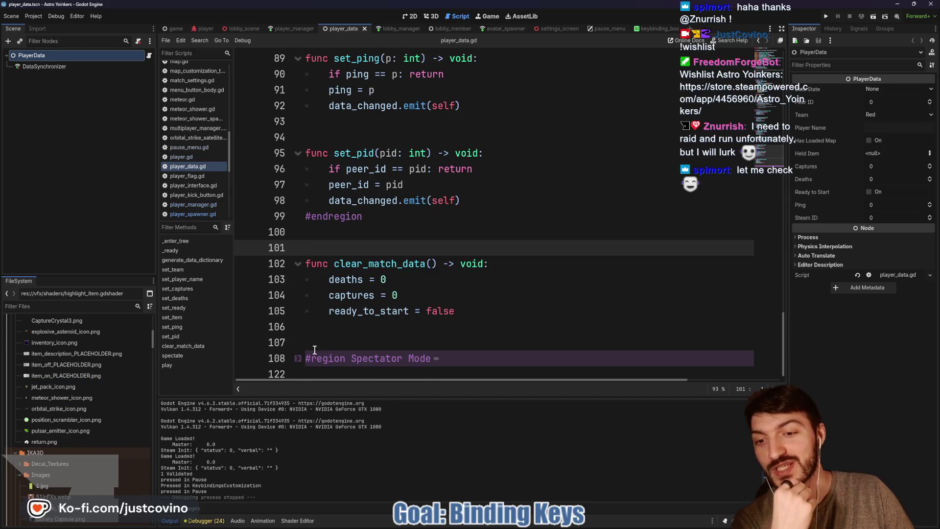
{"action": "scroll", "coordinate": [498, 265], "scroll_direction": "down", "scroll_amount": 4}
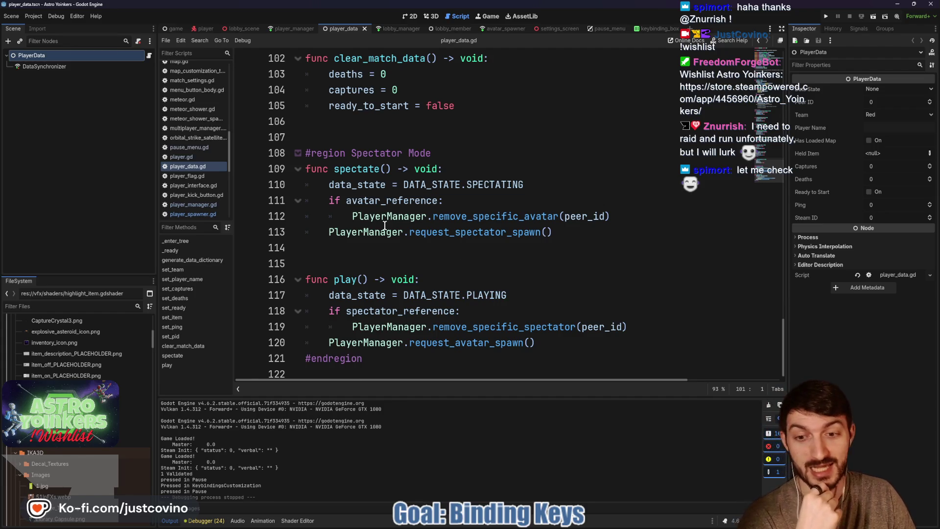
{"action": "left_click", "coordinate": [297, 154]}
{"action": "scroll", "coordinate": [415, 155], "scroll_direction": "up", "scroll_amount": 5}
{"action": "scroll", "coordinate": [414, 155], "scroll_direction": "up", "scroll_amount": 2}
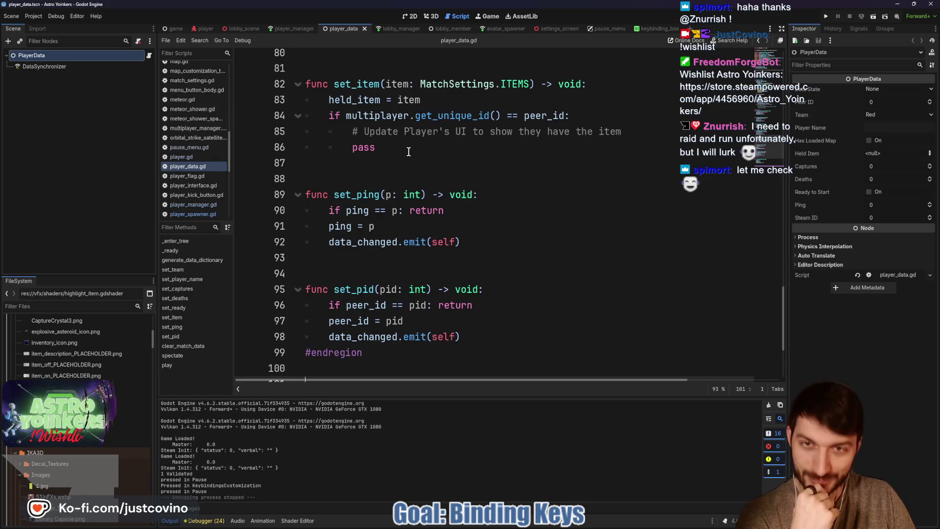
{"action": "scroll", "coordinate": [429, 154], "scroll_direction": "up", "scroll_amount": 2}
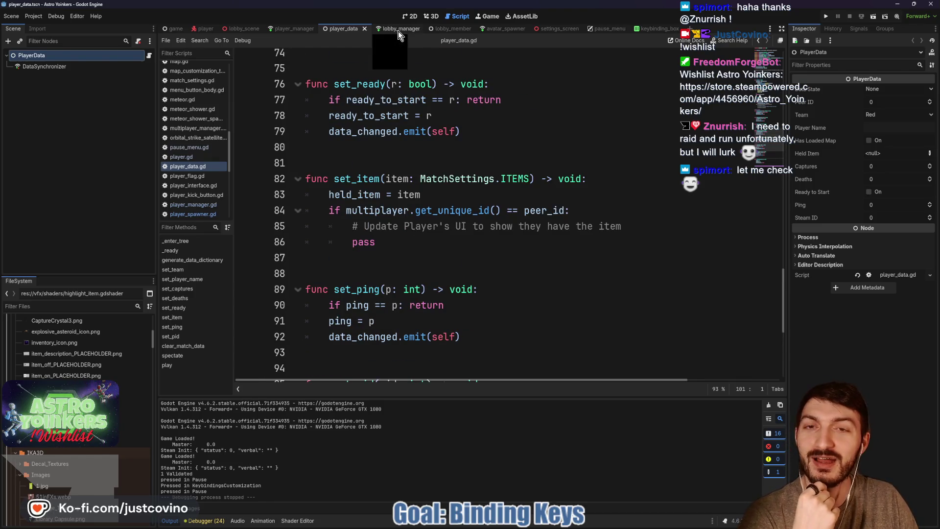
{"action": "left_click", "coordinate": [550, 31]}
- Scroll settings_screen.gd past change_option_value's mouse sensitivity and volume settings
{"action": "scroll", "coordinate": [540, 201], "scroll_direction": "down", "scroll_amount": 1}
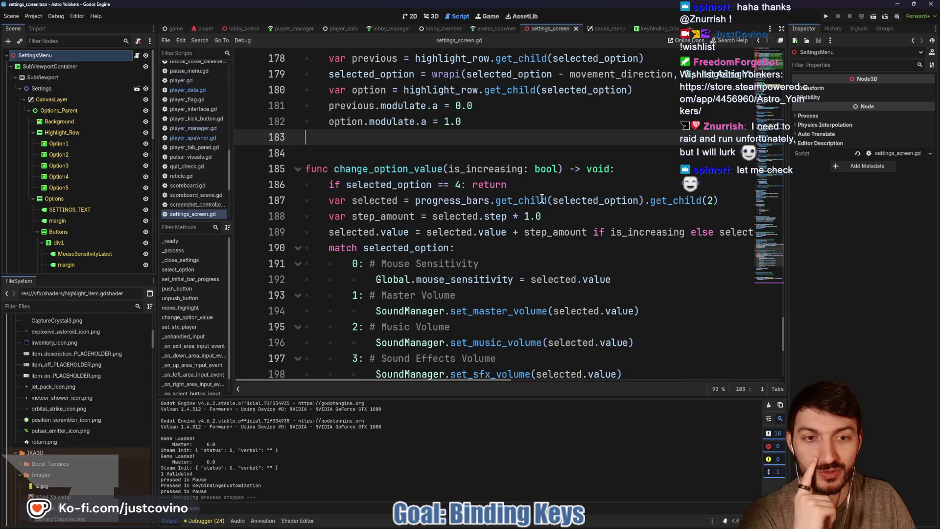
{"action": "scroll", "coordinate": [534, 194], "scroll_direction": "down", "scroll_amount": 1}
{"action": "scroll", "coordinate": [529, 189], "scroll_direction": "down", "scroll_amount": 2}
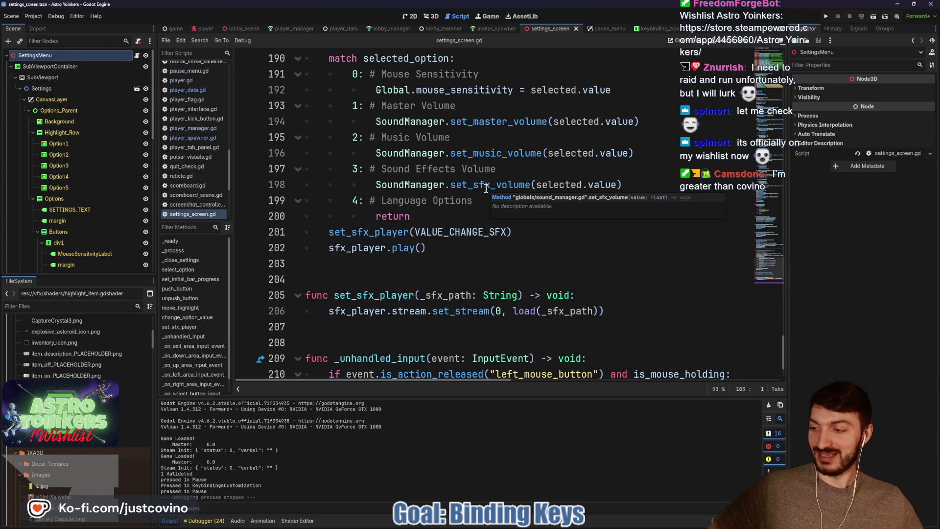
{"action": "scroll", "coordinate": [425, 252], "scroll_direction": "down", "scroll_amount": 3}
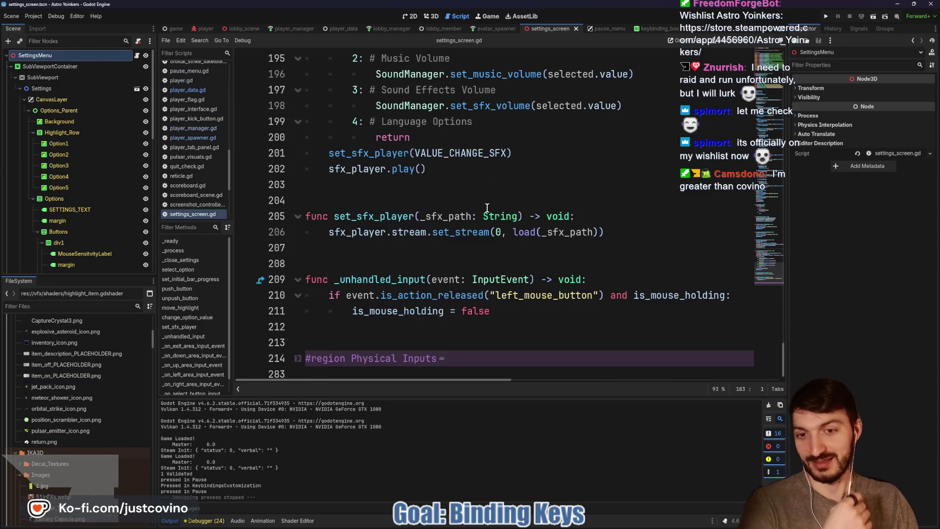
{"action": "right_click", "coordinate": [419, 250]}
{"action": "left_click", "coordinate": [367, 259]}
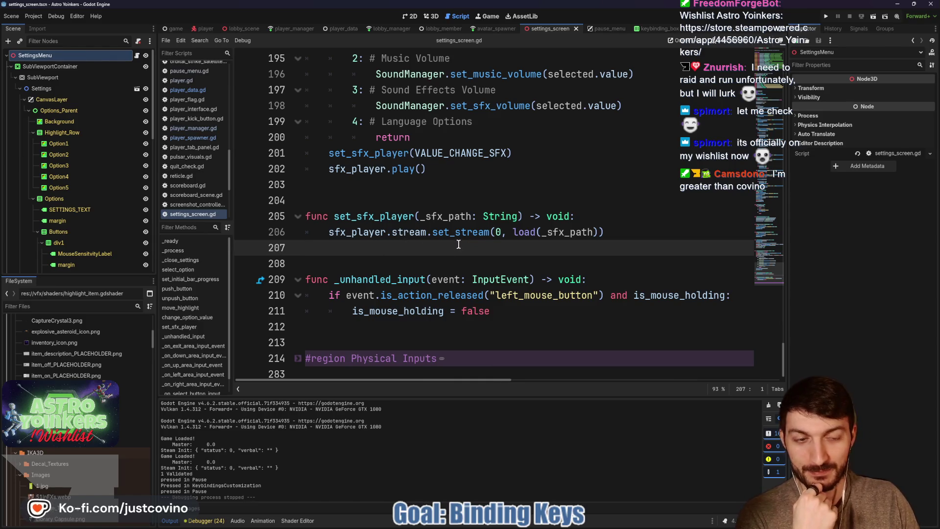
- Expand the #region Physical Inputs fold and read through its input handlers
{"action": "left_click", "coordinate": [298, 359]}
{"action": "scroll", "coordinate": [353, 328], "scroll_direction": "down", "scroll_amount": 7}
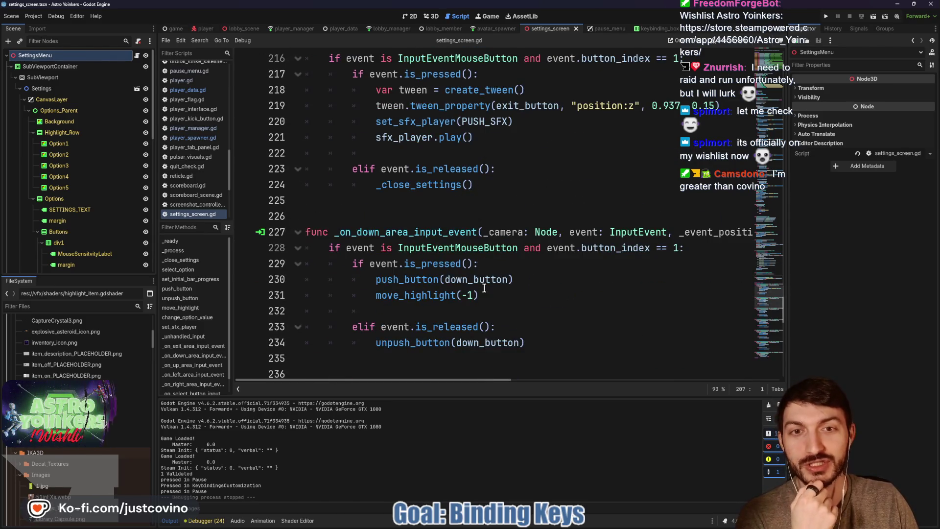
{"action": "scroll", "coordinate": [506, 257], "scroll_direction": "up", "scroll_amount": 1}
{"action": "scroll", "coordinate": [502, 253], "scroll_direction": "down", "scroll_amount": 5}
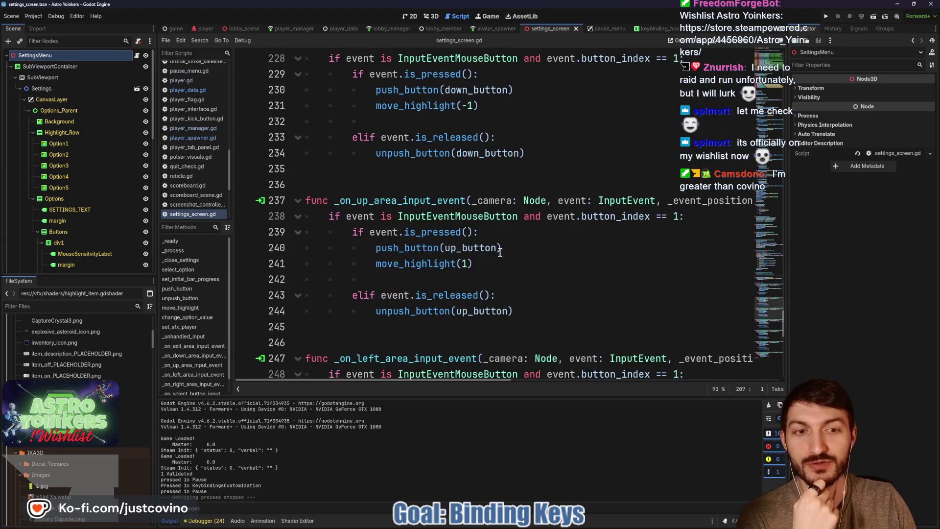
{"action": "scroll", "coordinate": [494, 243], "scroll_direction": "down", "scroll_amount": 5}
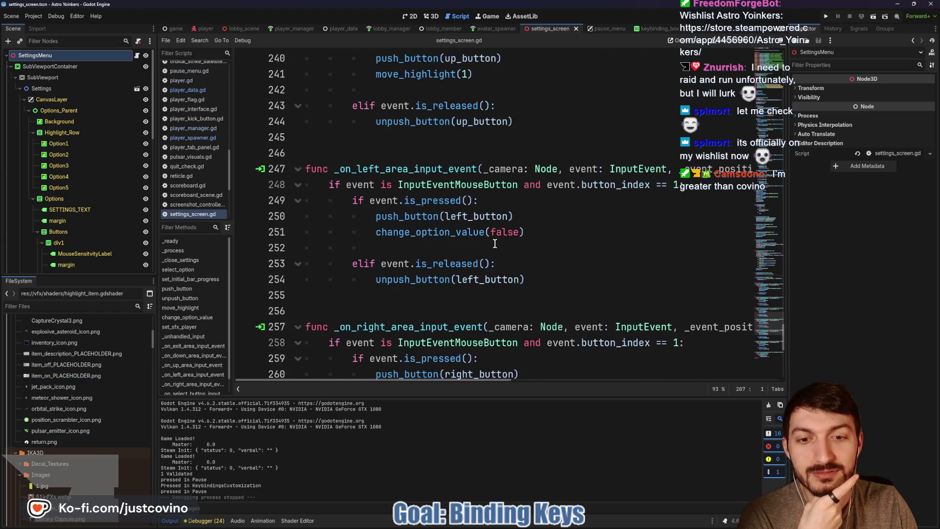
{"action": "scroll", "coordinate": [495, 243], "scroll_direction": "down", "scroll_amount": 7}
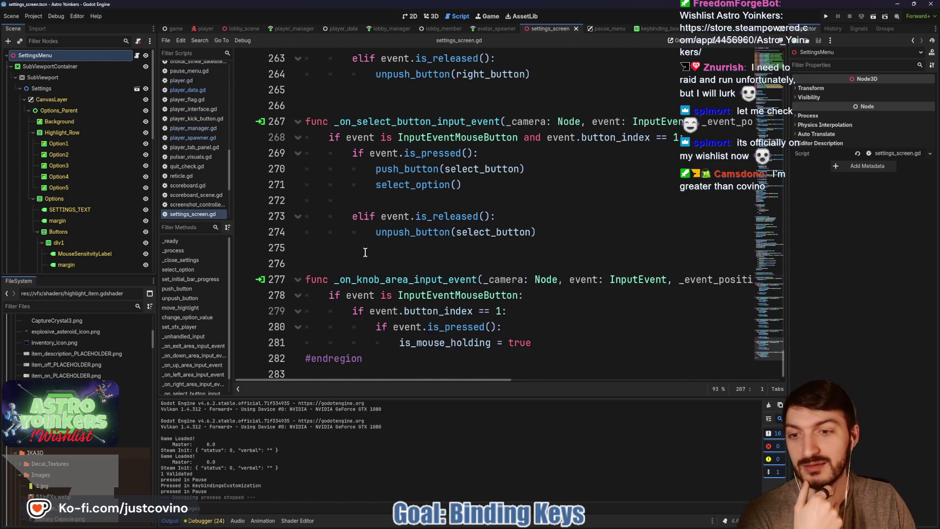
{"action": "scroll", "coordinate": [367, 253], "scroll_direction": "up", "scroll_amount": 20}
{"action": "scroll", "coordinate": [436, 252], "scroll_direction": "up", "scroll_amount": 3}
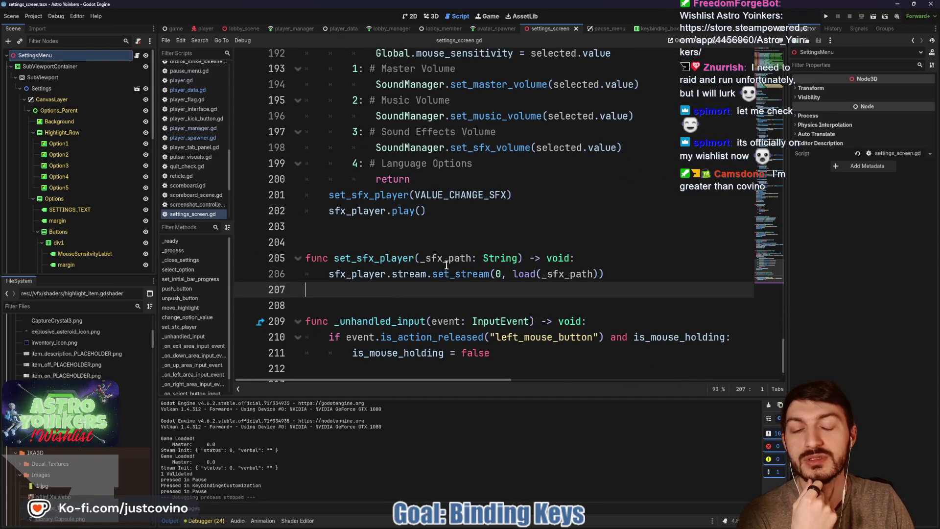
{"action": "left_click", "coordinate": [456, 243]}
{"action": "scroll", "coordinate": [455, 243], "scroll_direction": "up", "scroll_amount": 5}
{"action": "scroll", "coordinate": [511, 212], "scroll_direction": "up", "scroll_amount": 4}
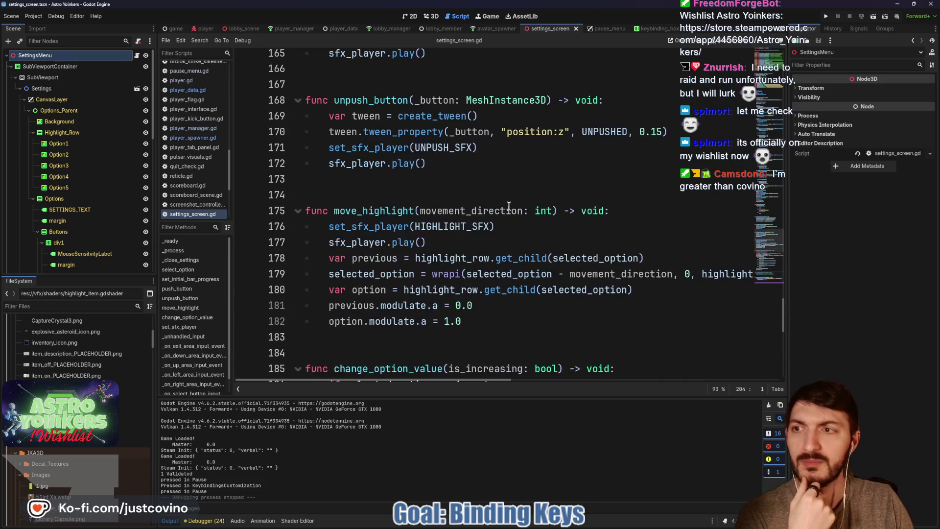
{"action": "scroll", "coordinate": [473, 166], "scroll_direction": "down", "scroll_amount": 4}
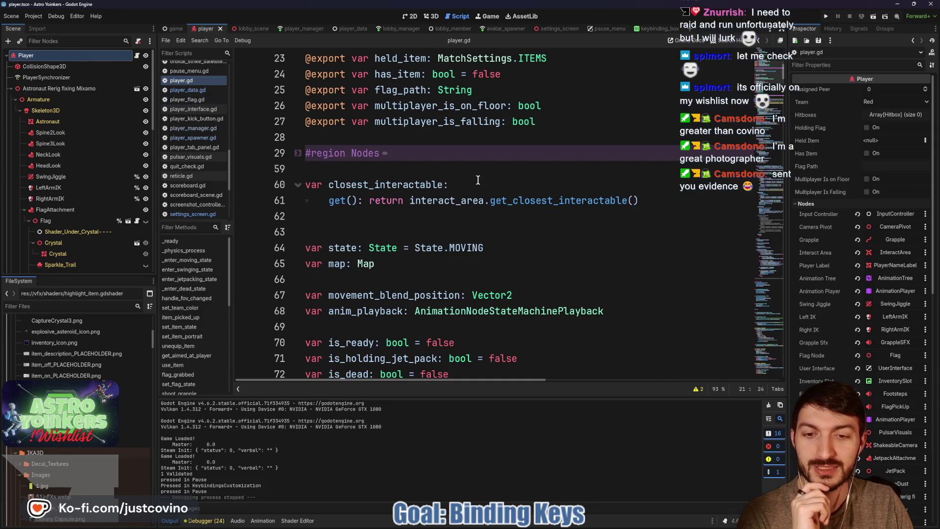
- Scroll down through the player script's code
{"action": "scroll", "coordinate": [478, 180], "scroll_direction": "down", "scroll_amount": 1}
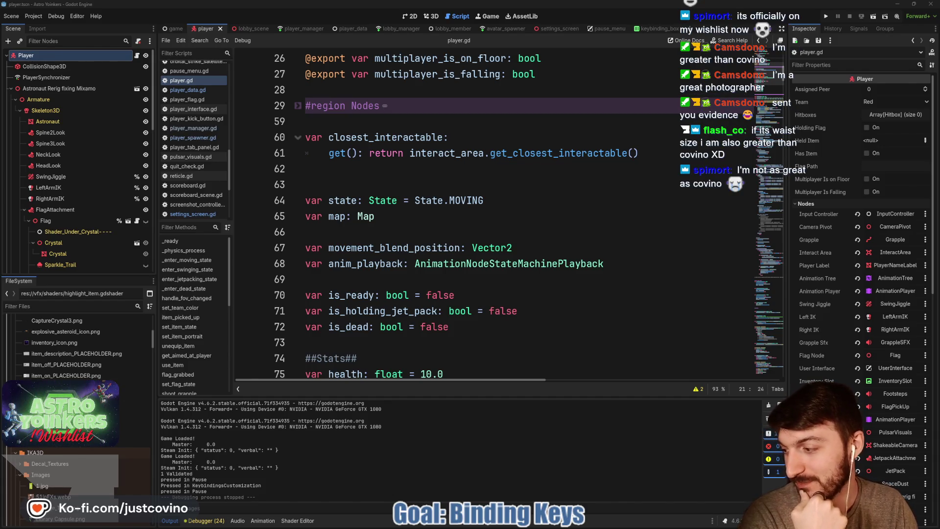
{"action": "left_click", "coordinate": [428, 277]}
{"action": "scroll", "coordinate": [428, 277], "scroll_direction": "down", "scroll_amount": 6}
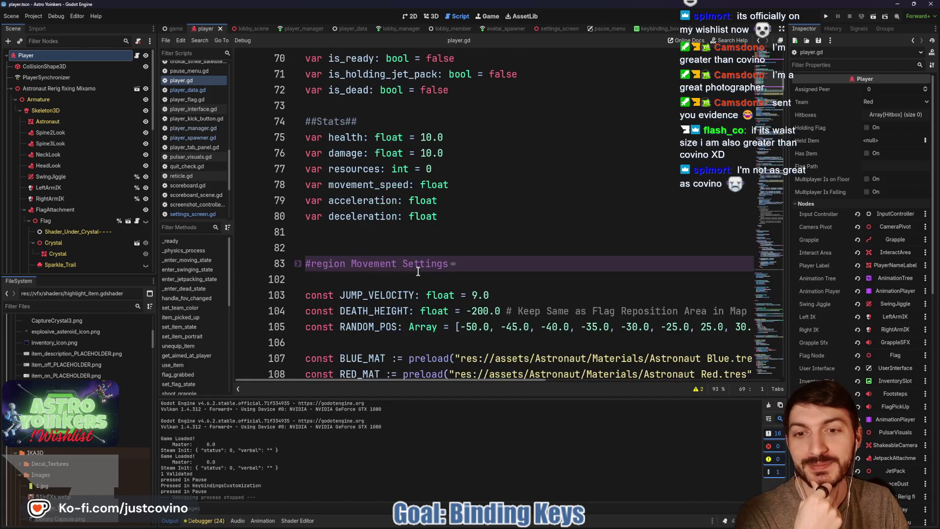
{"action": "scroll", "coordinate": [407, 258], "scroll_direction": "down", "scroll_amount": 5}
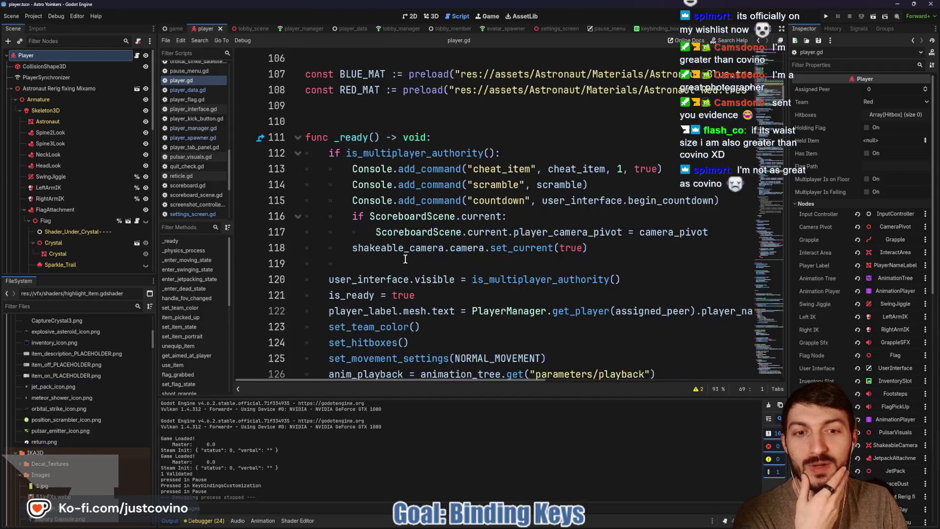
{"action": "scroll", "coordinate": [404, 258], "scroll_direction": "down", "scroll_amount": 3}
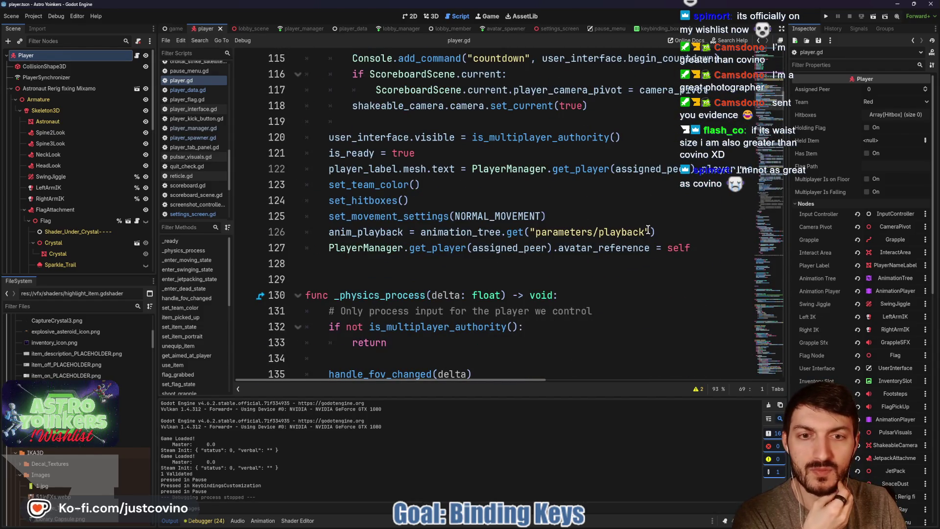
{"action": "scroll", "coordinate": [627, 214], "scroll_direction": "down", "scroll_amount": 4}
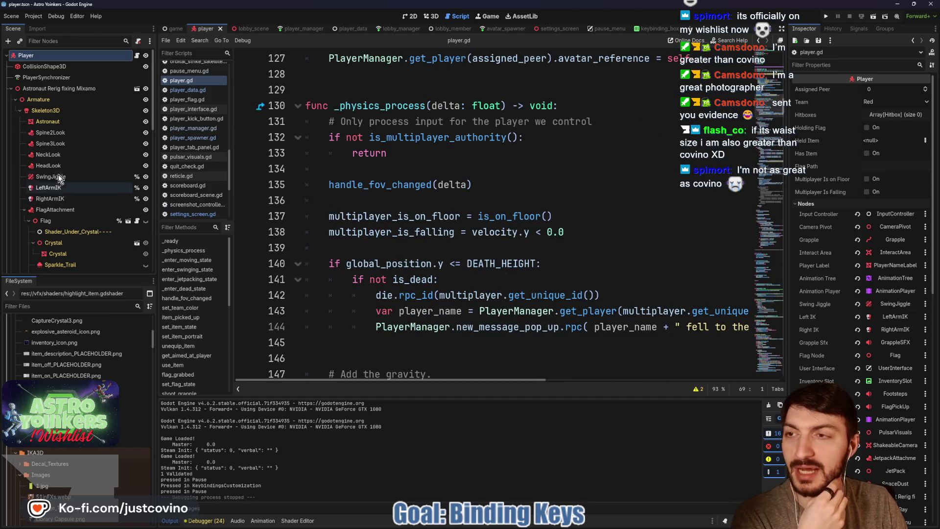
{"action": "scroll", "coordinate": [88, 142], "scroll_direction": "down", "scroll_amount": 5}
{"action": "scroll", "coordinate": [83, 160], "scroll_direction": "down", "scroll_amount": 5}
{"action": "scroll", "coordinate": [84, 159], "scroll_direction": "down", "scroll_amount": 1}
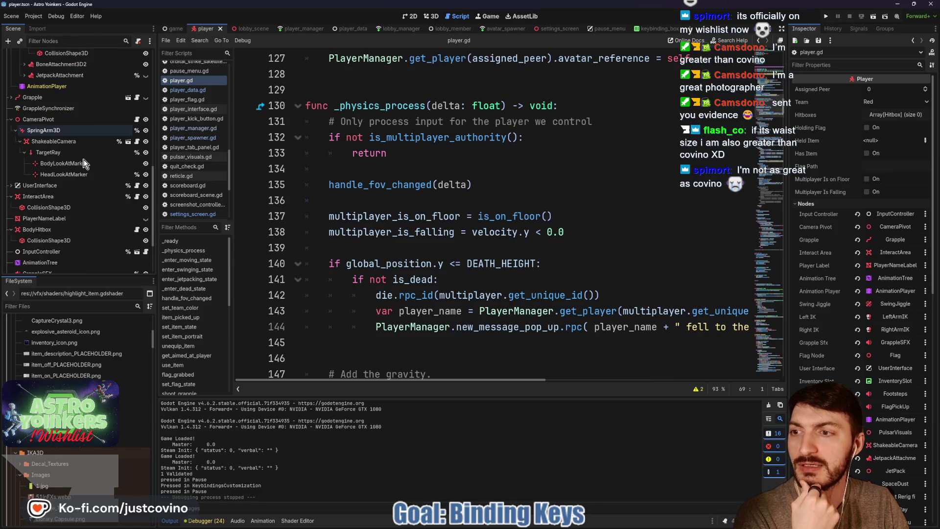
- Open the UserInterface node's script, player_interface.gd, and read through it
{"action": "left_click", "coordinate": [137, 185]}
{"action": "scroll", "coordinate": [664, 211], "scroll_direction": "down", "scroll_amount": 3}
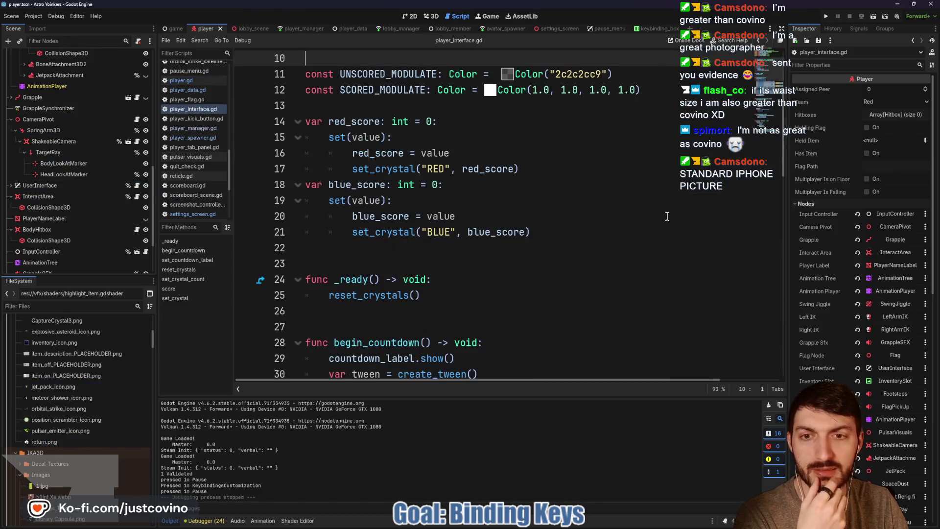
{"action": "scroll", "coordinate": [655, 208], "scroll_direction": "down", "scroll_amount": 2}
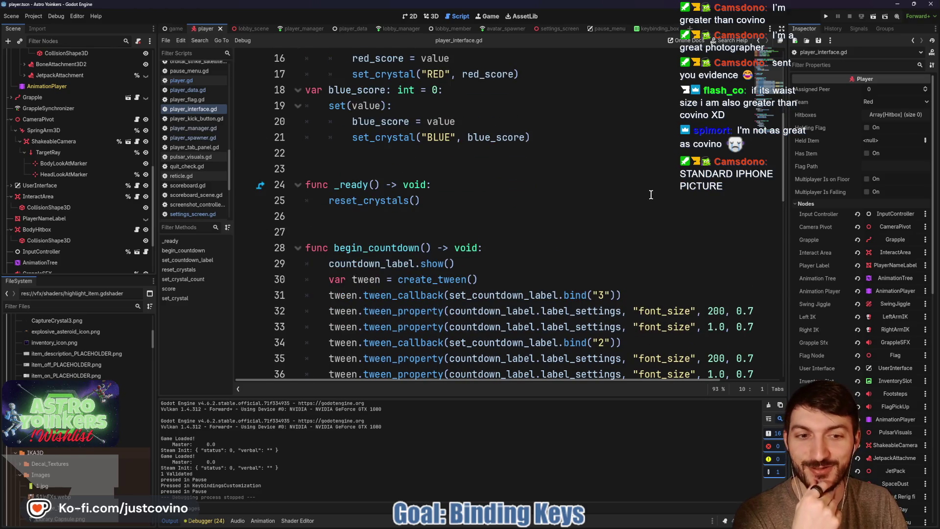
{"action": "scroll", "coordinate": [650, 194], "scroll_direction": "down", "scroll_amount": 4}
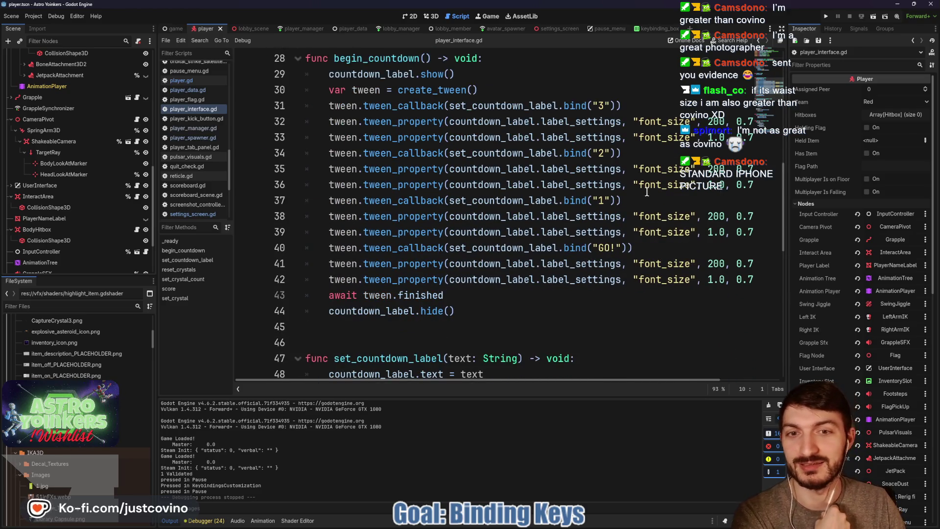
{"action": "scroll", "coordinate": [645, 191], "scroll_direction": "down", "scroll_amount": 3}
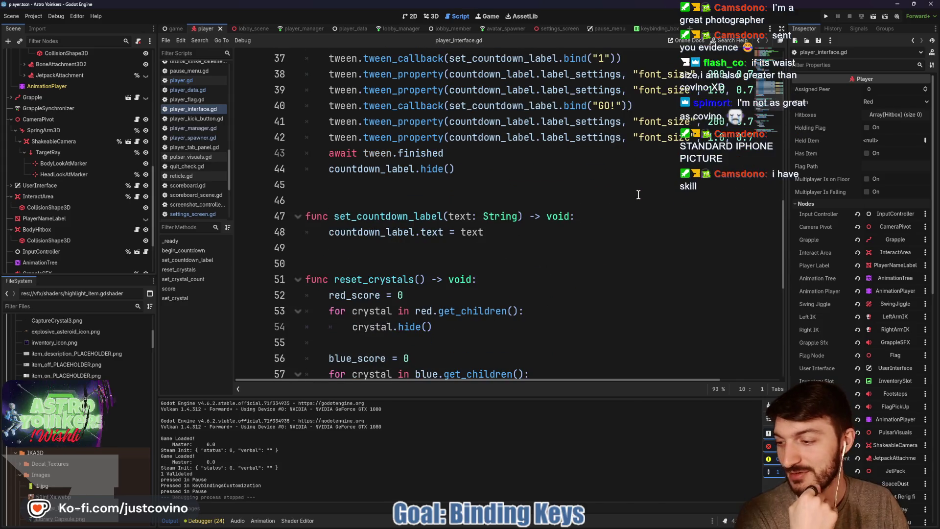
{"action": "scroll", "coordinate": [636, 194], "scroll_direction": "down", "scroll_amount": 1}
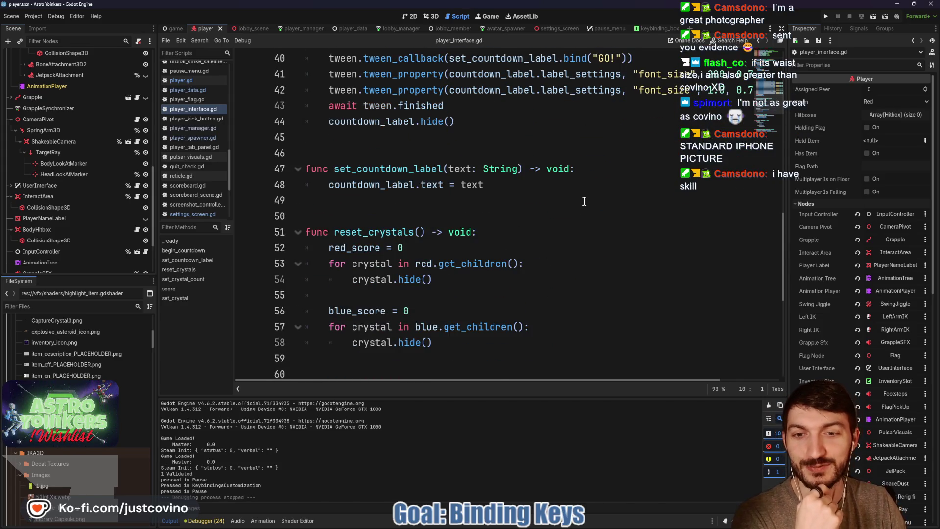
{"action": "scroll", "coordinate": [583, 202], "scroll_direction": "down", "scroll_amount": 5}
{"action": "scroll", "coordinate": [580, 204], "scroll_direction": "down", "scroll_amount": 1}
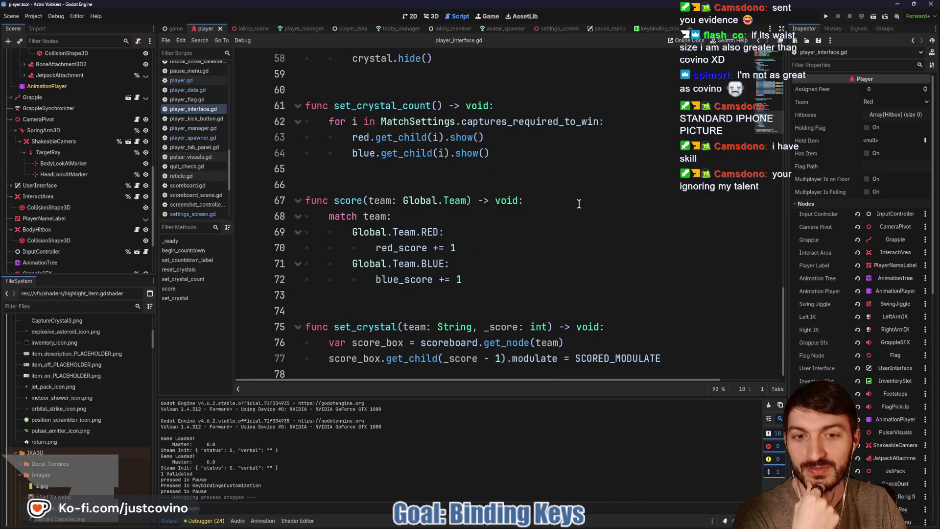
{"action": "scroll", "coordinate": [579, 204], "scroll_direction": "up", "scroll_amount": 6}
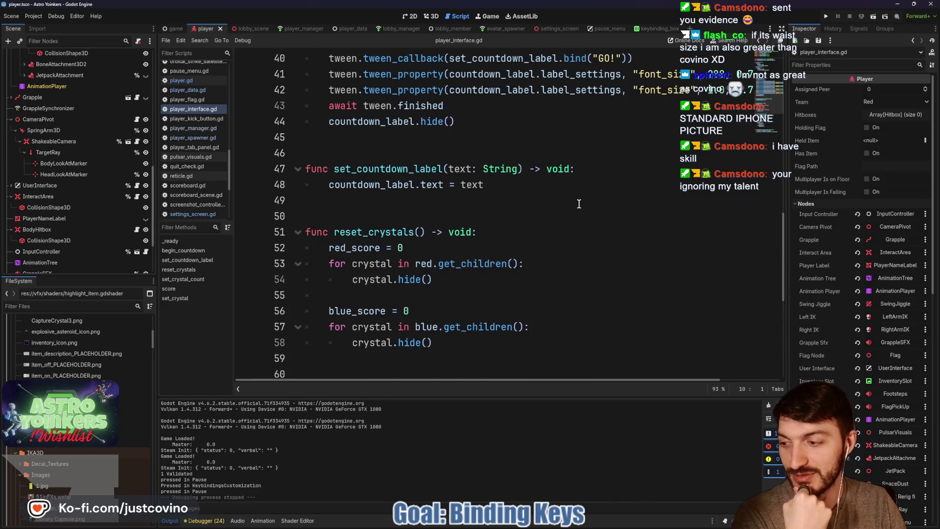
{"action": "scroll", "coordinate": [579, 204], "scroll_direction": "up", "scroll_amount": 4}
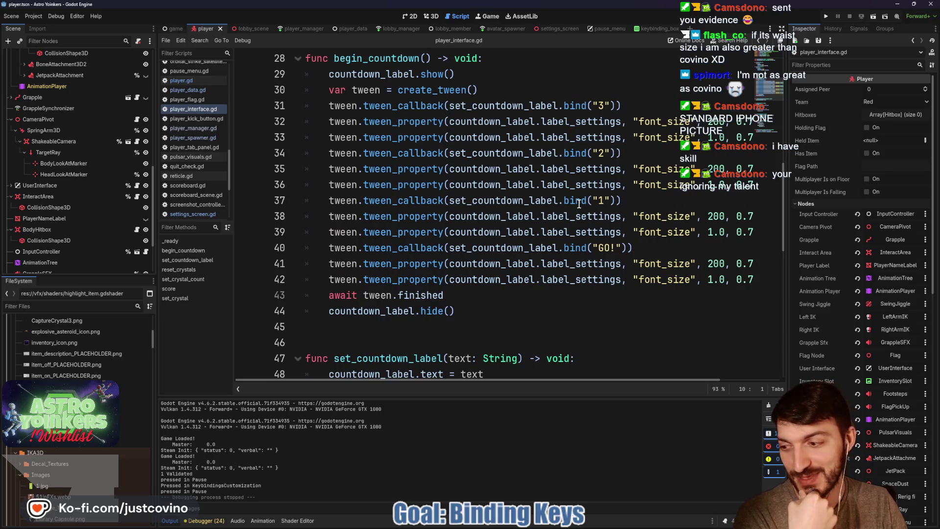
{"action": "scroll", "coordinate": [580, 204], "scroll_direction": "up", "scroll_amount": 9}
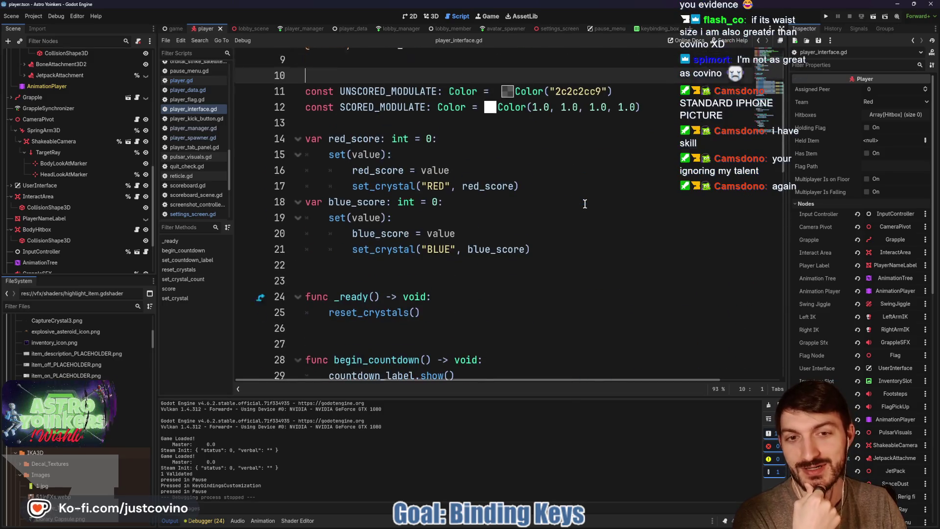
{"action": "scroll", "coordinate": [584, 203], "scroll_direction": "down", "scroll_amount": 5}
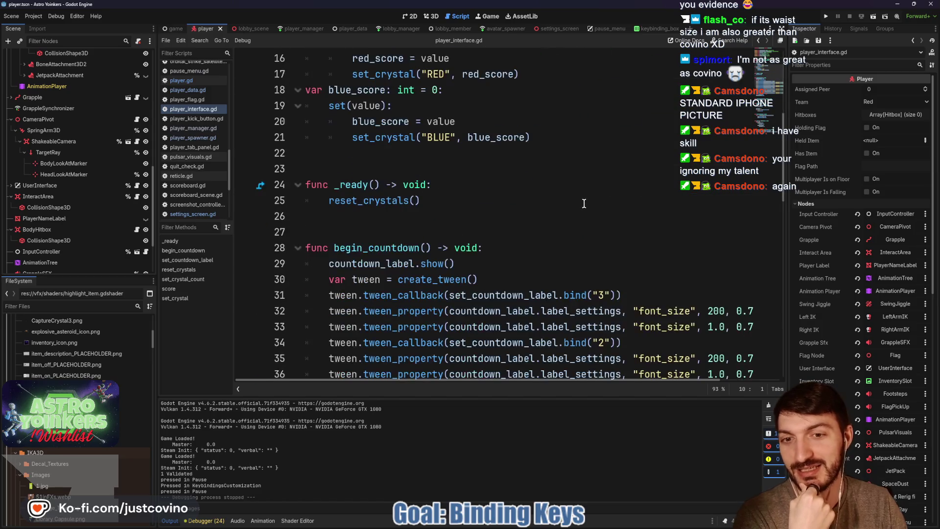
{"action": "scroll", "coordinate": [435, 184], "scroll_direction": "down", "scroll_amount": 8}
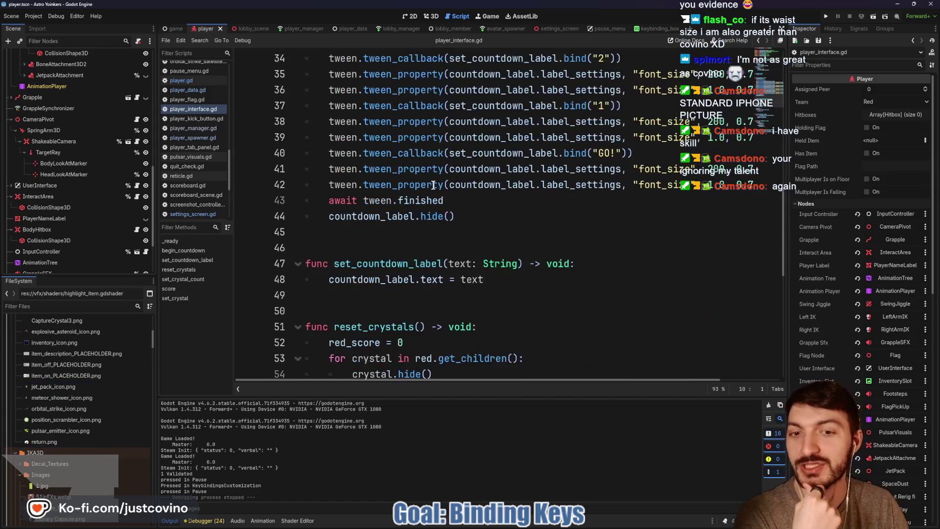
- Expand UserInterface to reveal CountdownLabel, Scoreboard, Reticle and TabMenu
{"action": "left_click", "coordinate": [10, 186]}
{"action": "scroll", "coordinate": [105, 192], "scroll_direction": "down", "scroll_amount": 2}
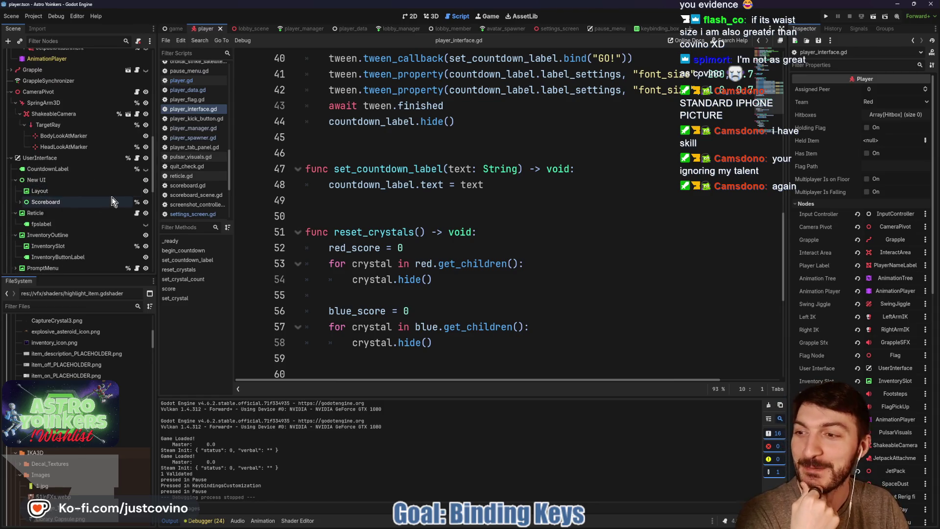
{"action": "scroll", "coordinate": [111, 196], "scroll_direction": "down", "scroll_amount": 2}
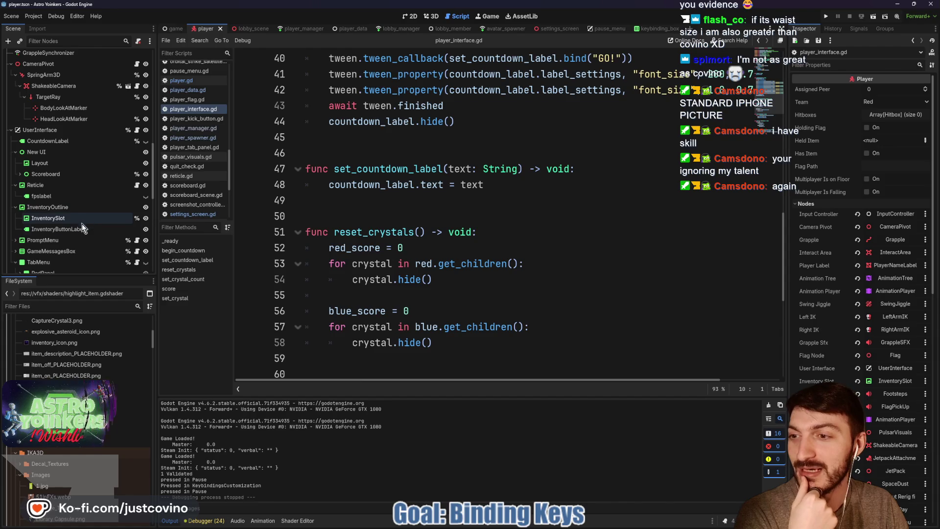
{"action": "scroll", "coordinate": [82, 233], "scroll_direction": "down", "scroll_amount": 1}
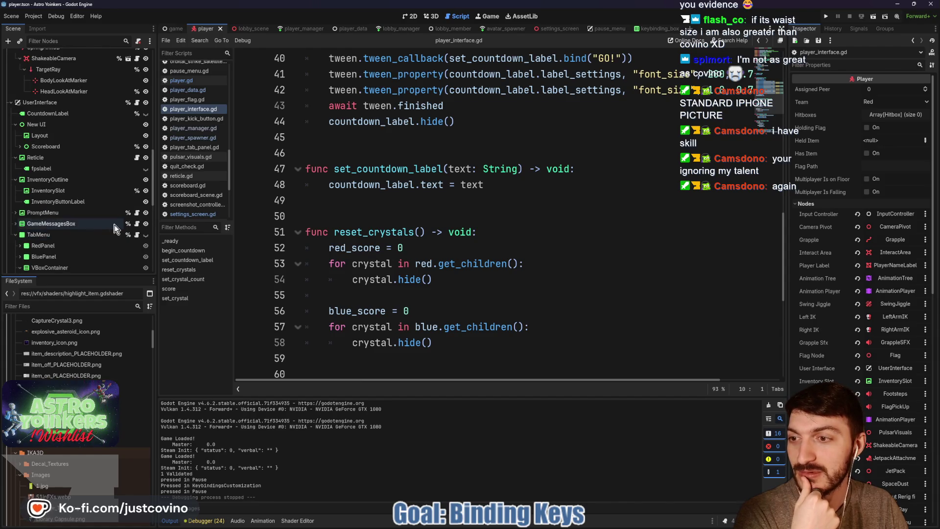
{"action": "left_click", "coordinate": [137, 223]}
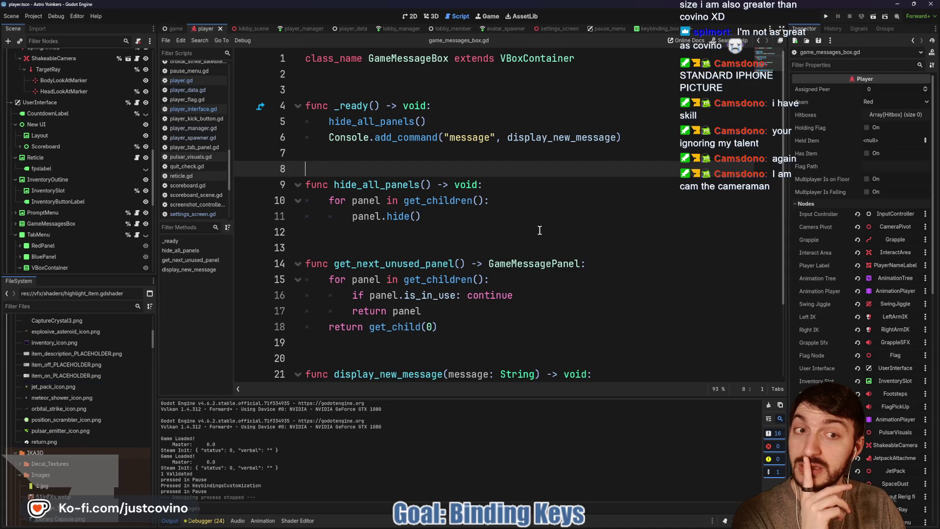
- Skim game_messages_box.gd, then open tab_menu.gd and its _unhandled_input tab handling
{"action": "scroll", "coordinate": [540, 230], "scroll_direction": "down", "scroll_amount": 1}
{"action": "scroll", "coordinate": [540, 230], "scroll_direction": "down", "scroll_amount": 1}
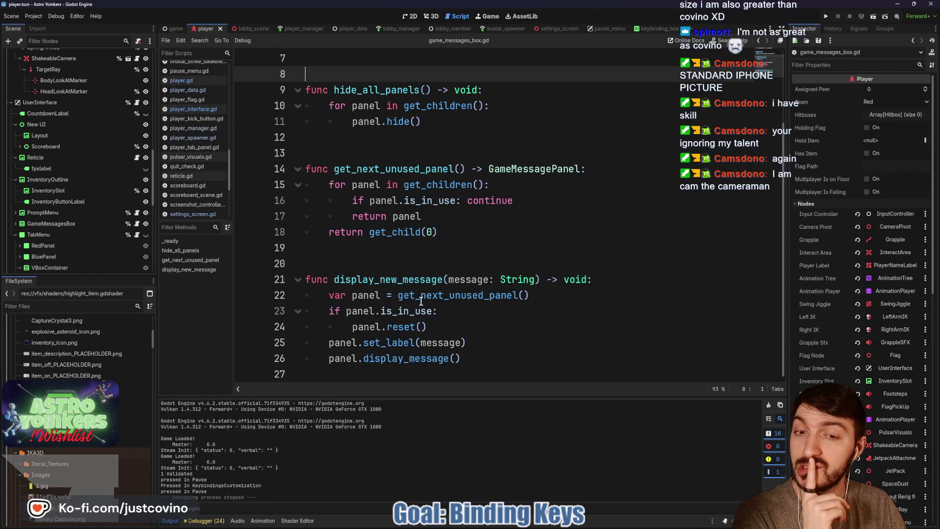
{"action": "left_click", "coordinate": [138, 235]}
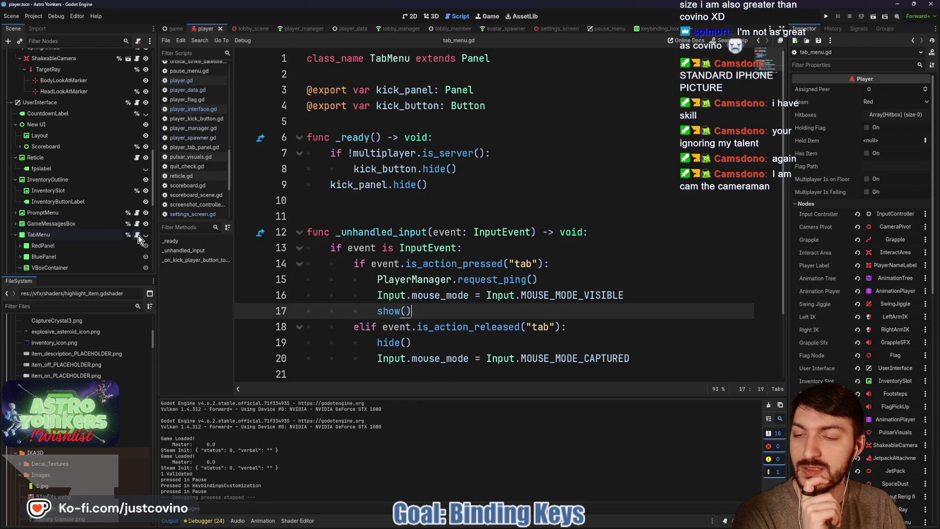
{"action": "scroll", "coordinate": [610, 263], "scroll_direction": "down", "scroll_amount": 2}
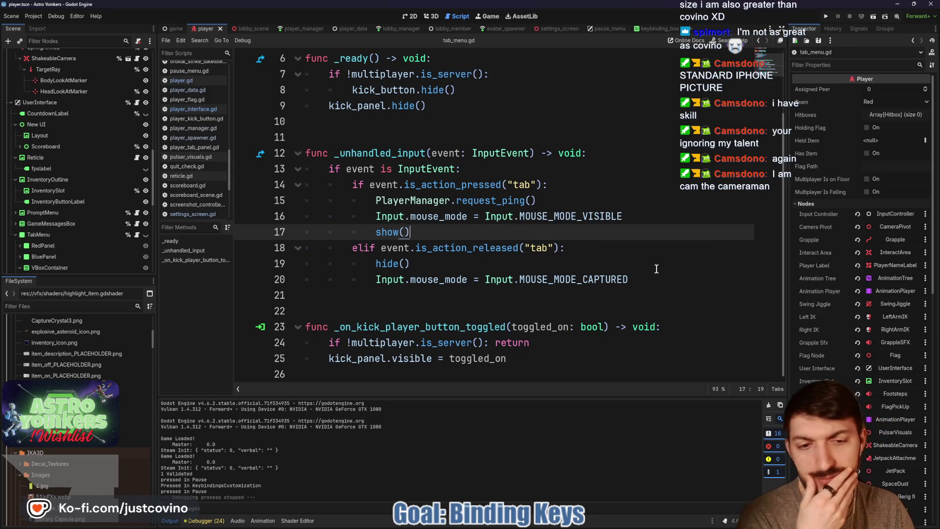
{"action": "scroll", "coordinate": [617, 252], "scroll_direction": "up", "scroll_amount": 2}
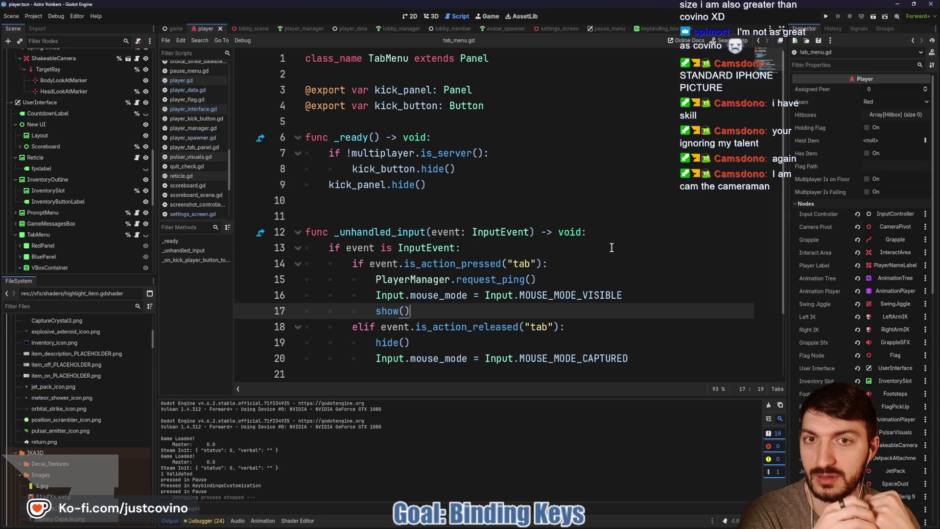
- Inspect _on_reset_pressed in keybinding_box.gd, where Global.default_keybindings sets the button text
{"action": "left_click", "coordinate": [650, 28]}
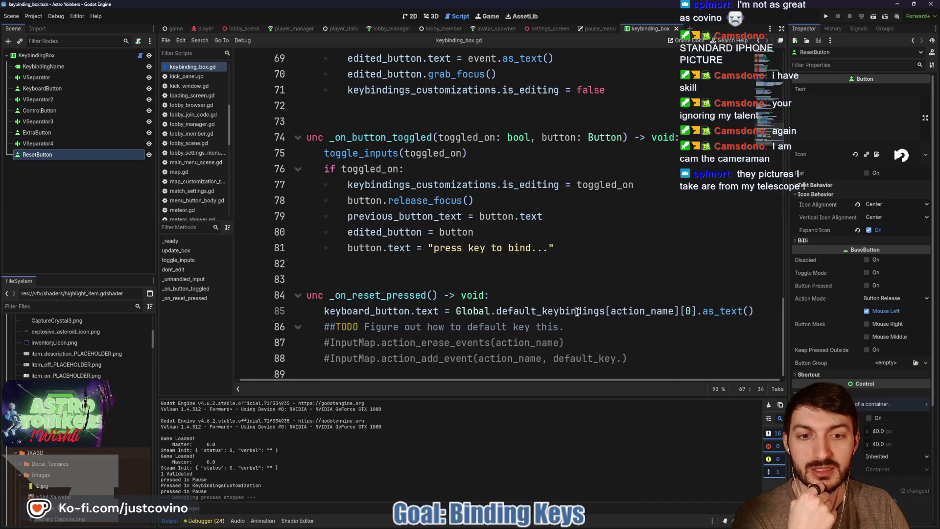
{"action": "left_click", "coordinate": [722, 311]}
{"action": "double_click", "coordinate": [709, 313]}
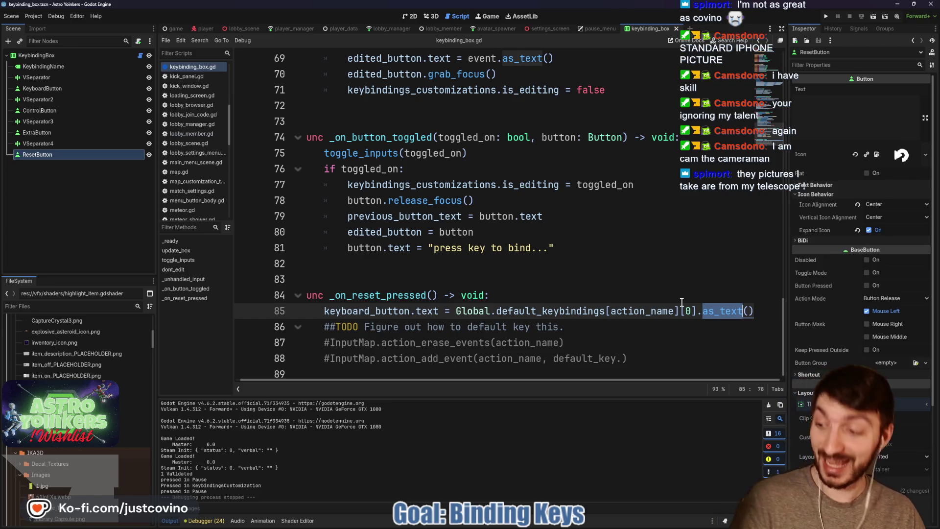
{"action": "triple_click", "coordinate": [626, 292]}
{"action": "left_click", "coordinate": [626, 293]}
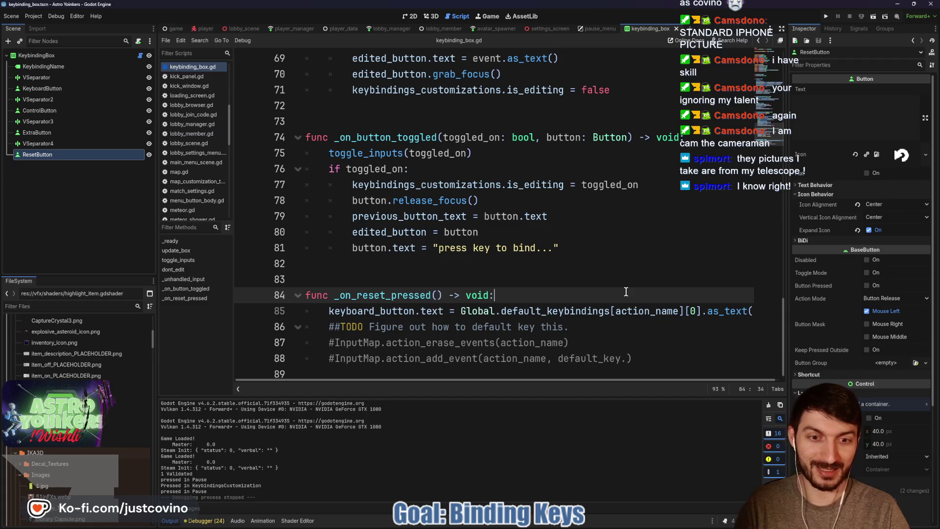
{"action": "key", "text": "ctrl+shift+f"}
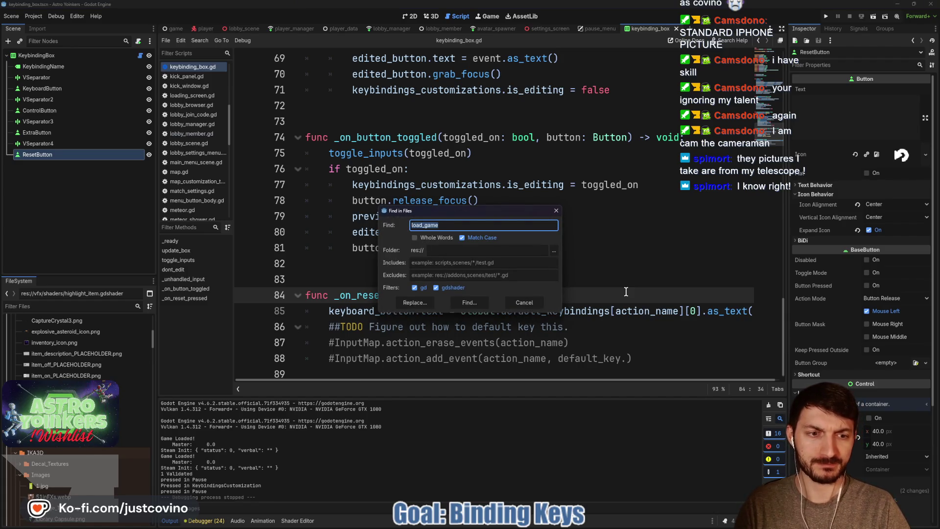
- Search all scripts for 'String', collapse the console.gd matches, and scroll through the 151 results
{"action": "type", "text": "String"}
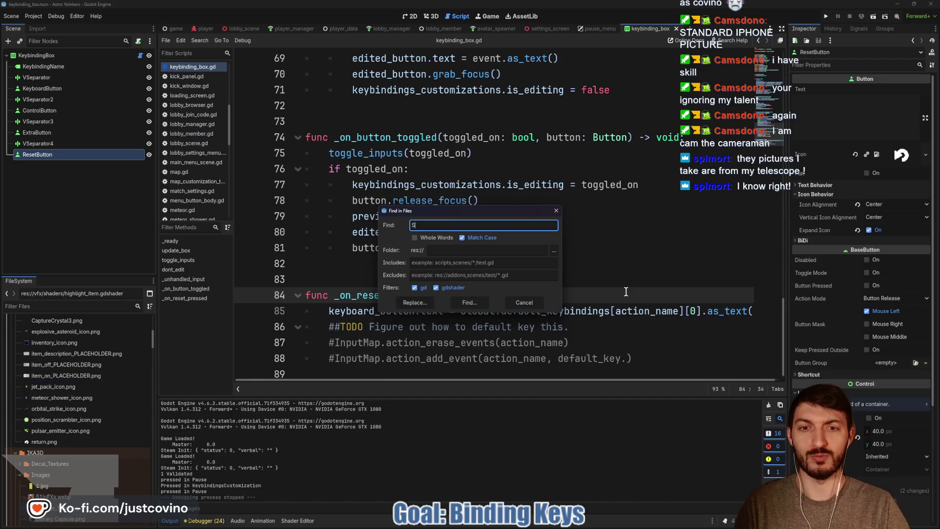
{"action": "left_click", "coordinate": [469, 302]}
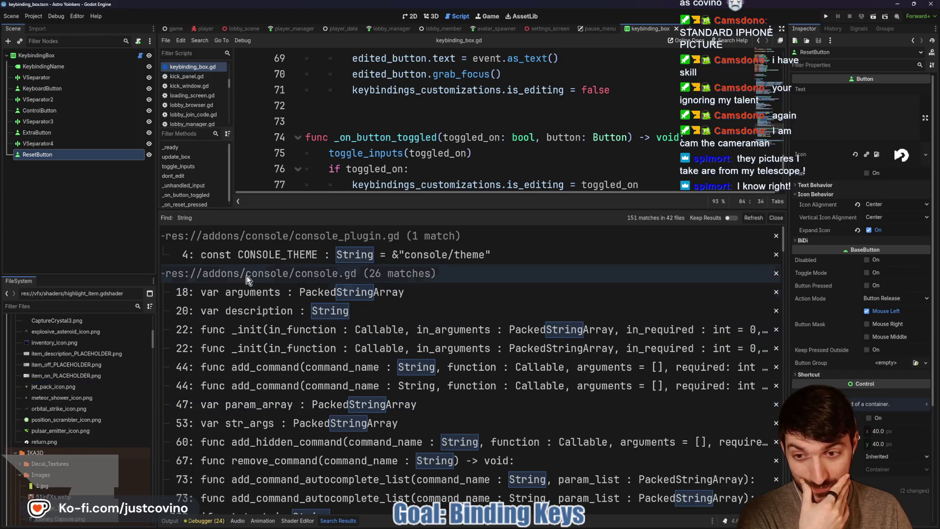
{"action": "left_click", "coordinate": [164, 274]}
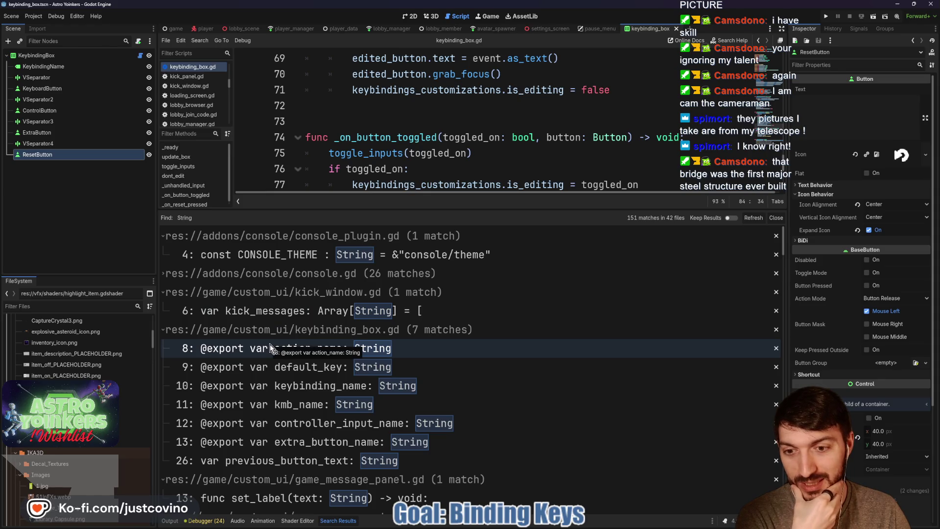
{"action": "scroll", "coordinate": [304, 401], "scroll_direction": "down", "scroll_amount": 4}
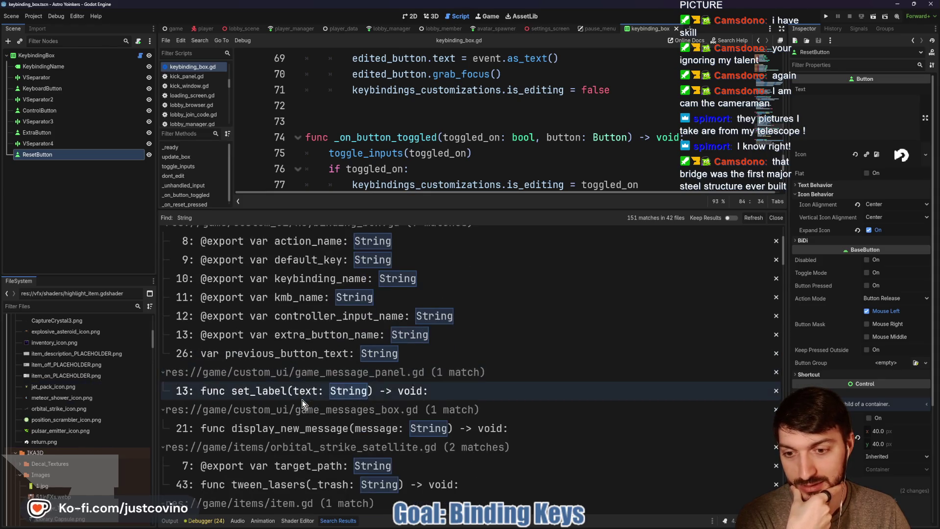
{"action": "scroll", "coordinate": [309, 400], "scroll_direction": "down", "scroll_amount": 3}
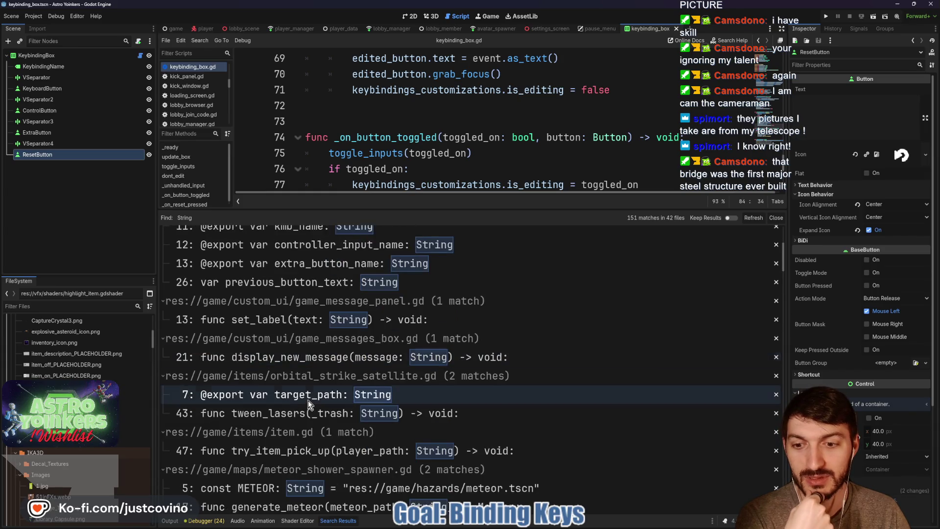
{"action": "scroll", "coordinate": [310, 410], "scroll_direction": "down", "scroll_amount": 4}
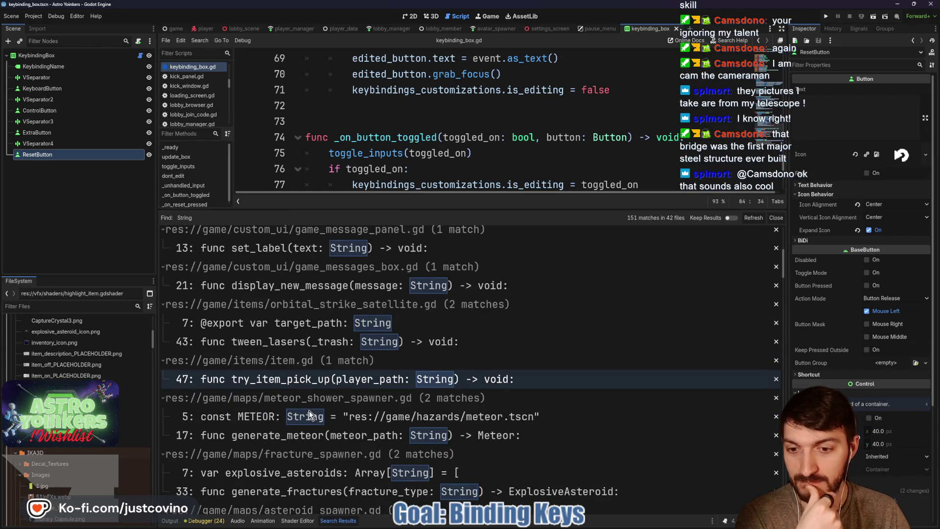
{"action": "scroll", "coordinate": [310, 410], "scroll_direction": "down", "scroll_amount": 4}
{"action": "scroll", "coordinate": [309, 410], "scroll_direction": "down", "scroll_amount": 6}
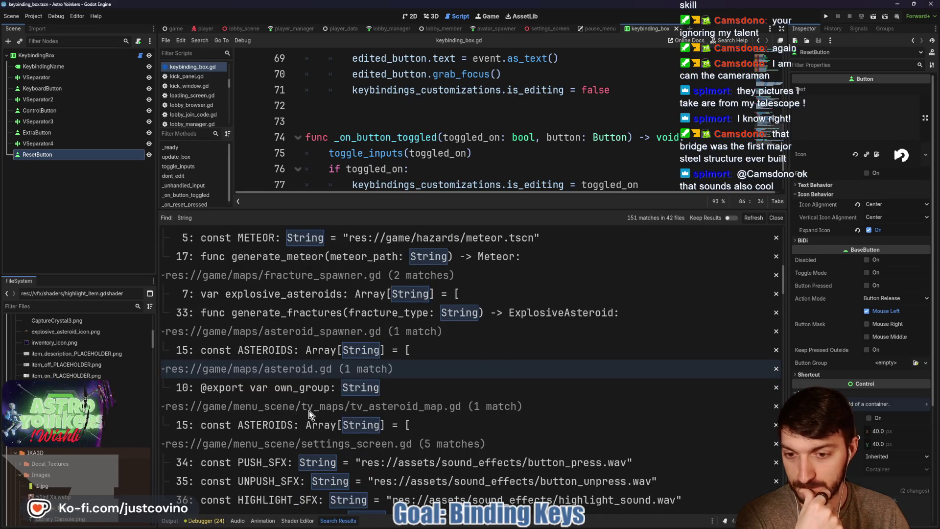
{"action": "scroll", "coordinate": [310, 410], "scroll_direction": "down", "scroll_amount": 5}
- Open the spectator.gd 'String' match in the editor and scroll through the script
{"action": "left_click", "coordinate": [309, 410]}
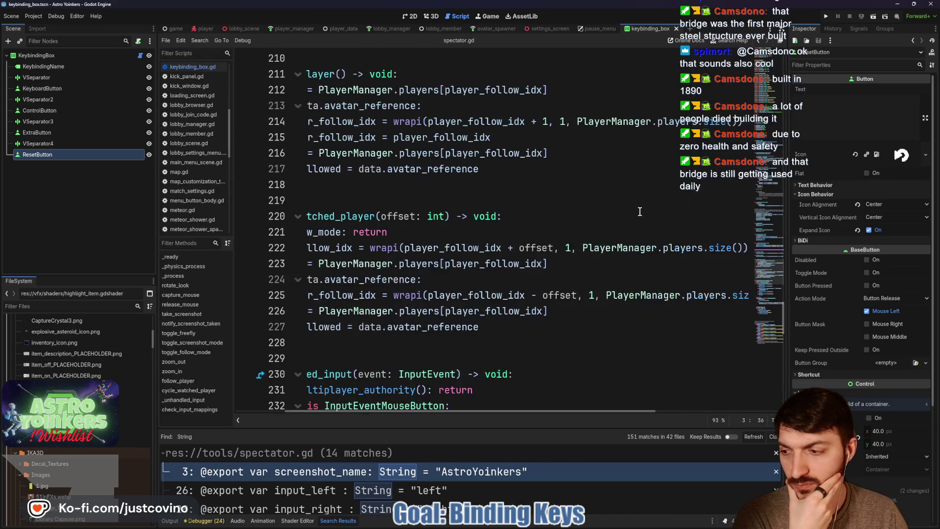
{"action": "scroll", "coordinate": [639, 211], "scroll_direction": "left", "scroll_amount": 3}
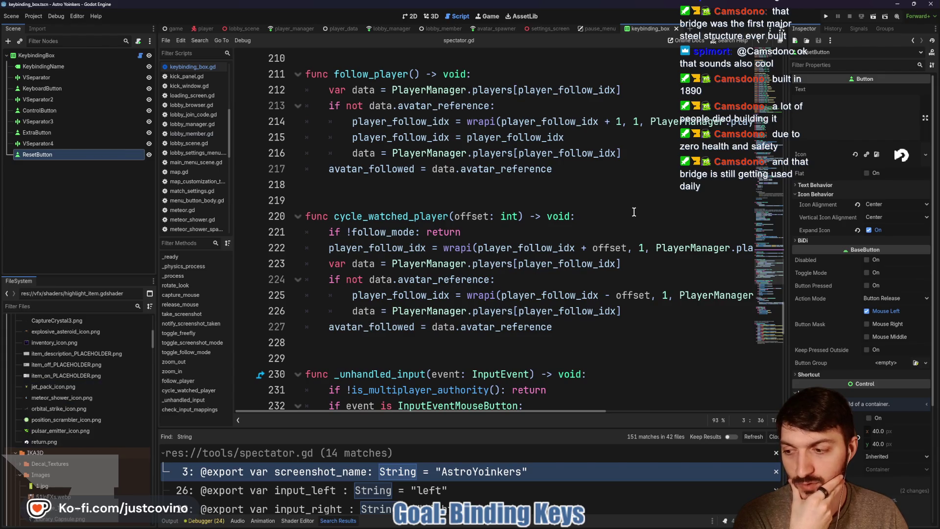
{"action": "scroll", "coordinate": [634, 211], "scroll_direction": "down", "scroll_amount": 2}
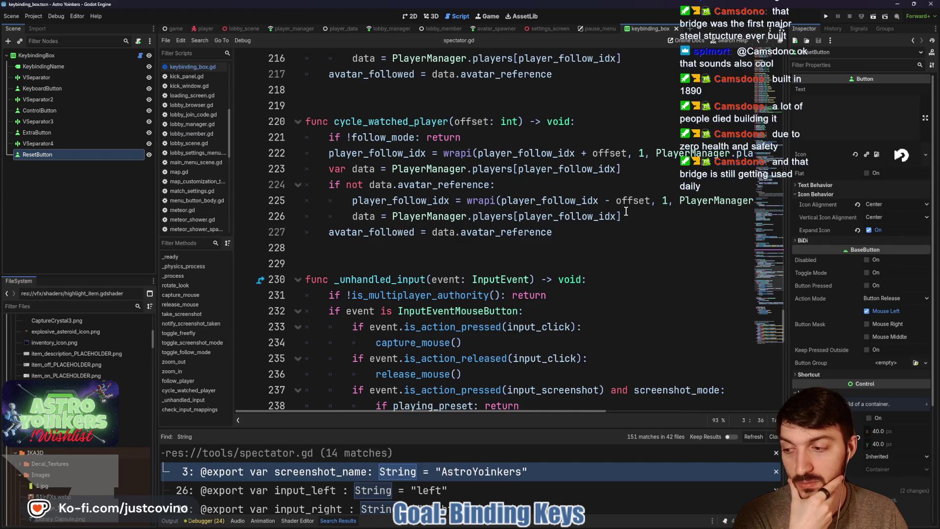
{"action": "scroll", "coordinate": [621, 215], "scroll_direction": "down", "scroll_amount": 2}
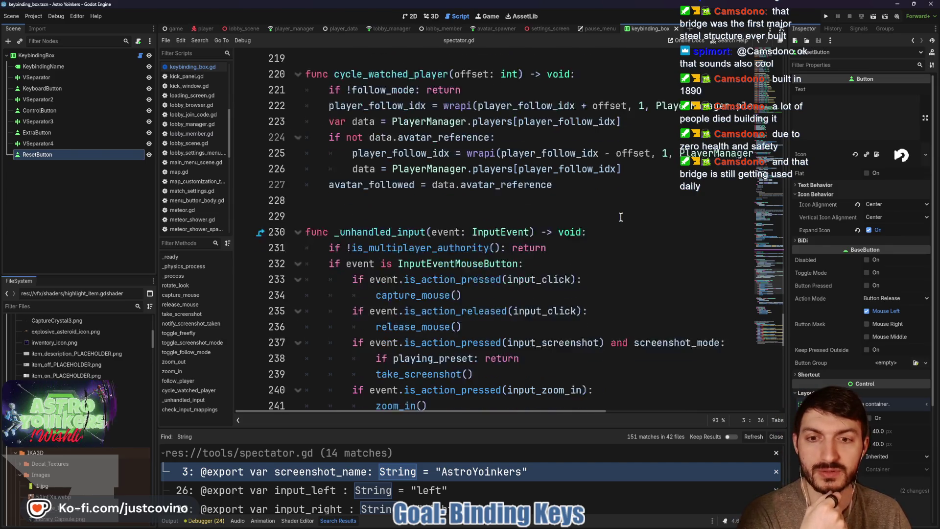
{"action": "scroll", "coordinate": [620, 217], "scroll_direction": "down", "scroll_amount": 5}
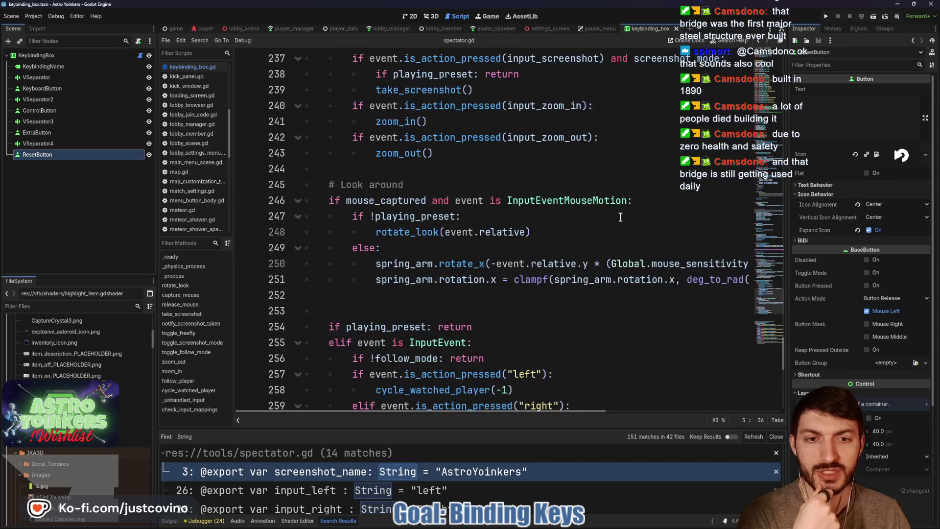
{"action": "scroll", "coordinate": [620, 217], "scroll_direction": "down", "scroll_amount": 4}
{"action": "scroll", "coordinate": [619, 217], "scroll_direction": "down", "scroll_amount": 6}
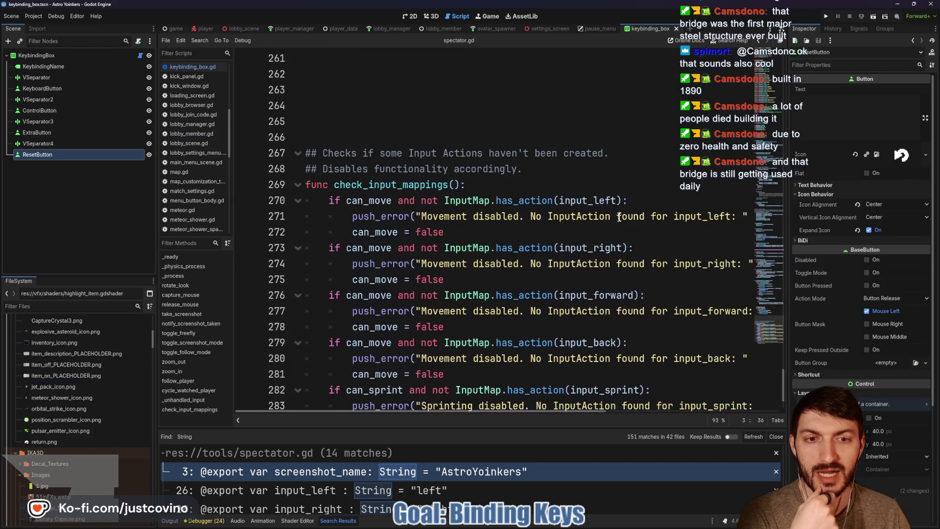
{"action": "scroll", "coordinate": [616, 219], "scroll_direction": "up", "scroll_amount": 6}
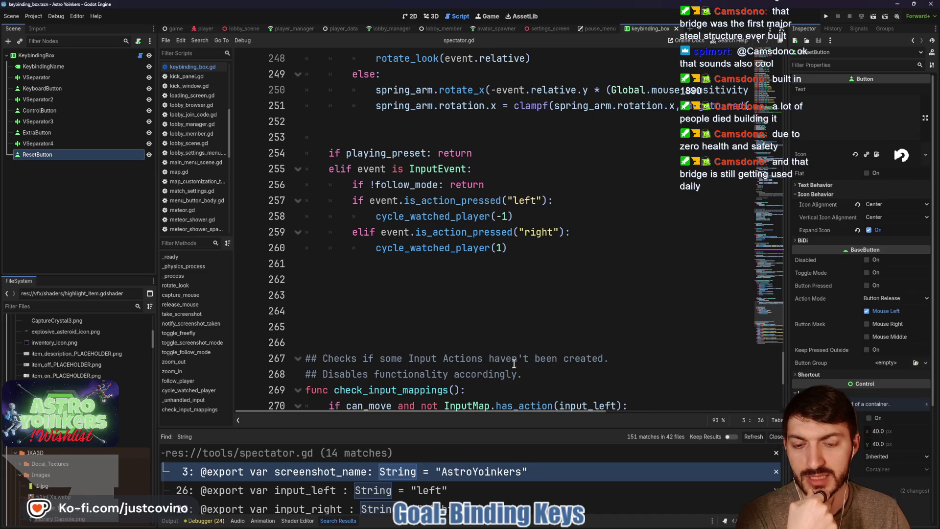
{"action": "scroll", "coordinate": [468, 484], "scroll_direction": "down", "scroll_amount": 2}
{"action": "scroll", "coordinate": [469, 484], "scroll_direction": "down", "scroll_amount": 1}
{"action": "scroll", "coordinate": [468, 483], "scroll_direction": "down", "scroll_amount": 8}
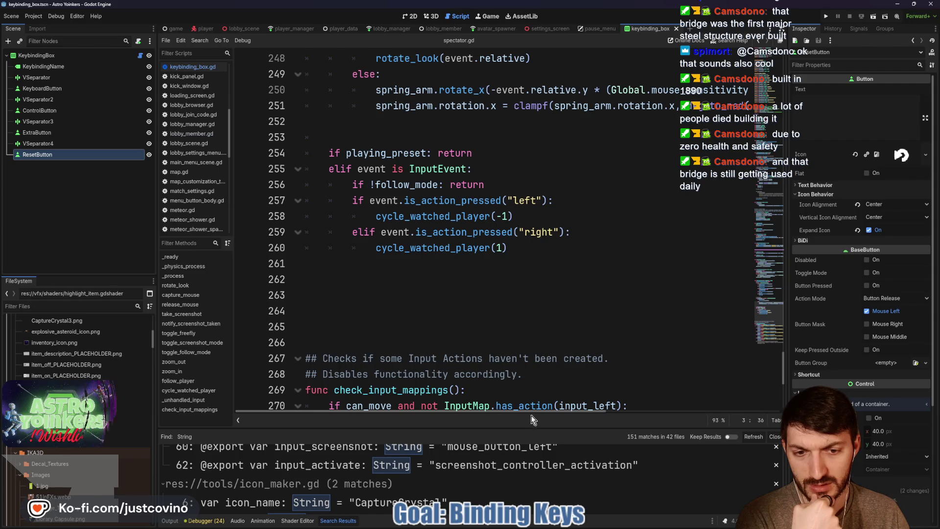
{"action": "left_click_drag", "start_coordinate": [520, 428], "coordinate": [517, 294]}
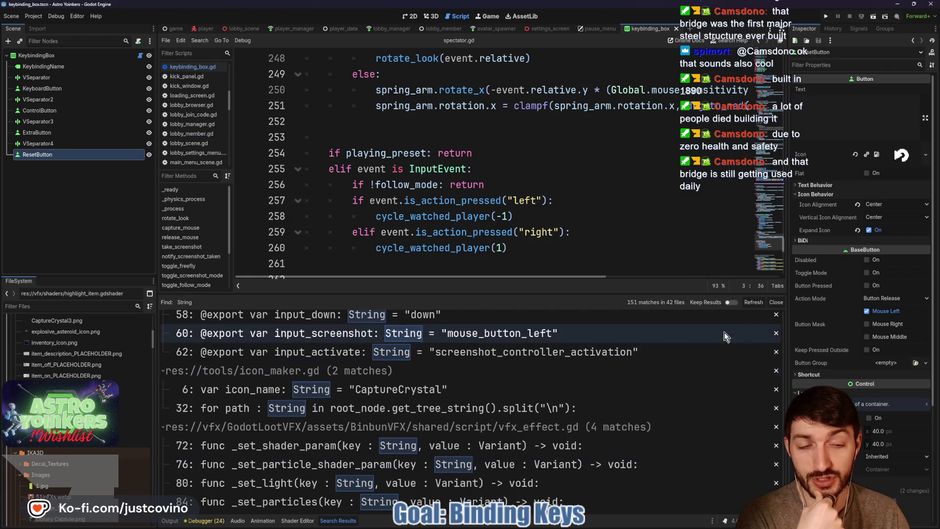
- Close Search Results, delete the extra blank lines above check_input_mappings, and save spectator.gd
{"action": "left_click", "coordinate": [776, 302]}
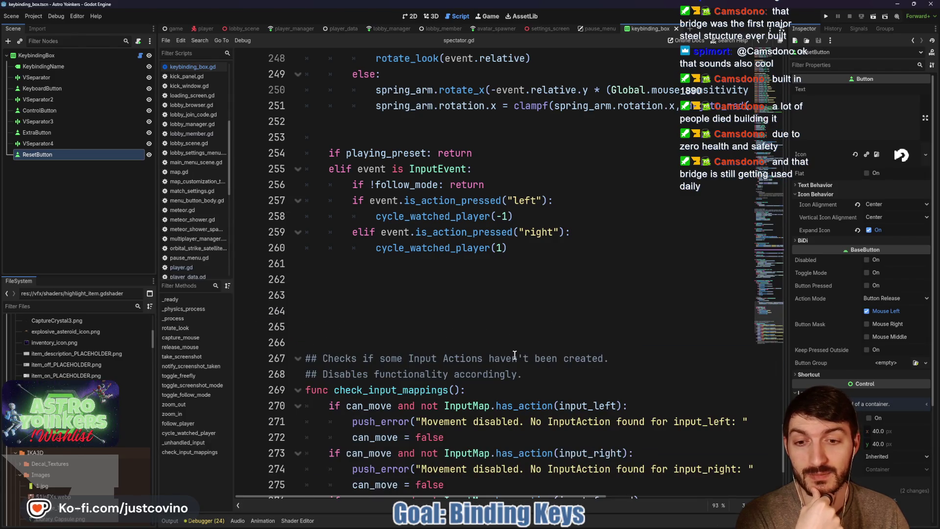
{"action": "scroll", "coordinate": [512, 330], "scroll_direction": "down", "scroll_amount": 4}
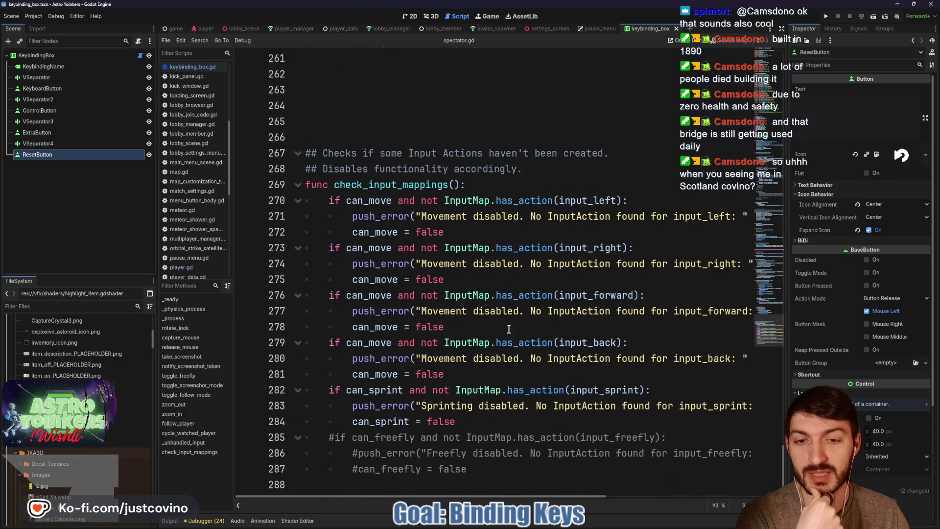
{"action": "scroll", "coordinate": [499, 331], "scroll_direction": "up", "scroll_amount": 5}
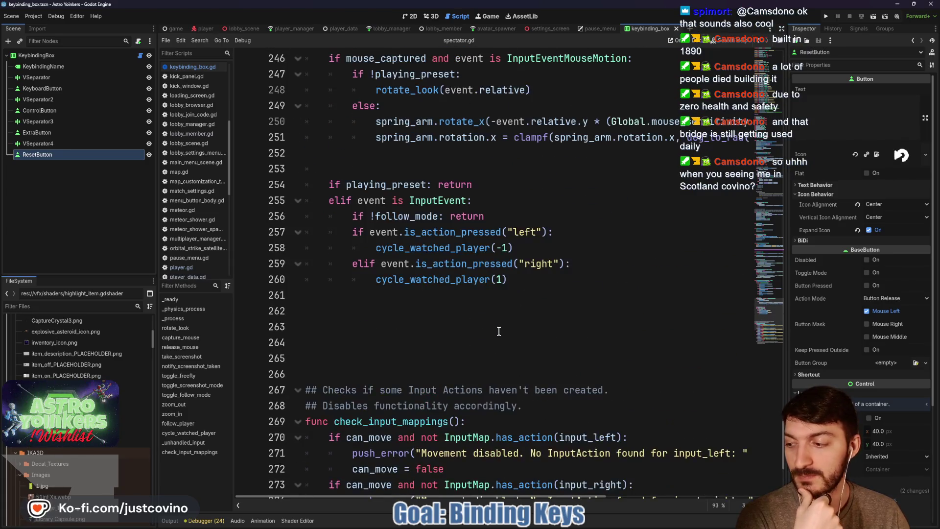
{"action": "left_click", "coordinate": [331, 322]}
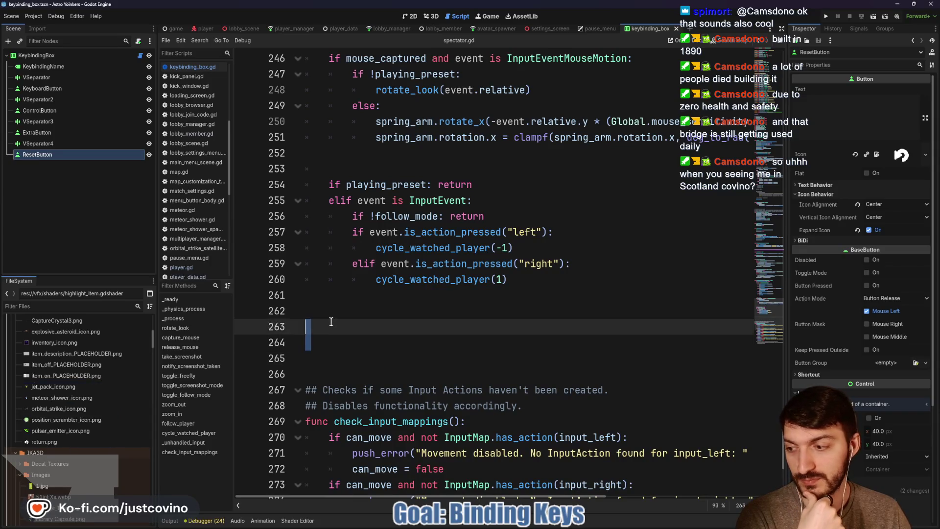
{"action": "key", "text": "BackSpace"}
{"action": "key", "text": "Delete"}
{"action": "key", "text": "Delete"}
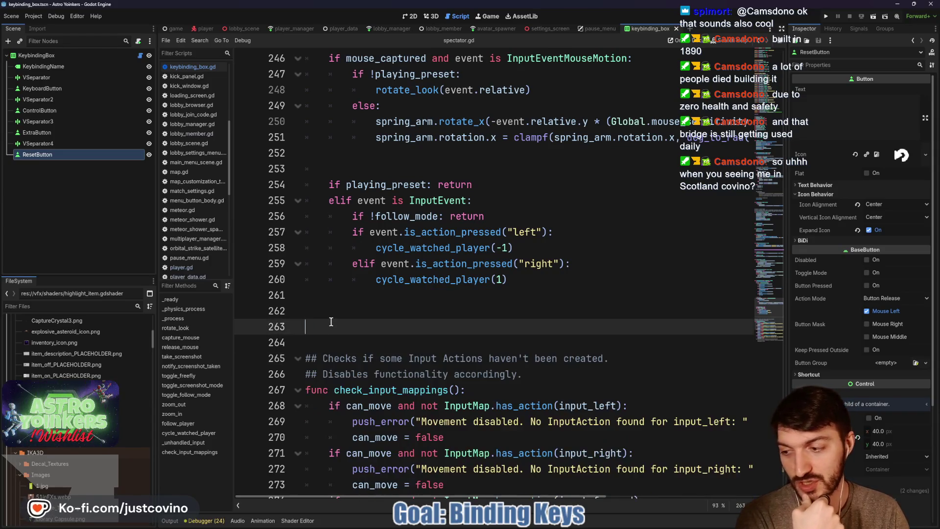
{"action": "key", "text": "ctrl+s"}
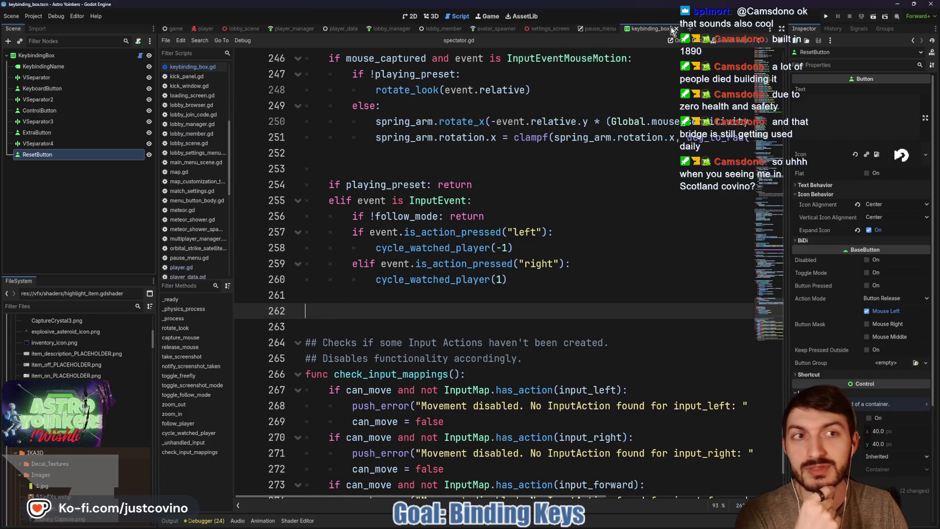
- Switch to the pause_menu scene and open the global.gd script
{"action": "left_click", "coordinate": [613, 29]}
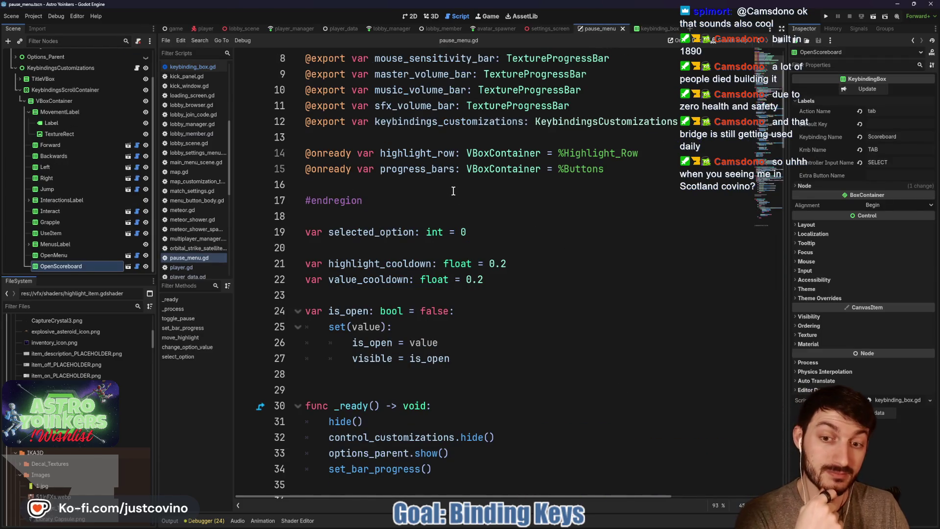
{"action": "scroll", "coordinate": [453, 191], "scroll_direction": "down", "scroll_amount": 3}
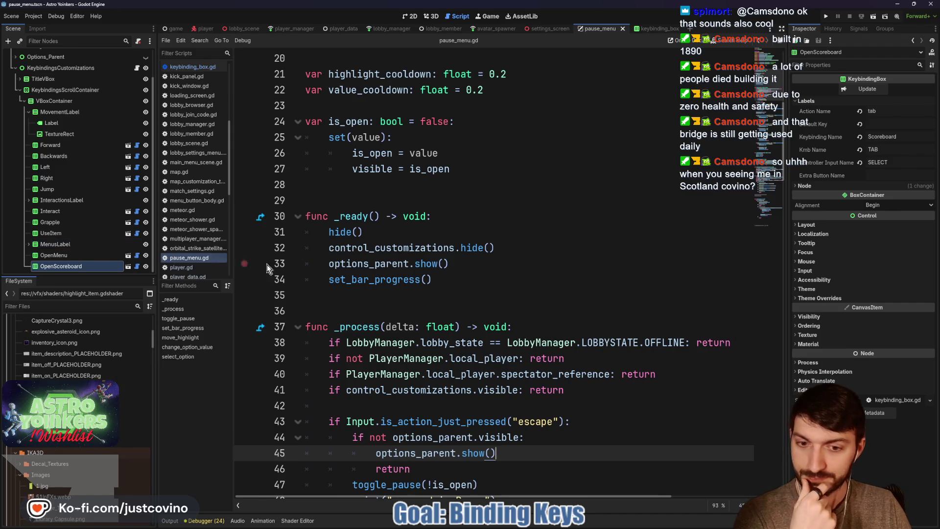
{"action": "scroll", "coordinate": [384, 273], "scroll_direction": "down", "scroll_amount": 4}
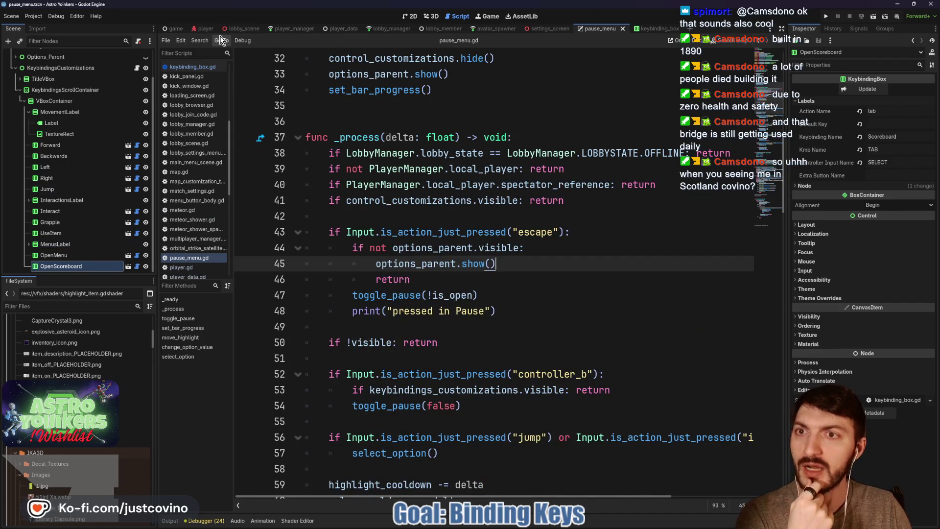
{"action": "scroll", "coordinate": [201, 176], "scroll_direction": "up", "scroll_amount": 5}
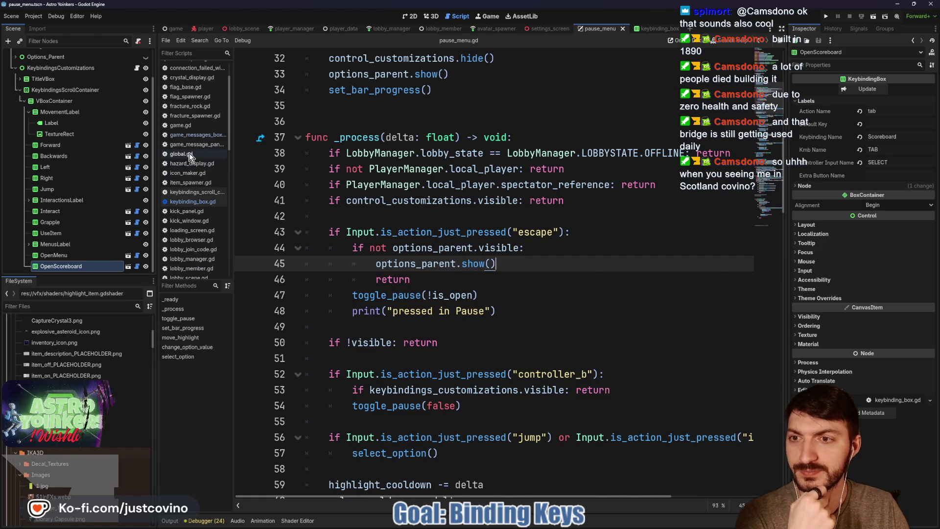
{"action": "left_click", "coordinate": [201, 154]}
{"action": "left_click", "coordinate": [377, 175]}
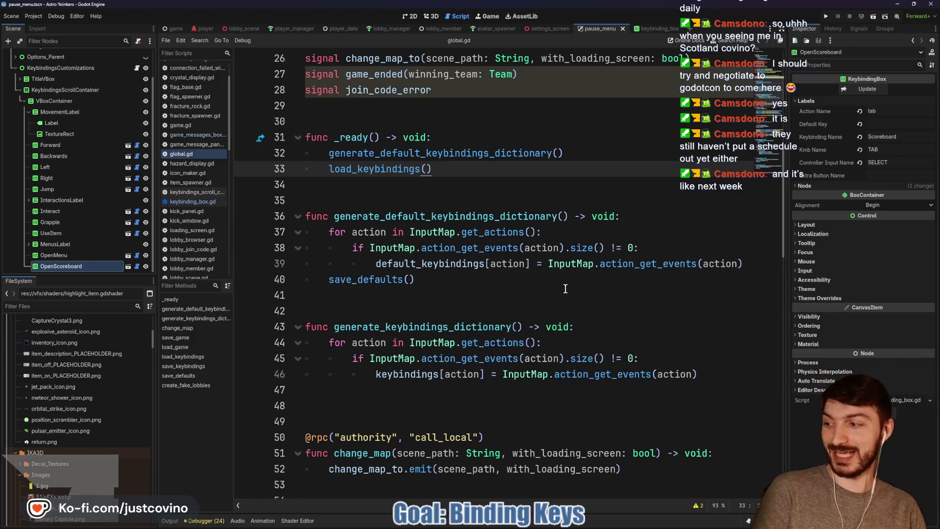
- Read through global.gd, stepping the caret through lines 47 to 92
{"action": "scroll", "coordinate": [562, 300], "scroll_direction": "down", "scroll_amount": 2}
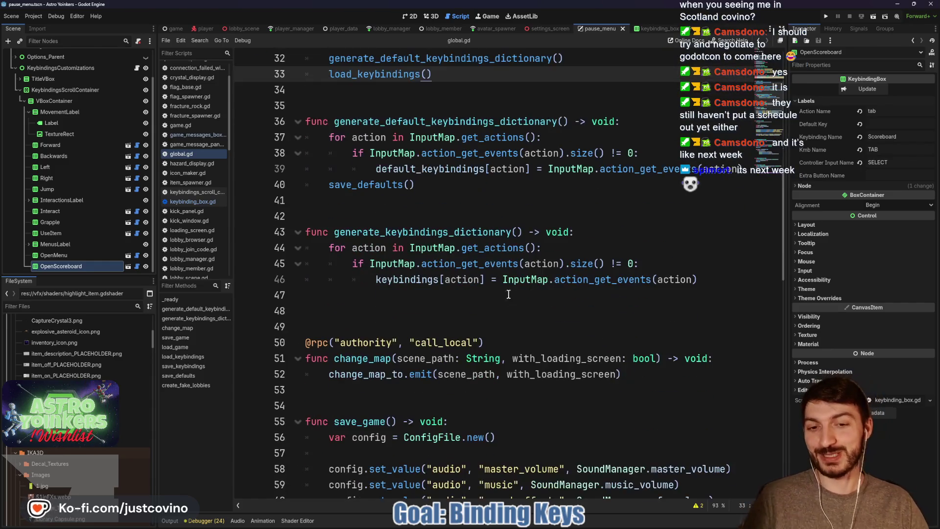
{"action": "left_click", "coordinate": [509, 295]}
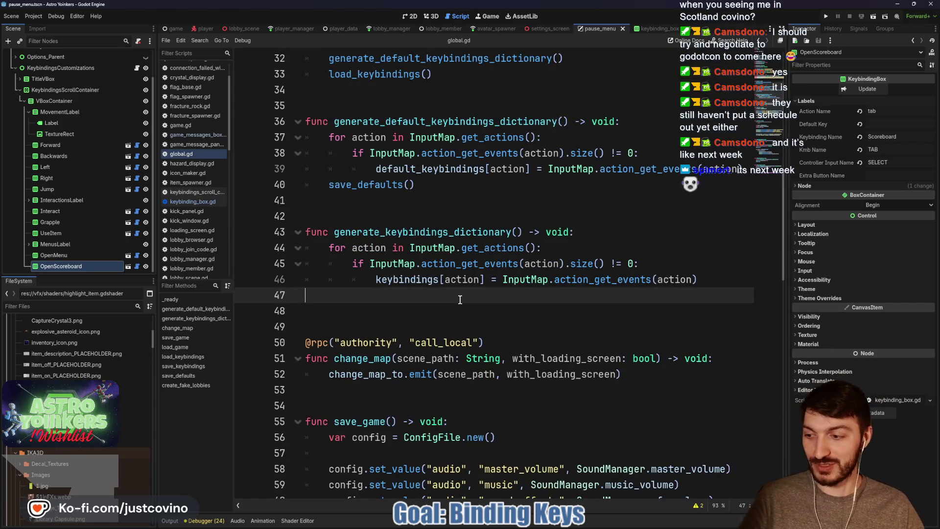
{"action": "mouse_move", "coordinate": [410, 265]}
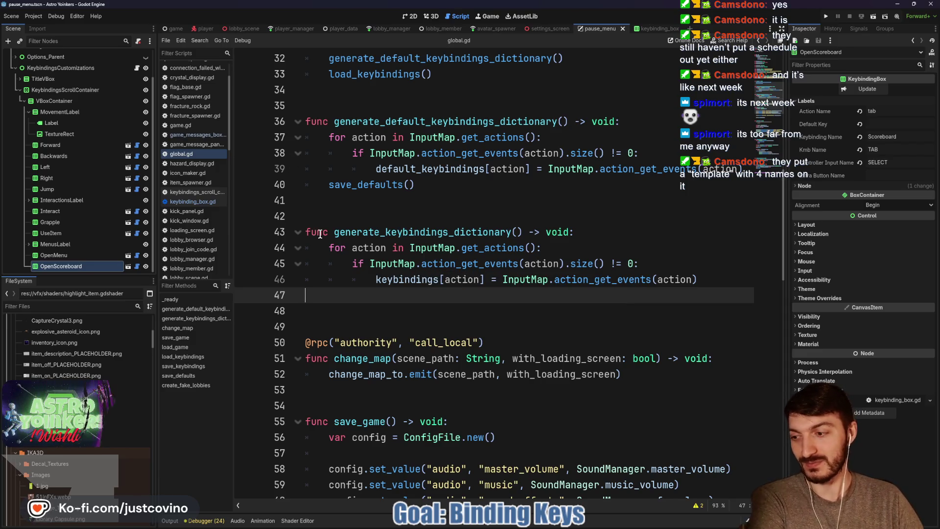
{"action": "left_click", "coordinate": [436, 313]}
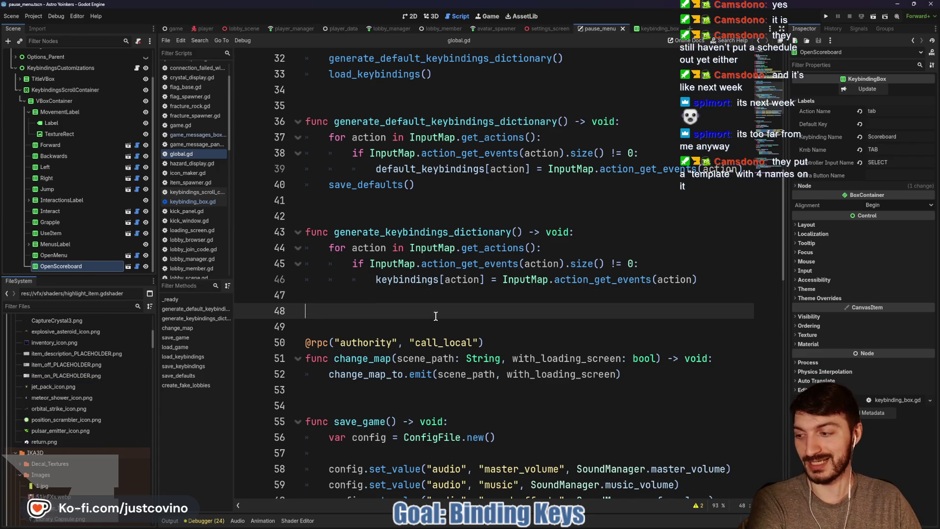
{"action": "scroll", "coordinate": [437, 313], "scroll_direction": "down", "scroll_amount": 4}
{"action": "scroll", "coordinate": [440, 306], "scroll_direction": "down", "scroll_amount": 2}
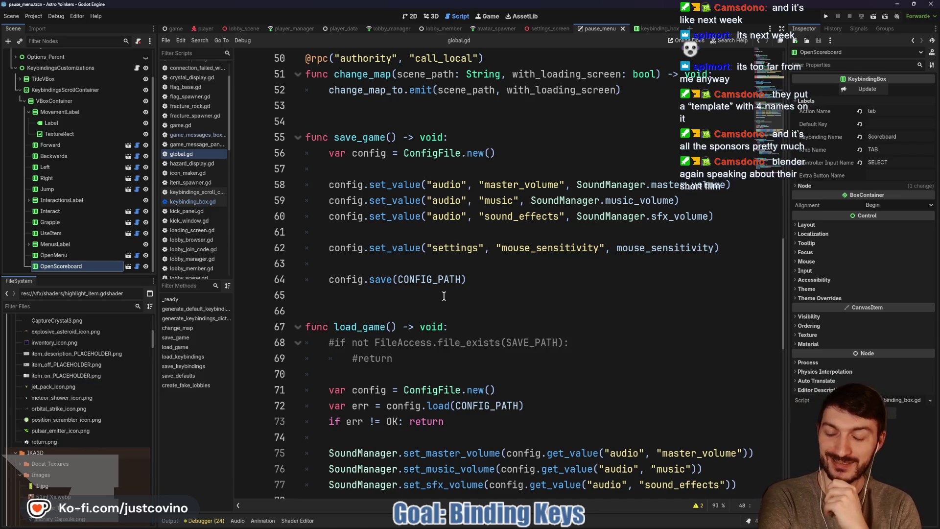
{"action": "scroll", "coordinate": [445, 294], "scroll_direction": "down", "scroll_amount": 2}
{"action": "scroll", "coordinate": [445, 293], "scroll_direction": "down", "scroll_amount": 3}
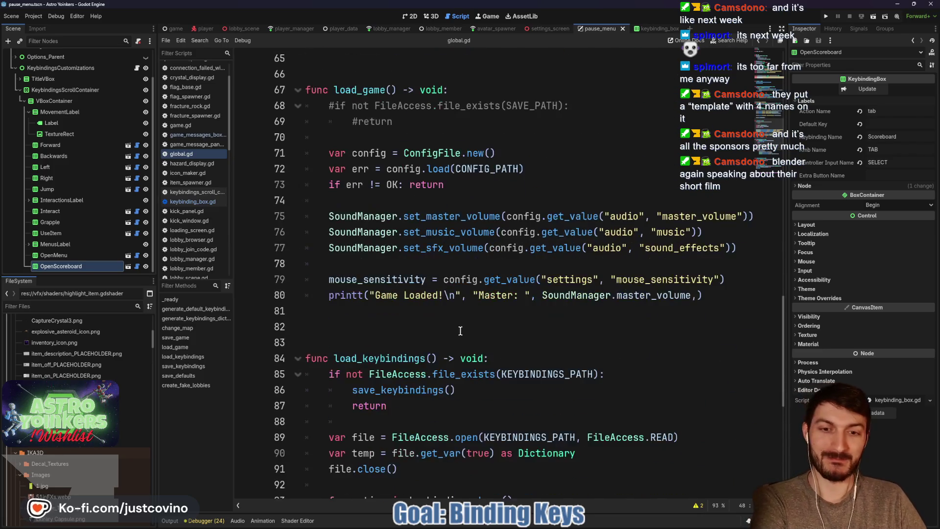
{"action": "left_click", "coordinate": [451, 325]}
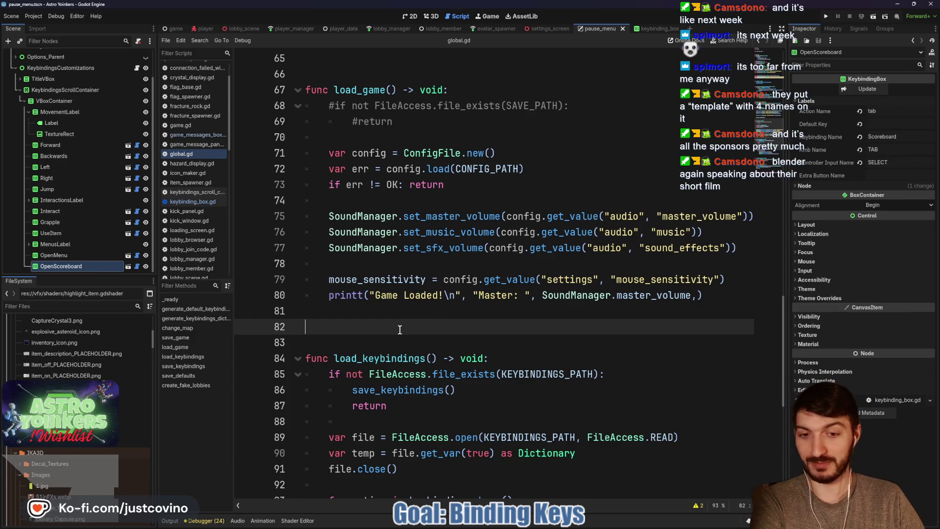
{"action": "scroll", "coordinate": [398, 330], "scroll_direction": "down", "scroll_amount": 3}
{"action": "left_click", "coordinate": [417, 266]}
{"action": "left_click", "coordinate": [386, 281]}
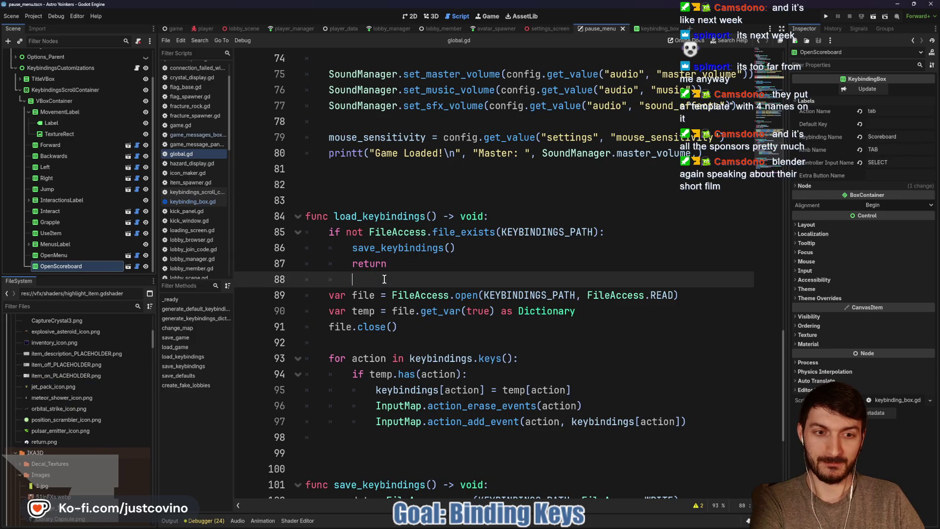
{"action": "scroll", "coordinate": [430, 279], "scroll_direction": "down", "scroll_amount": 2}
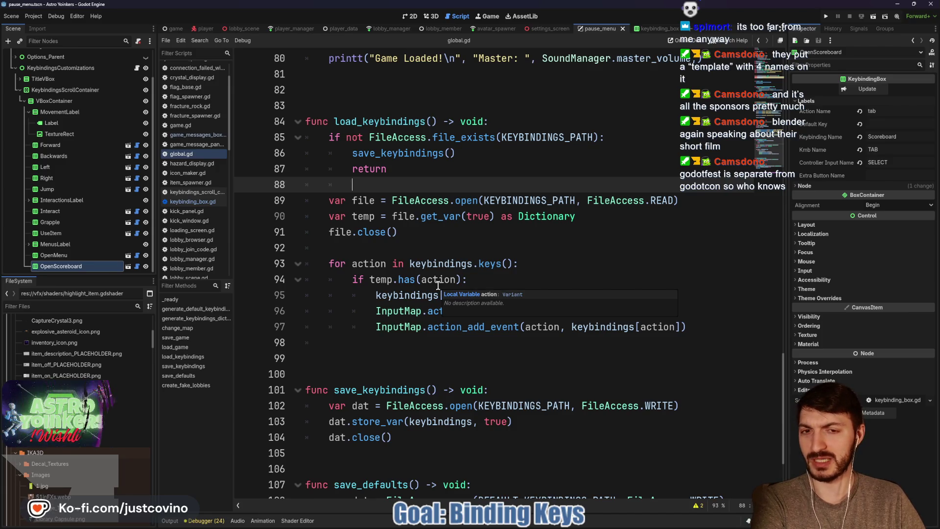
{"action": "left_click", "coordinate": [383, 242]}
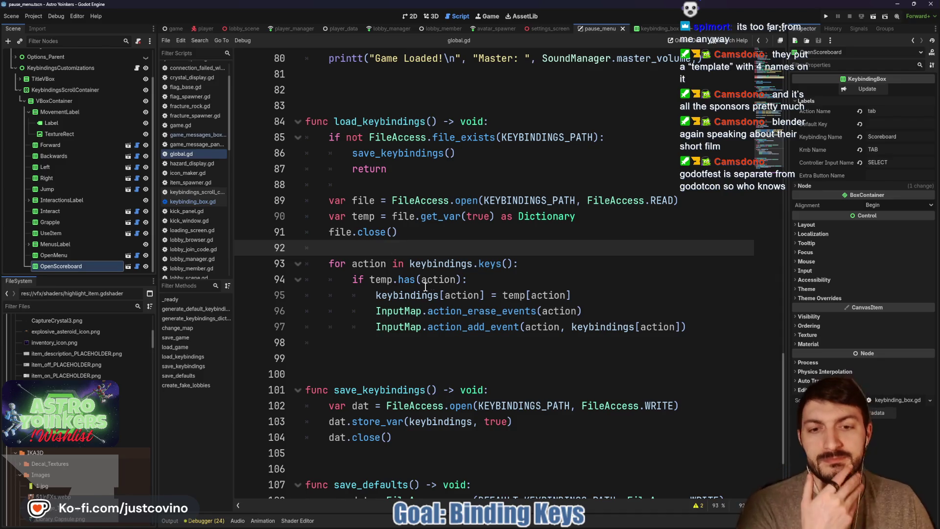
{"action": "scroll", "coordinate": [637, 320], "scroll_direction": "down", "scroll_amount": 1}
{"action": "scroll", "coordinate": [640, 323], "scroll_direction": "down", "scroll_amount": 1}
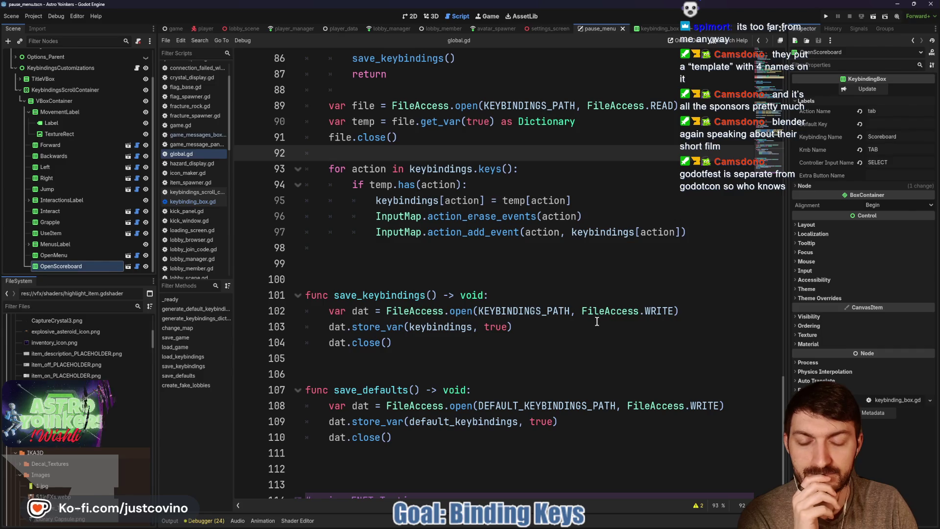
- Open the keybinding_box scene and scroll keybinding_box.gd to _on_reset_pressed
{"action": "left_click", "coordinate": [656, 30]}
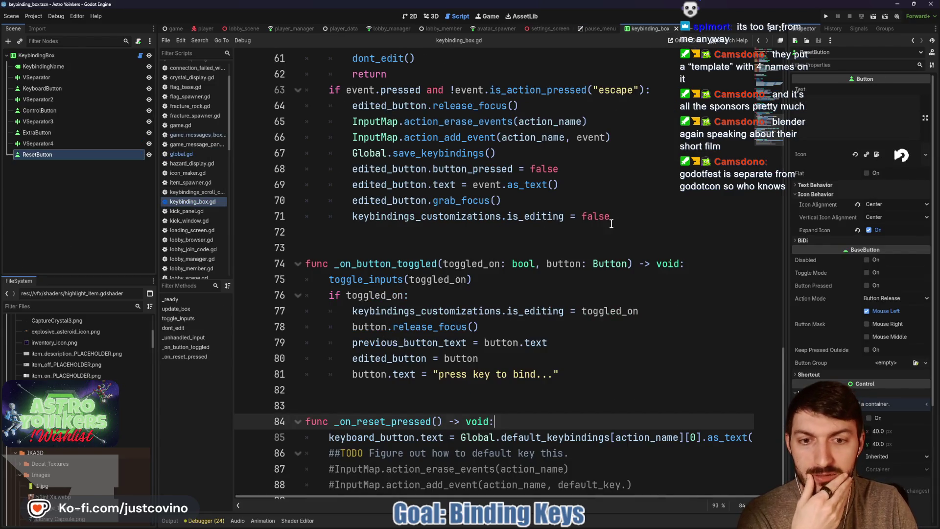
{"action": "scroll", "coordinate": [581, 247], "scroll_direction": "down", "scroll_amount": 1}
{"action": "scroll", "coordinate": [646, 391], "scroll_direction": "right", "scroll_amount": 1}
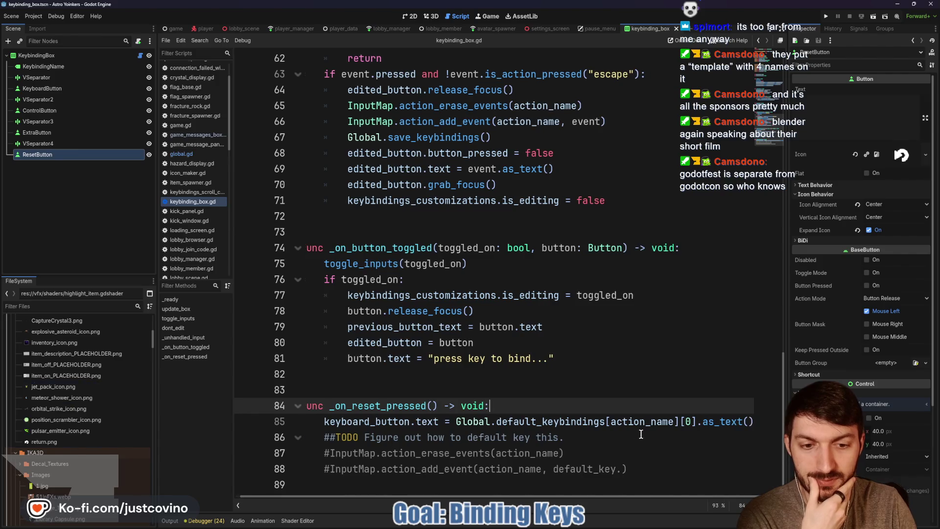
{"action": "scroll", "coordinate": [549, 407], "scroll_direction": "left", "scroll_amount": 1}
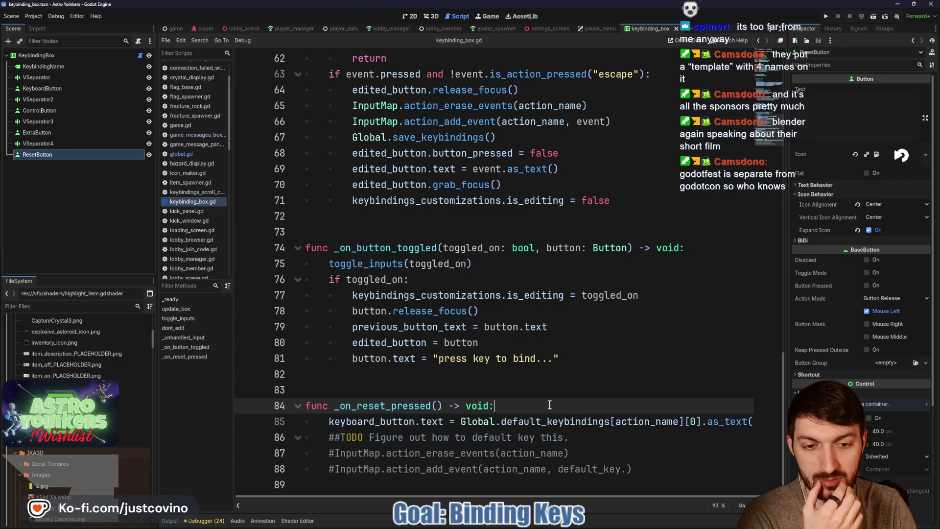
- Add var button_text holding the default keybinding expression in _on_reset_pressed
{"action": "key", "text": "Return"}
{"action": "type", "text": "var button_"}
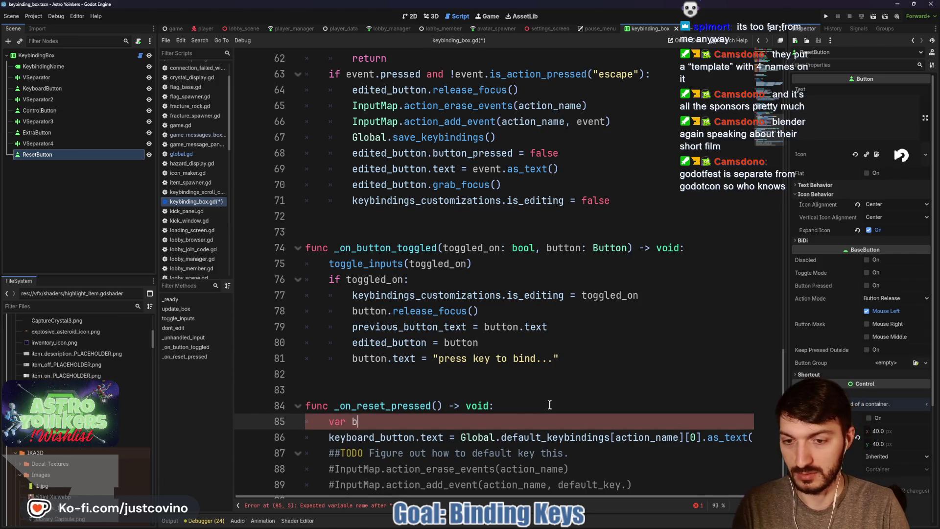
{"action": "type", "text": "text ="}
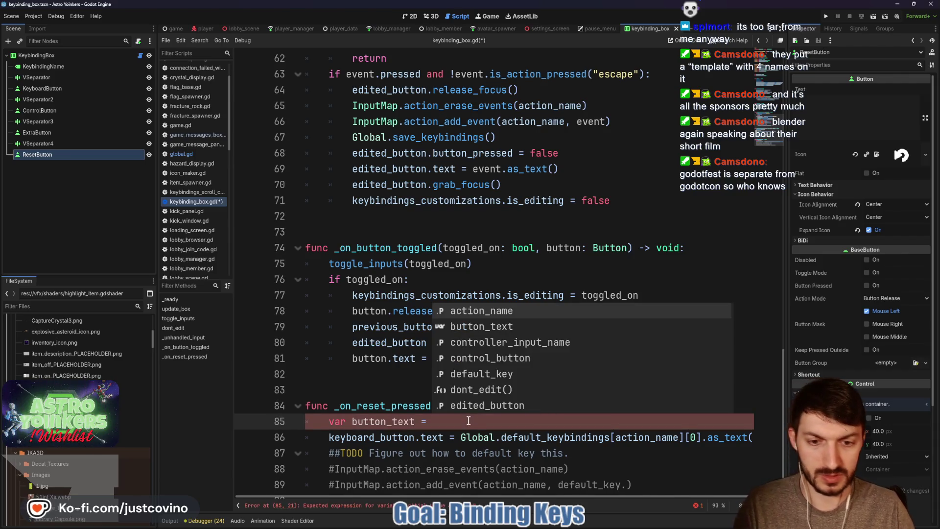
{"action": "left_click_drag", "start_coordinate": [460, 437], "coordinate": [763, 440]}
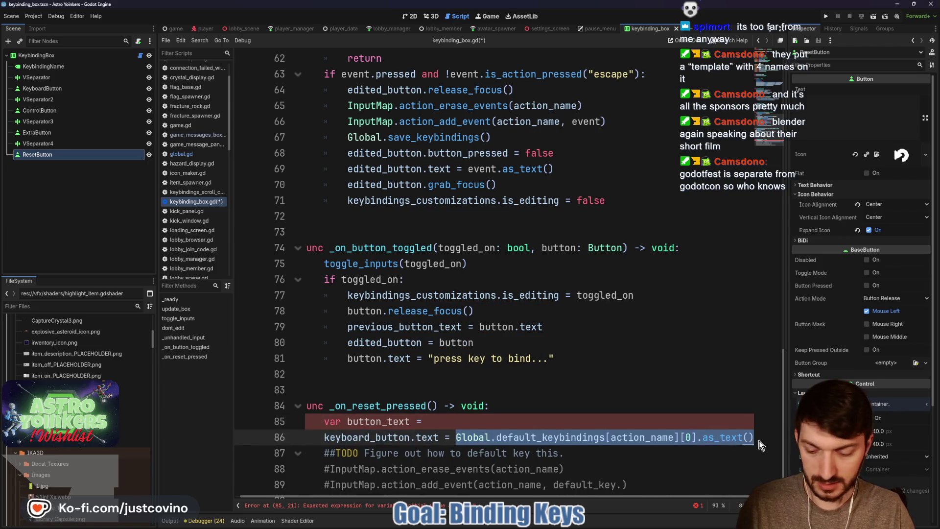
{"action": "key", "text": "ctrl+x"}
{"action": "left_click", "coordinate": [454, 420]}
{"action": "key", "text": "ctrl+v"}
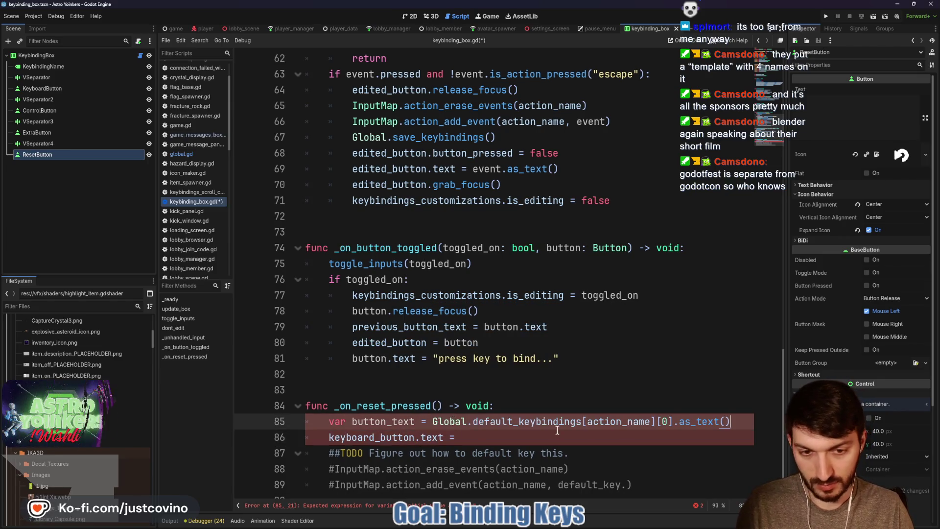
- Add var new_text = button_text[0], set keyboard_button.text = new_text, and save the script
{"action": "left_click", "coordinate": [493, 439]}
{"action": "type", "text": "b"}
{"action": "key", "text": "BackSpace"}
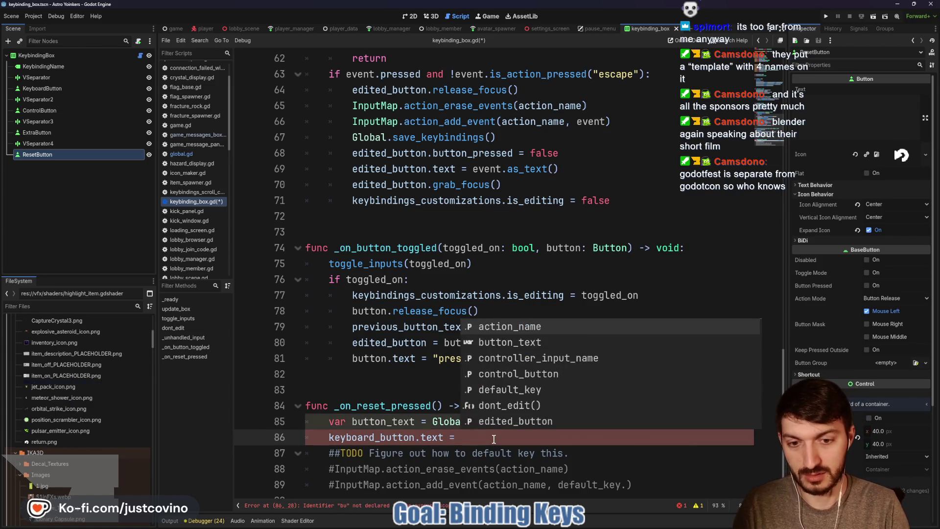
{"action": "type", "text": "new"}
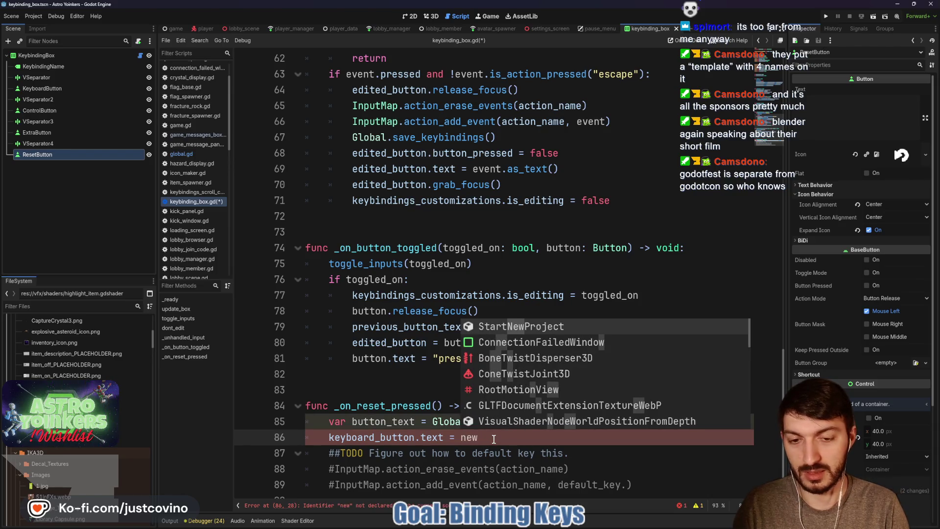
{"action": "type", "text": "_text"}
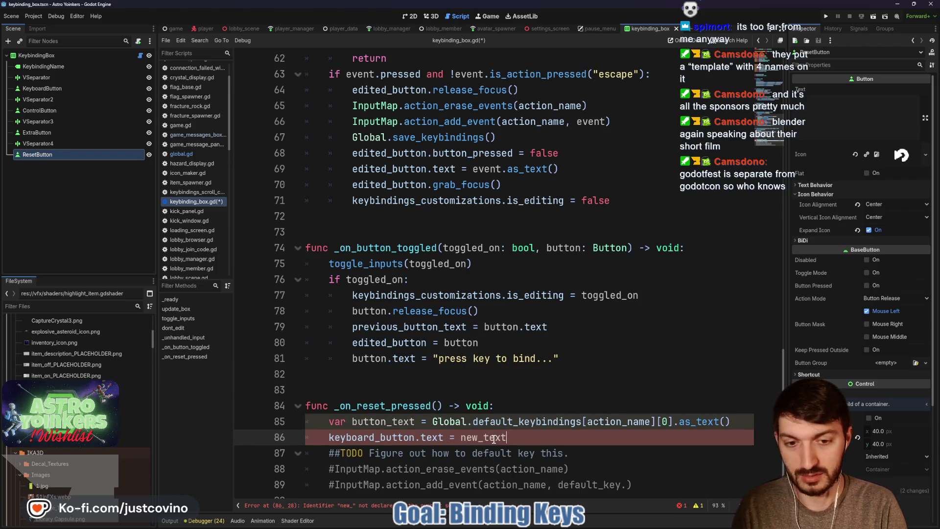
{"action": "left_click", "coordinate": [739, 422]}
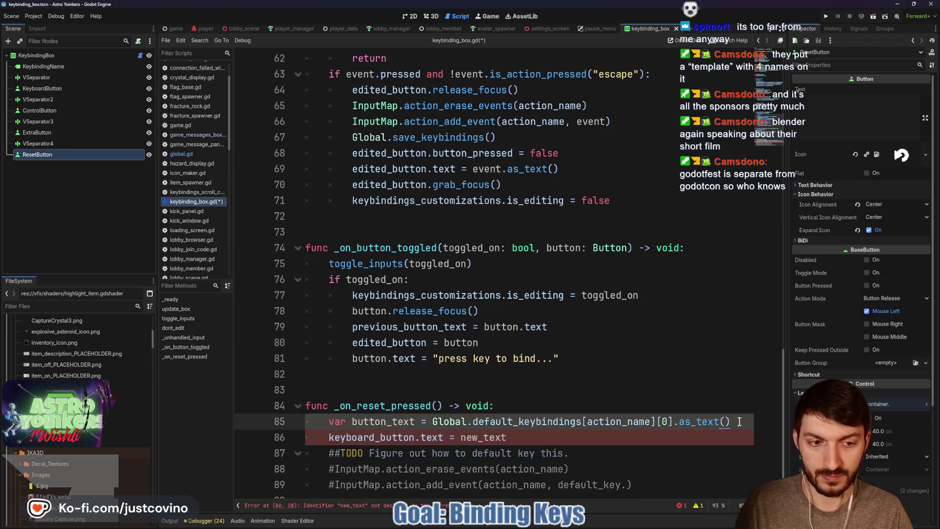
{"action": "key", "text": "Return"}
{"action": "type", "text": "var new_te"}
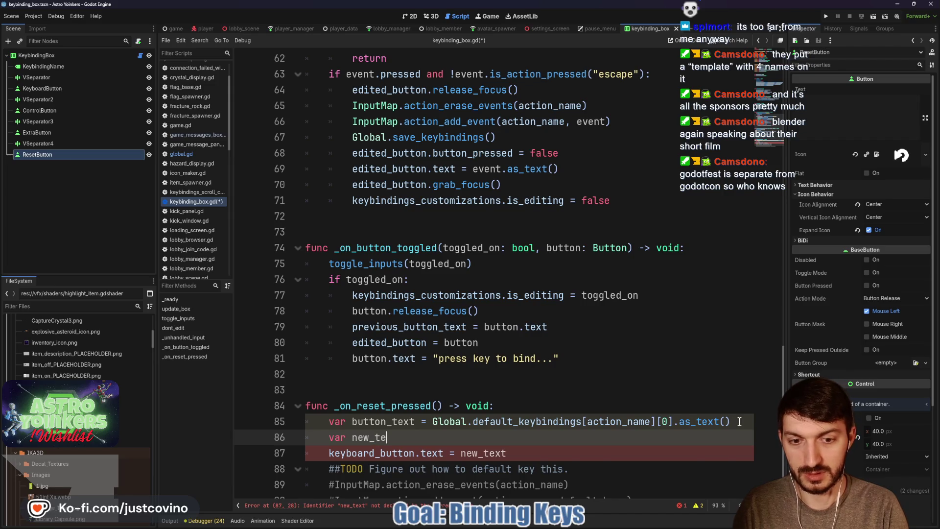
{"action": "type", "text": "xt = butto"}
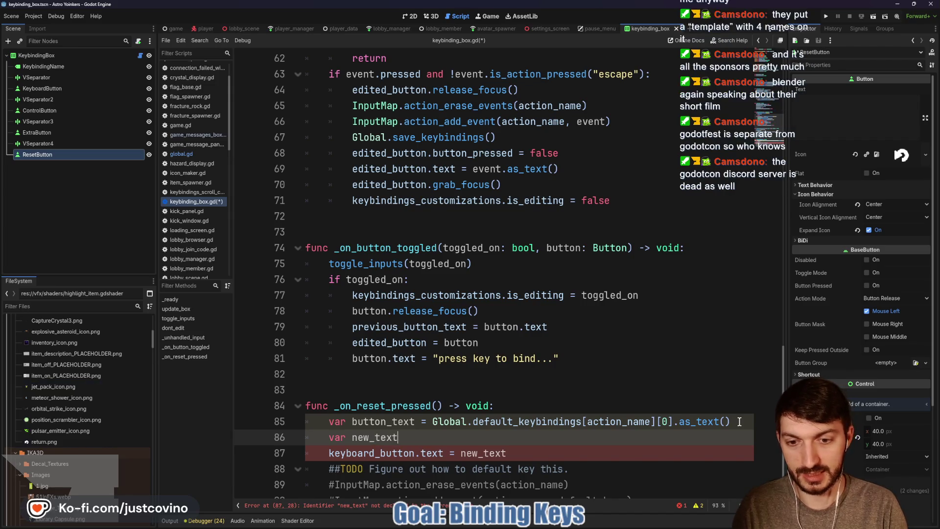
{"action": "key", "text": "Return"}
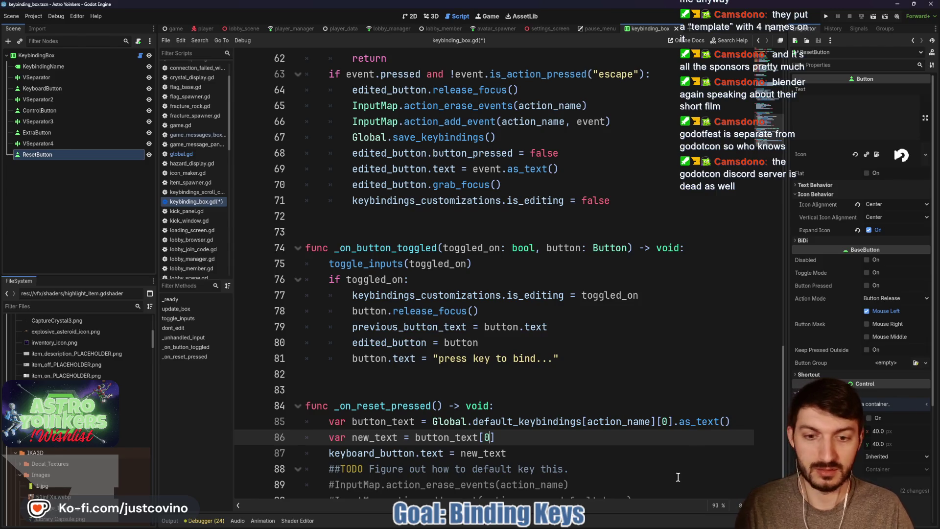
{"action": "left_click", "coordinate": [676, 452]}
{"action": "key", "text": "ctrl+s"}
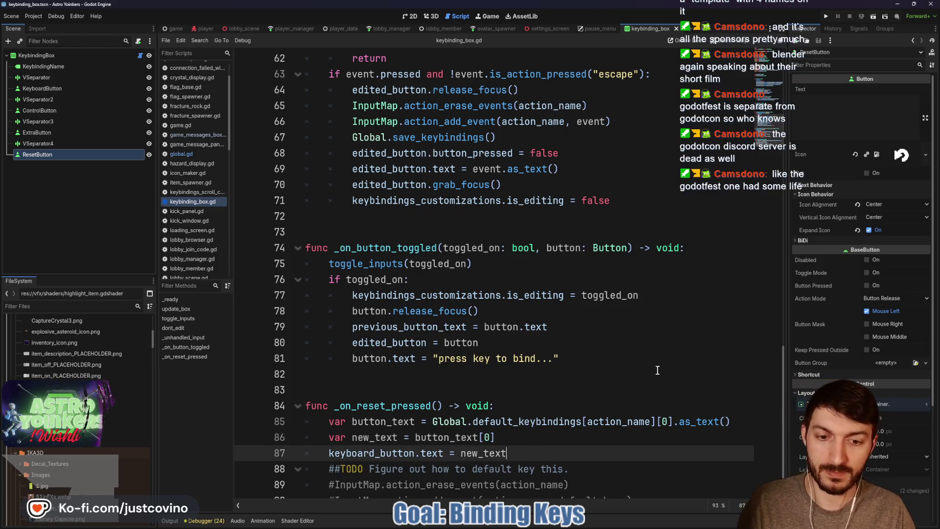
- Run Astro Yoinkers to test the reset handler changes
{"action": "left_click", "coordinate": [557, 406]}
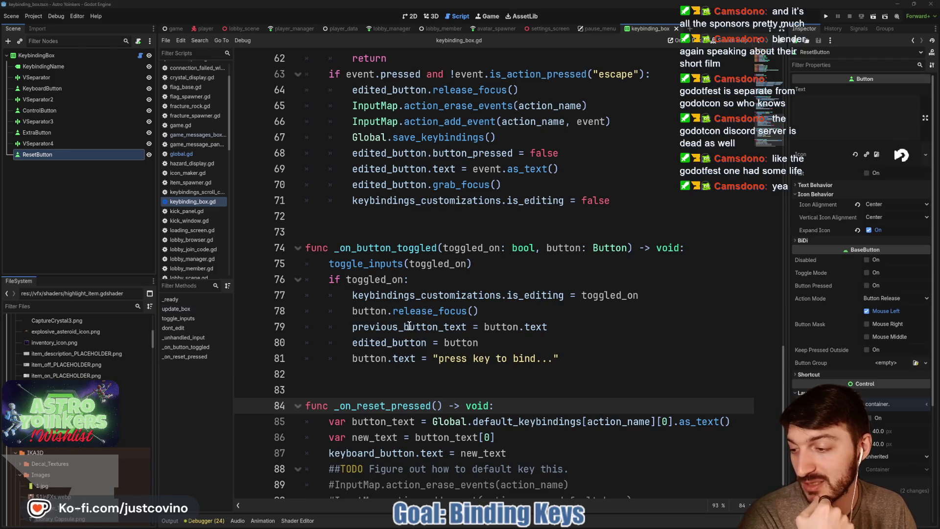
{"action": "left_click", "coordinate": [511, 390]}
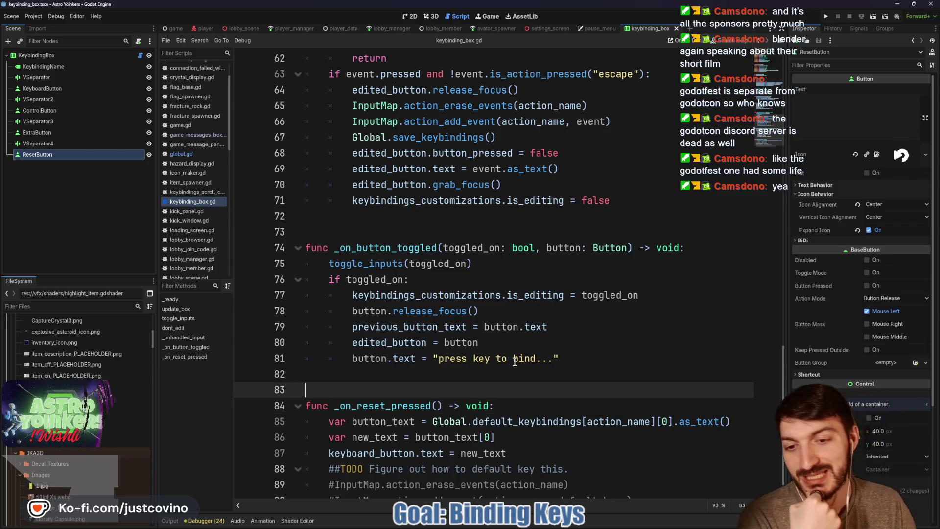
{"action": "scroll", "coordinate": [519, 365], "scroll_direction": "down", "scroll_amount": 1}
{"action": "left_click", "coordinate": [556, 415]}
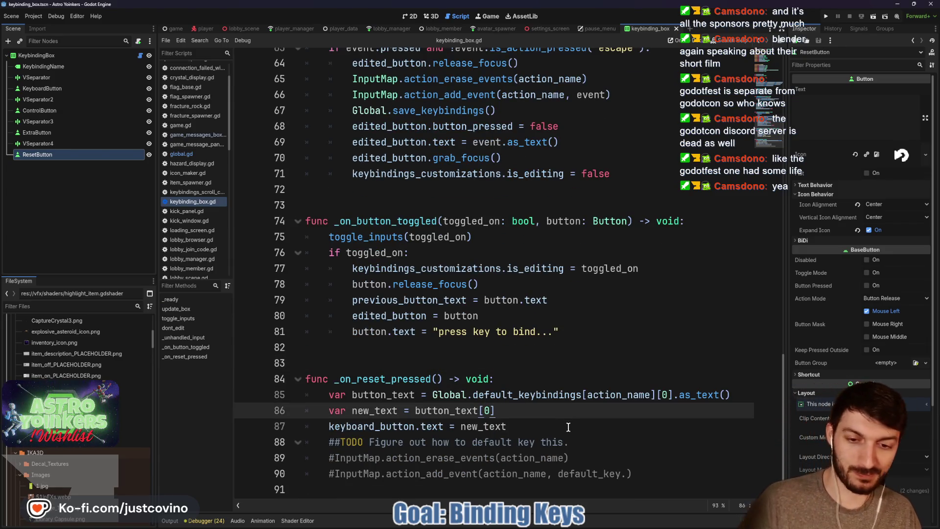
{"action": "left_click", "coordinate": [826, 17]}
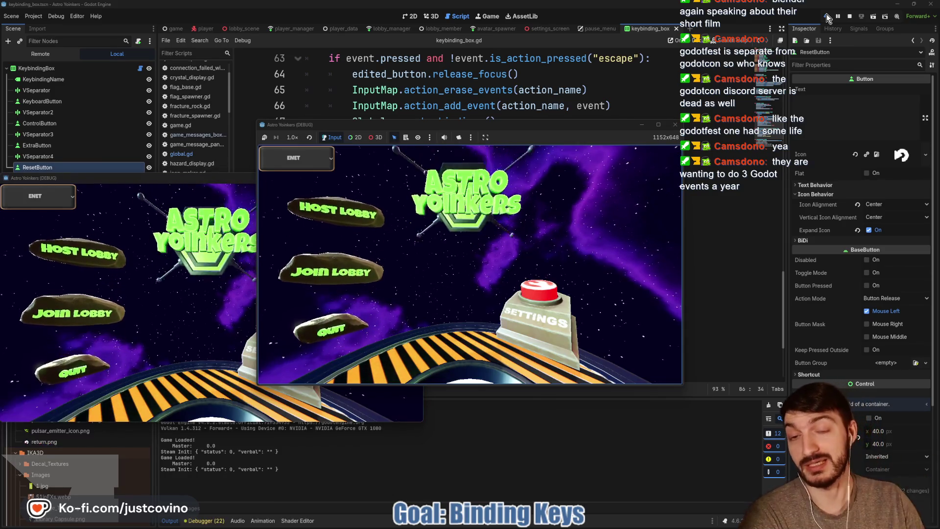
- Place the two game windows side by side and host a lobby in the left one
{"action": "left_click_drag", "start_coordinate": [237, 182], "coordinate": [762, 173]}
{"action": "left_click_drag", "start_coordinate": [575, 125], "coordinate": [377, 131]}
{"action": "left_click_drag", "start_coordinate": [636, 166], "coordinate": [563, 153]}
{"action": "left_click_drag", "start_coordinate": [220, 132], "coordinate": [183, 138]}
{"action": "left_click", "coordinate": [140, 243]}
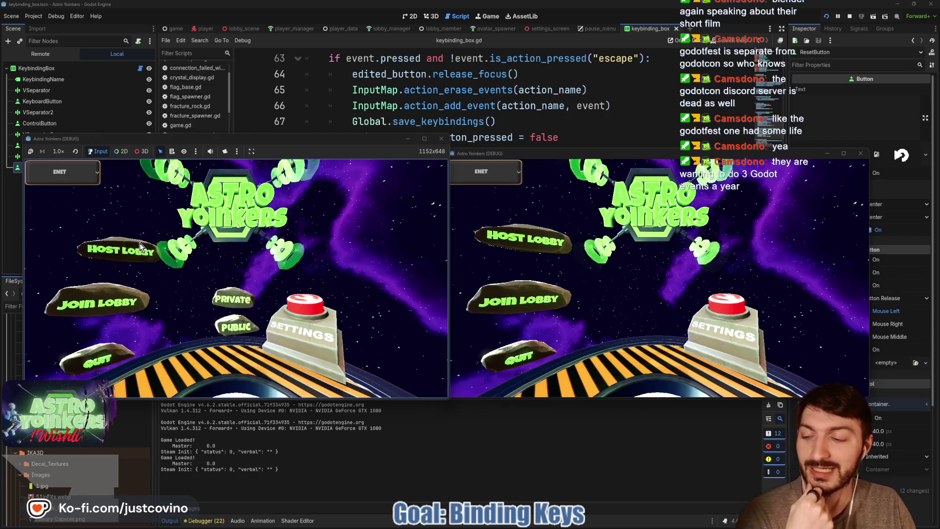
{"action": "left_click", "coordinate": [212, 238]}
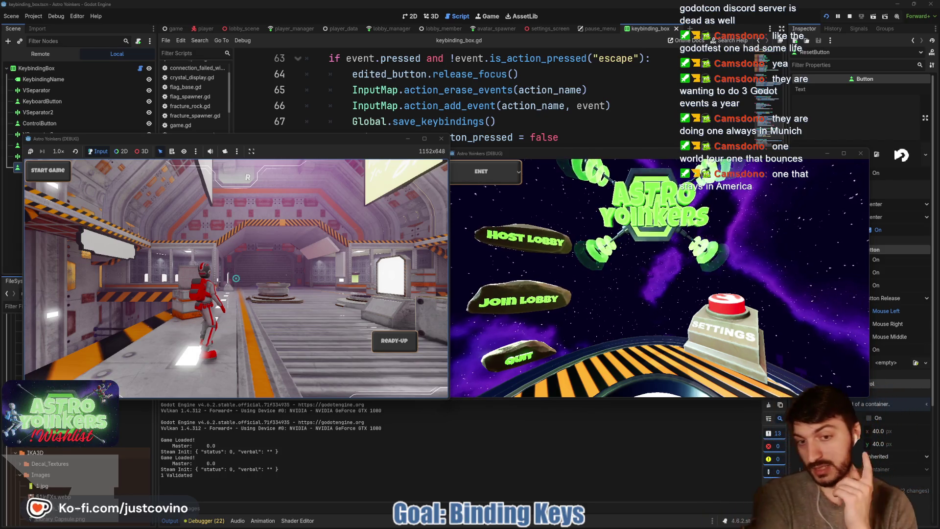
- Open Settings > Keybindings from the pause menu, rebind Forward to D, and stop the game
{"action": "key", "text": "Escape"}
{"action": "key", "text": "Down"}
{"action": "key", "text": "Down"}
{"action": "key", "text": "Down"}
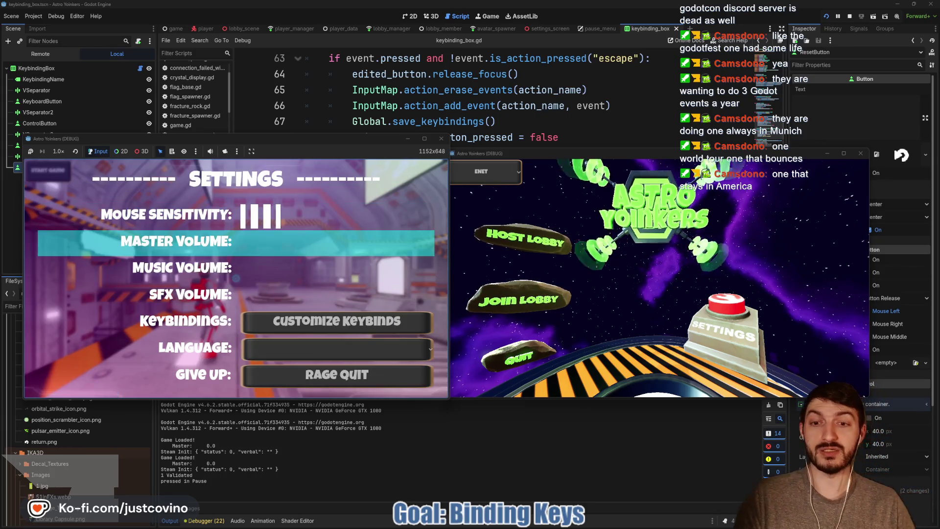
{"action": "key", "text": "Return"}
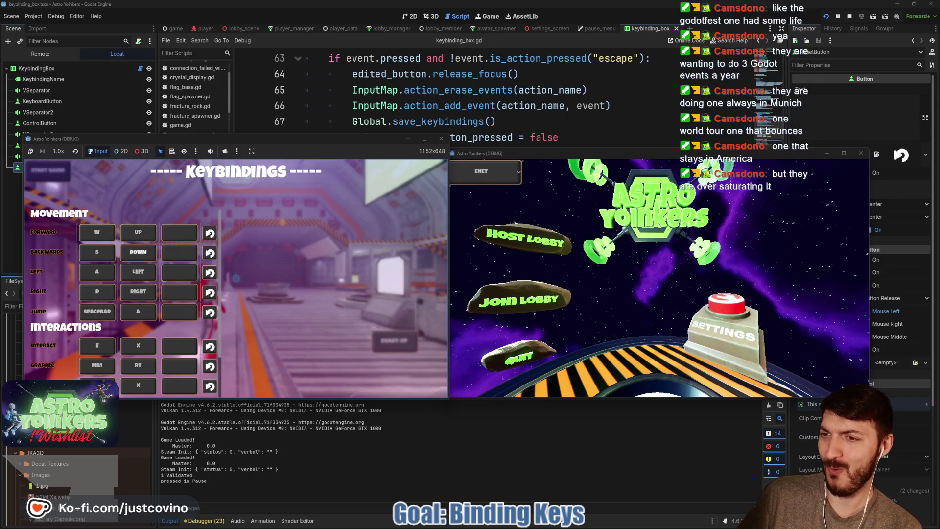
{"action": "key", "text": "d"}
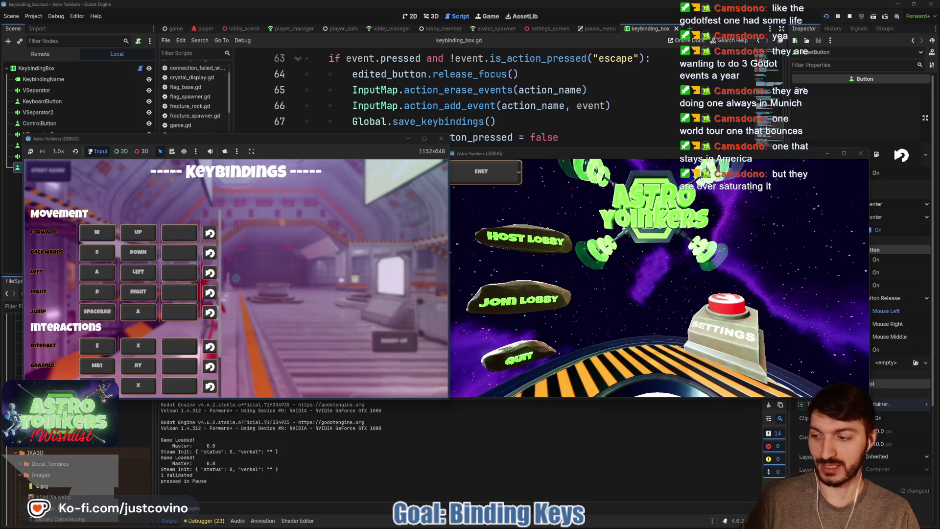
{"action": "key", "text": "F8"}
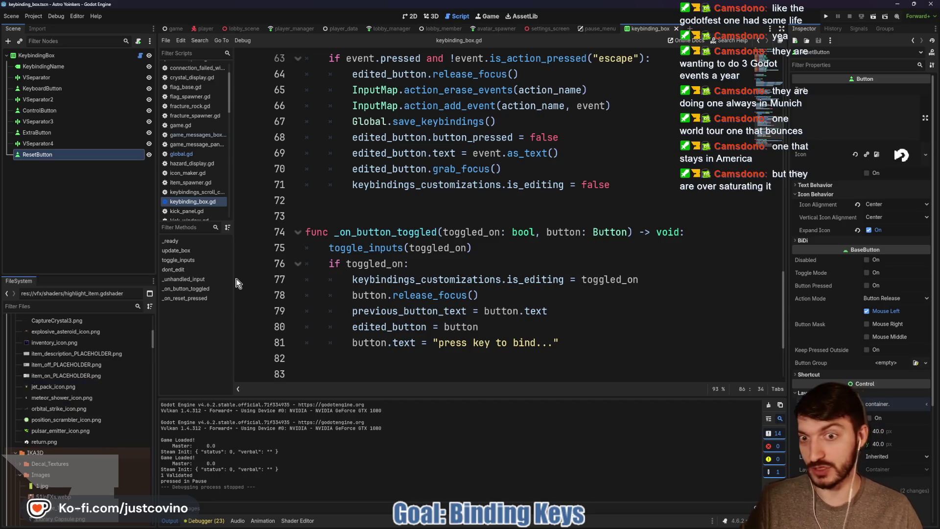
{"action": "left_click", "coordinate": [376, 216]}
{"action": "mouse_move", "coordinate": [266, 130]}
{"action": "left_mouse_down"}
{"action": "mouse_move", "coordinate": [247, 211]}
{"action": "mouse_move", "coordinate": [373, 188]}
{"action": "left_mouse_up"}
{"action": "mouse_move", "coordinate": [463, 365]}
{"action": "left_mouse_down"}
{"action": "mouse_move", "coordinate": [398, 472]}
{"action": "mouse_move", "coordinate": [568, 353]}
{"action": "left_mouse_up"}
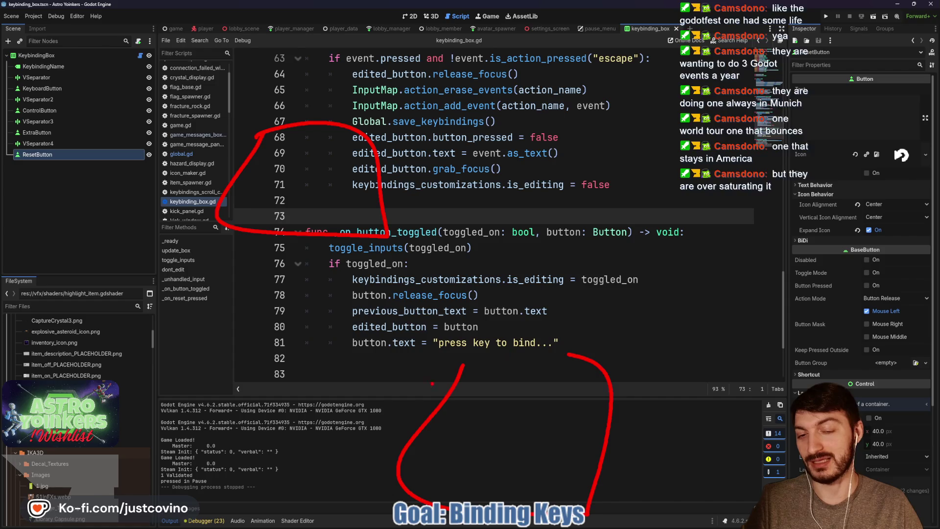
{"action": "key", "text": "ctrl+z"}
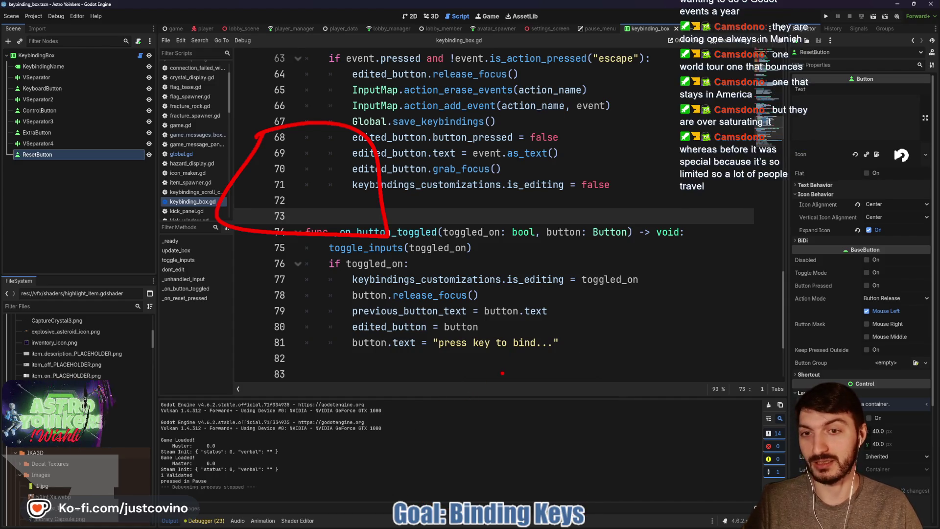
{"action": "key", "text": "ctrl+z"}
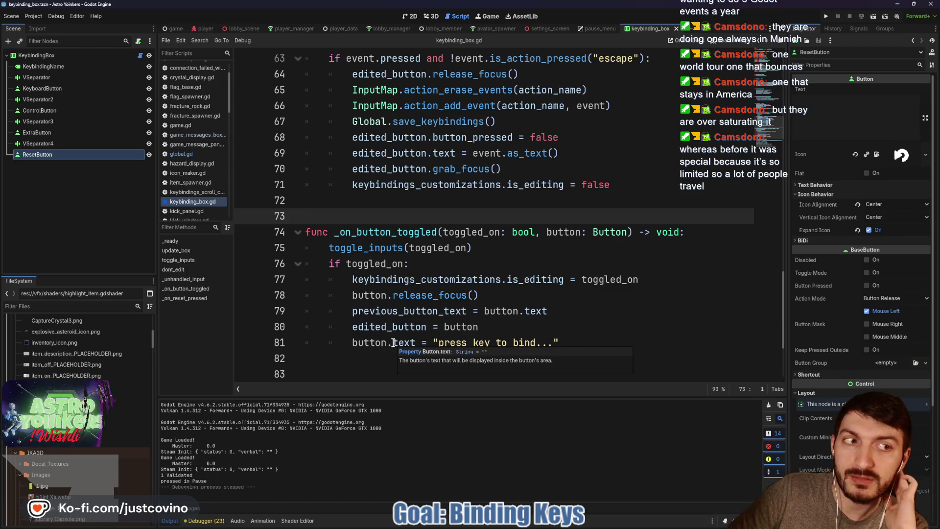
{"action": "left_click", "coordinate": [364, 232]}
{"action": "left_click", "coordinate": [521, 525]}
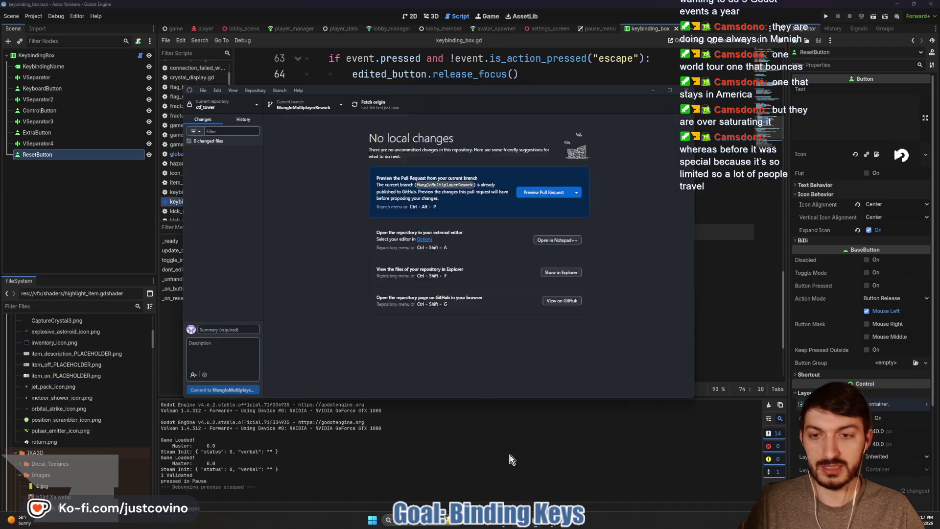
- Write the commit summary 'Keybindings Reset, Defaults save, new keys save'
{"action": "left_click", "coordinate": [225, 329]}
{"action": "type", "text": "k"}
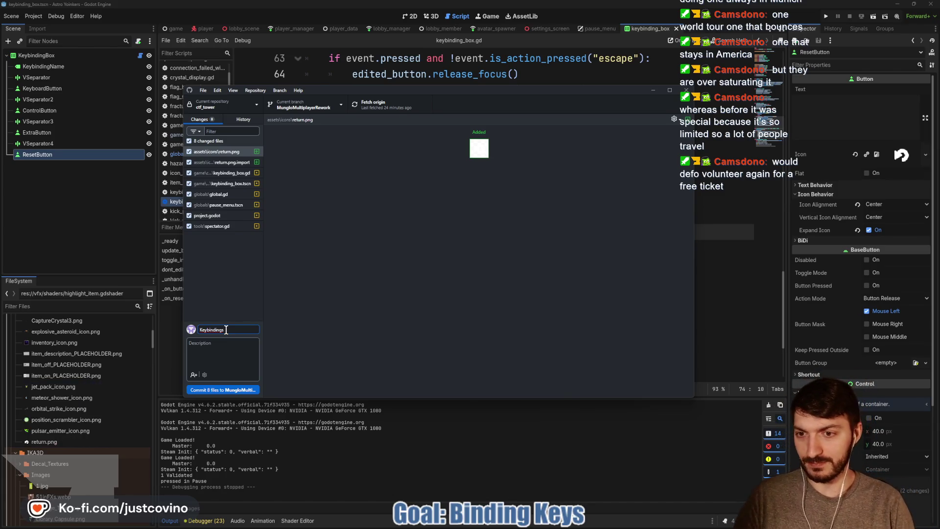
{"action": "key", "text": "BackSpace"}
{"action": "key", "text": "BackSpace"}
{"action": "key", "text": "BackSpace"}
{"action": "type", "text": "gsreset,"}
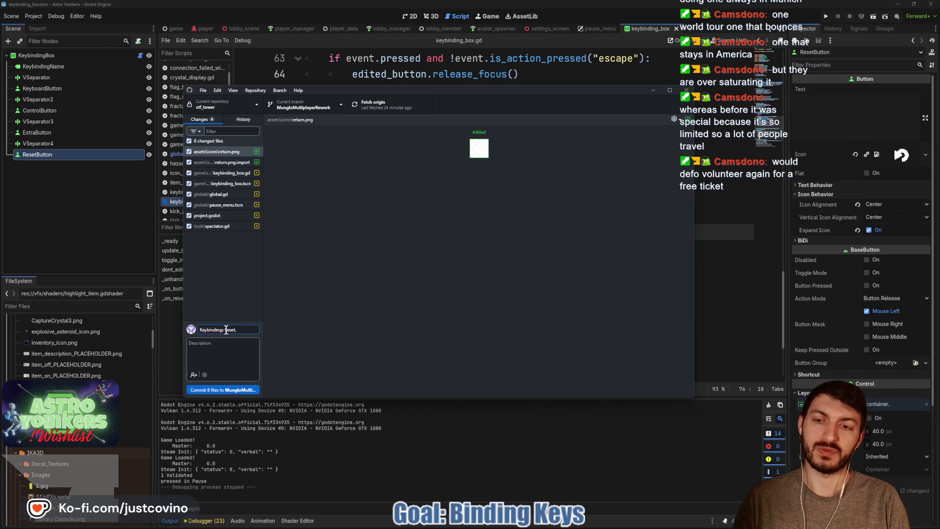
{"action": "type", "text": "lts save"}
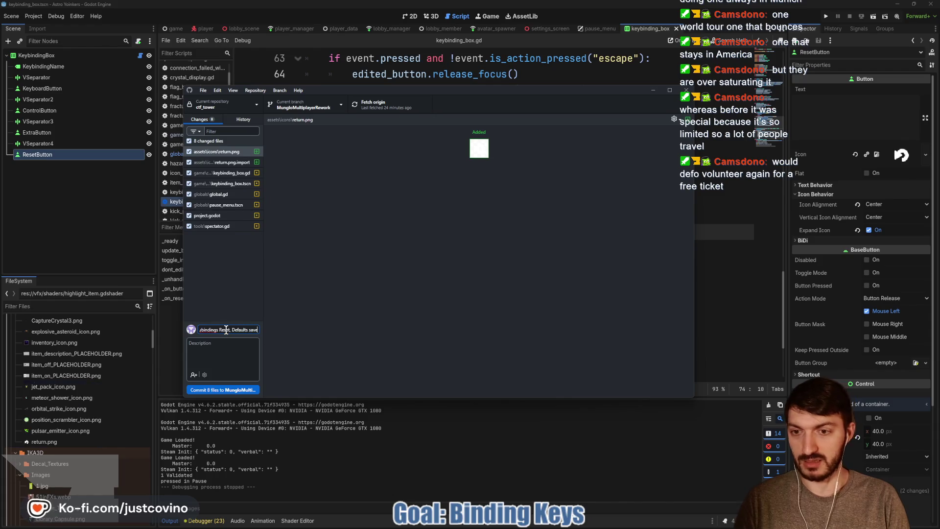
{"action": "type", "text": ", new maps s"}
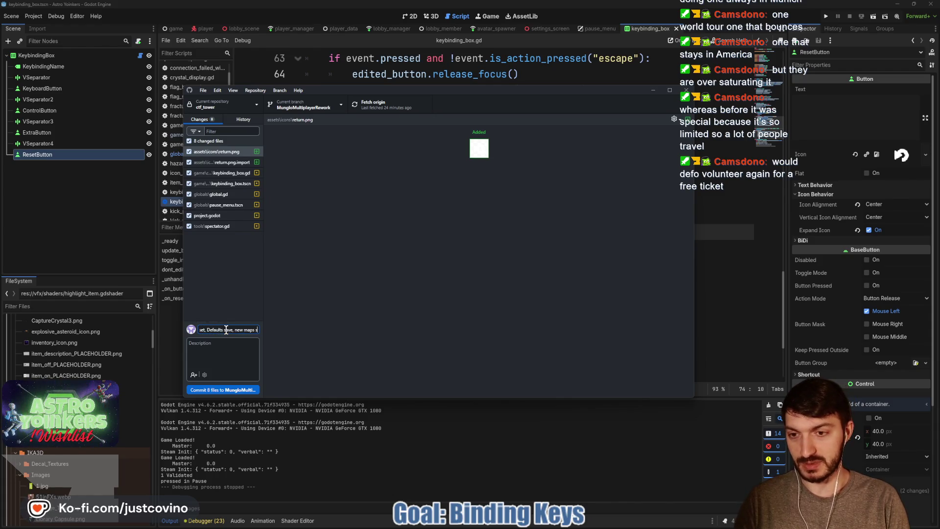
{"action": "key", "text": "BackSpace"}
{"action": "key", "text": "BackSpace"}
{"action": "key", "text": "BackSpace"}
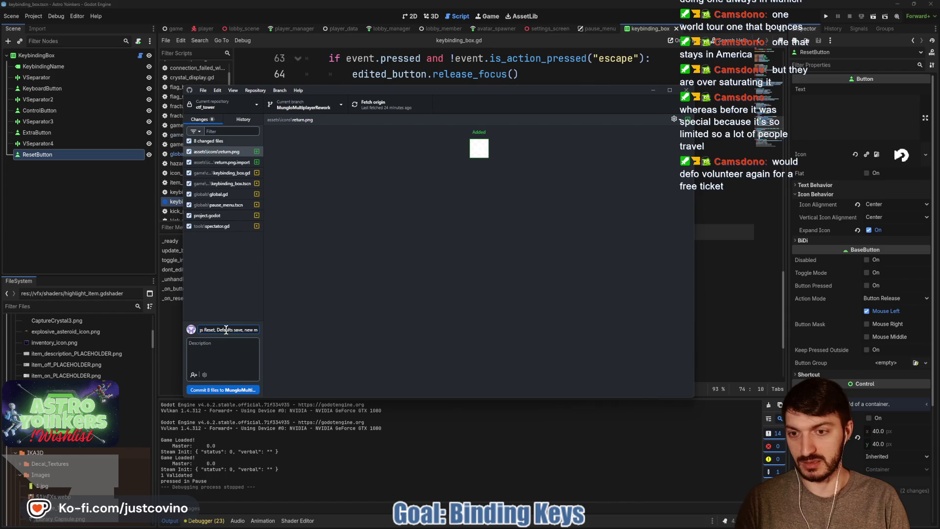
{"action": "type", "text": "keys"}
{"action": "type", "text": " save"}
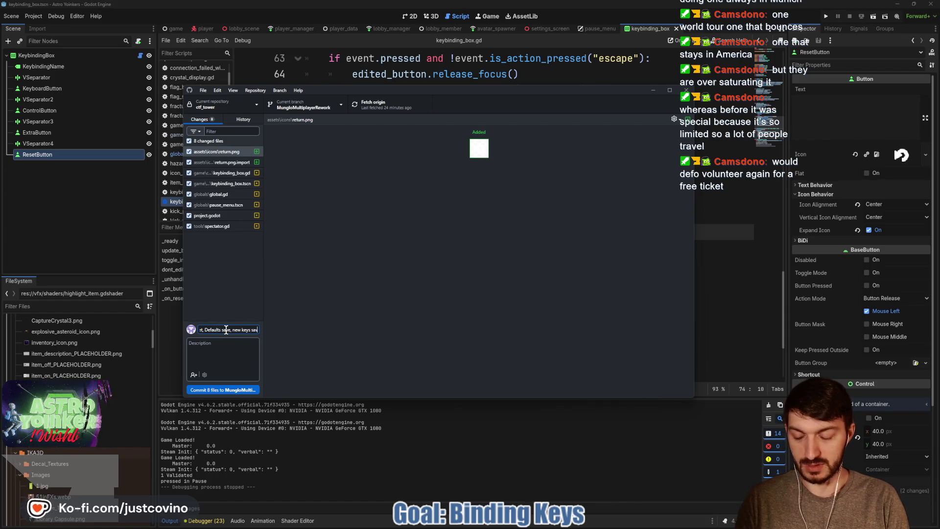
- Commit the 8 changed files, push to origin, and return to Godot
{"action": "left_click", "coordinate": [223, 391]}
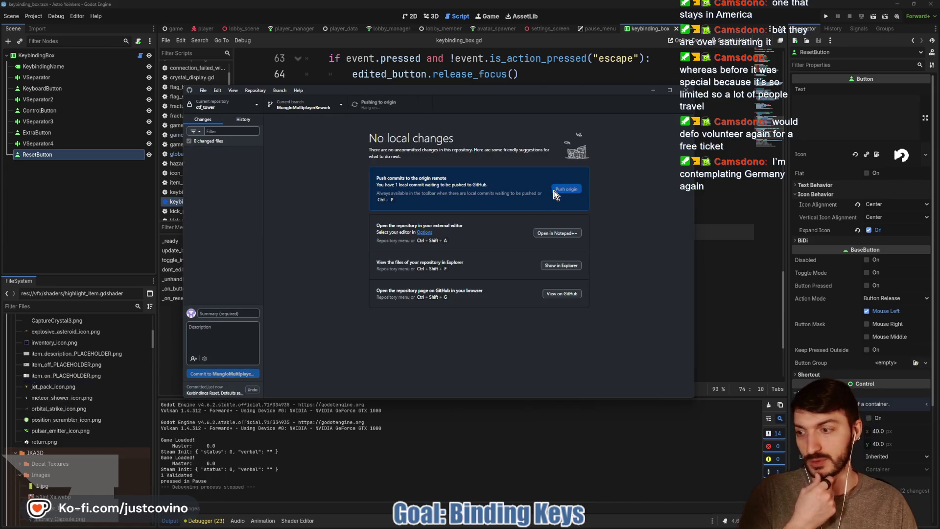
{"action": "left_click", "coordinate": [554, 190]}
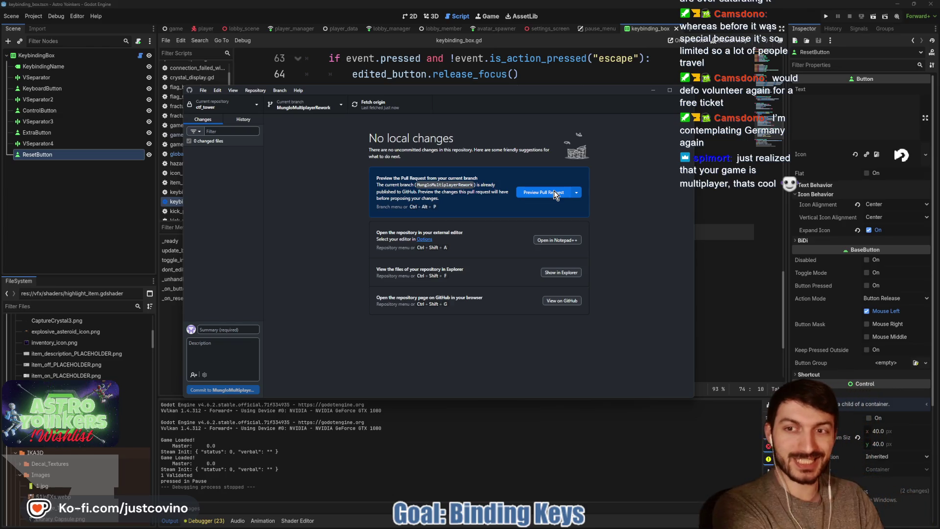
{"action": "left_click", "coordinate": [732, 250]}
{"action": "left_click", "coordinate": [413, 215]}
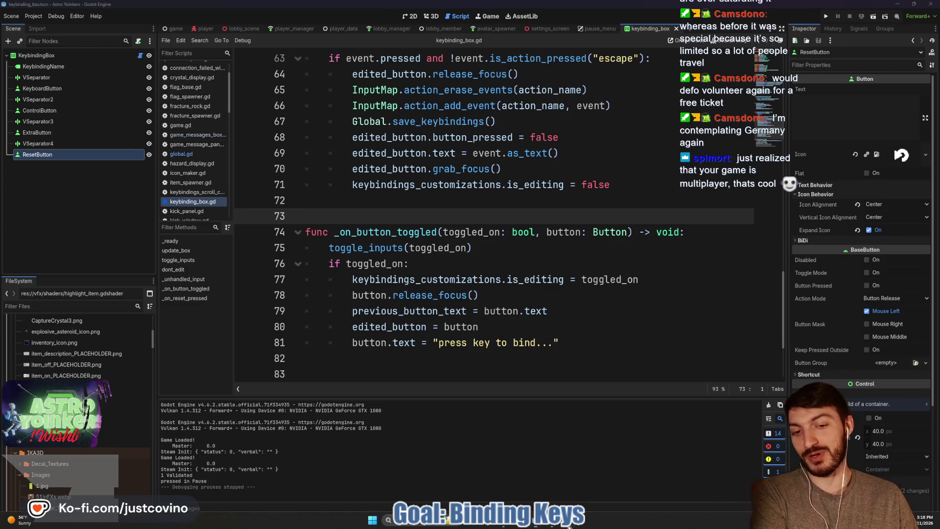
- Look at the Astro Yoinkers Steam store page and its asteroid scene screenshot
{"action": "left_click", "coordinate": [549, 525]}
{"action": "left_click", "coordinate": [778, 61]}
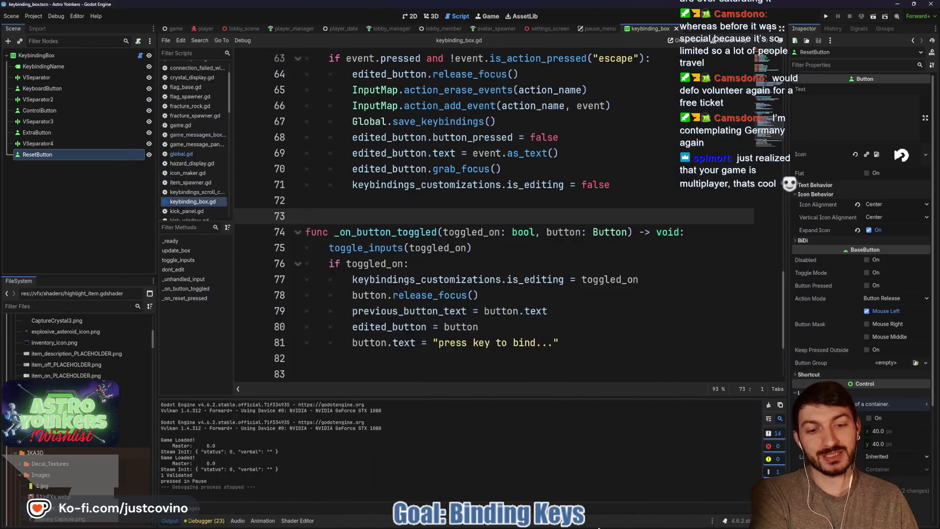
{"action": "left_click", "coordinate": [552, 525]}
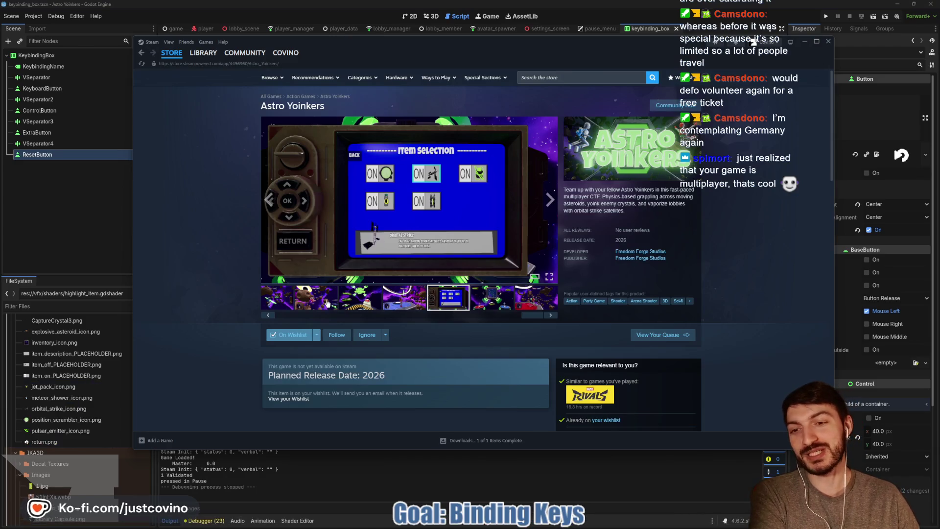
{"action": "left_click", "coordinate": [316, 297]}
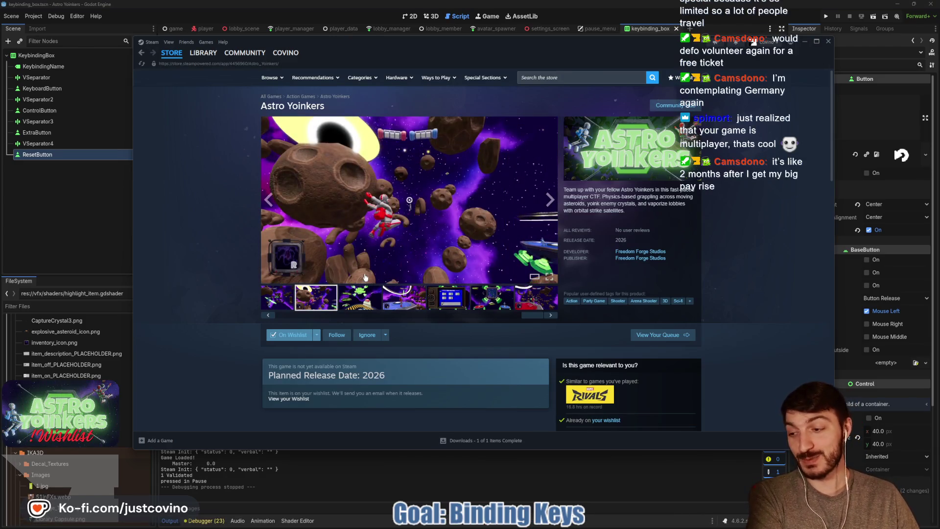
- Return to keybinding_box.gd in Godot and save the keybinding_box scene
{"action": "left_click", "coordinate": [96, 209]}
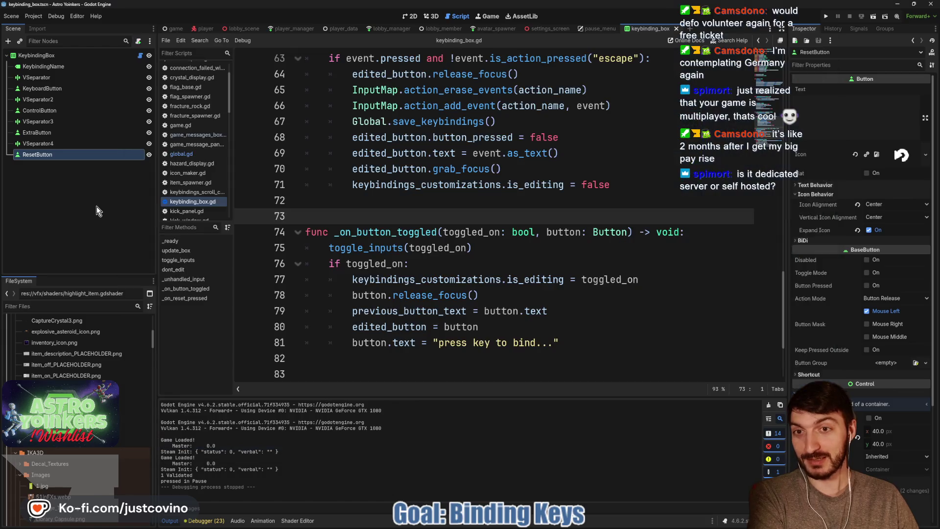
{"action": "left_click", "coordinate": [458, 199]}
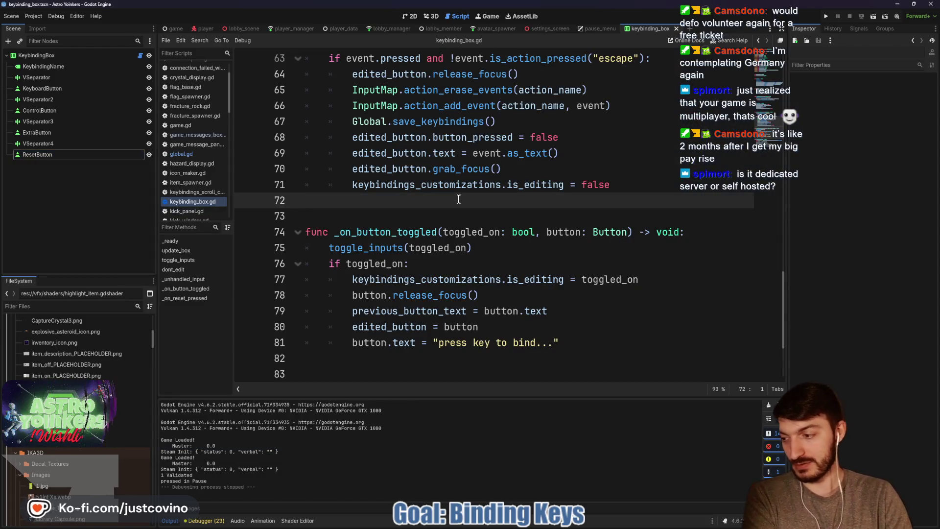
{"action": "key", "text": "ctrl+s"}
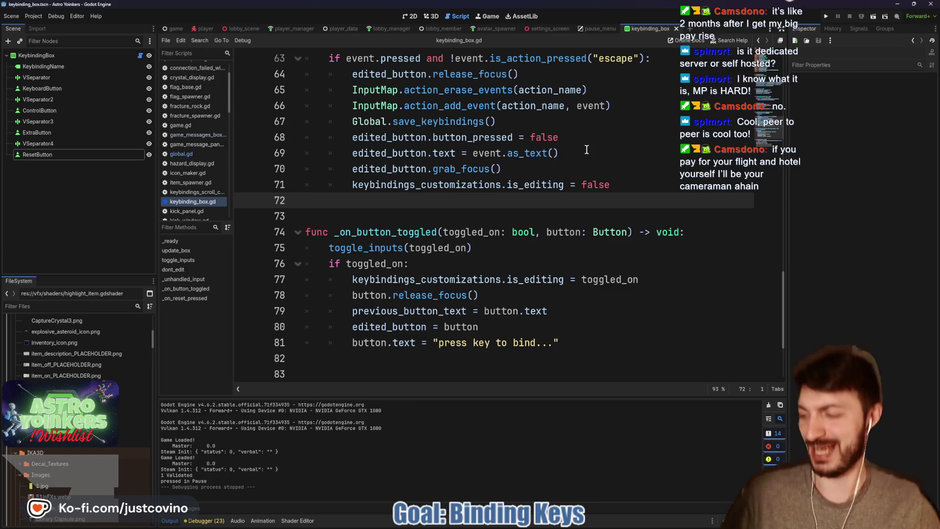
{"action": "left_click", "coordinate": [428, 211]}
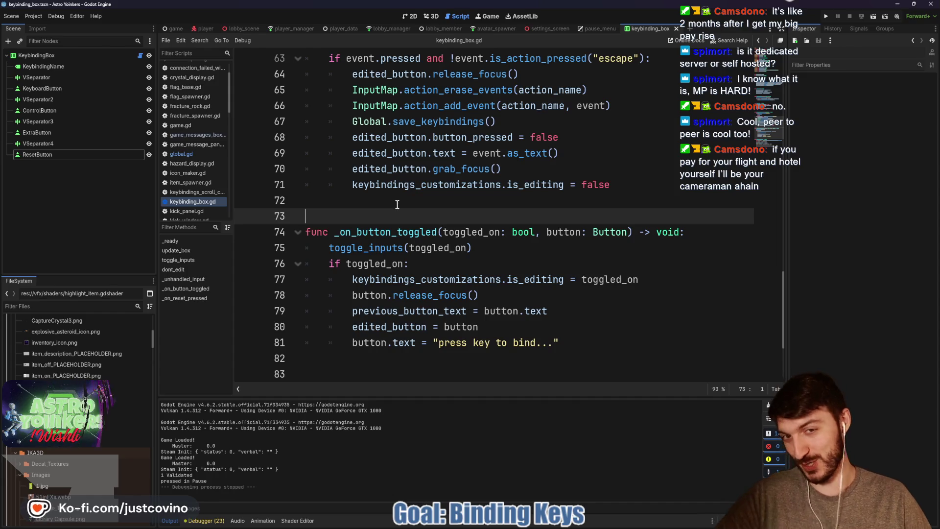
{"action": "left_click", "coordinate": [410, 198]}
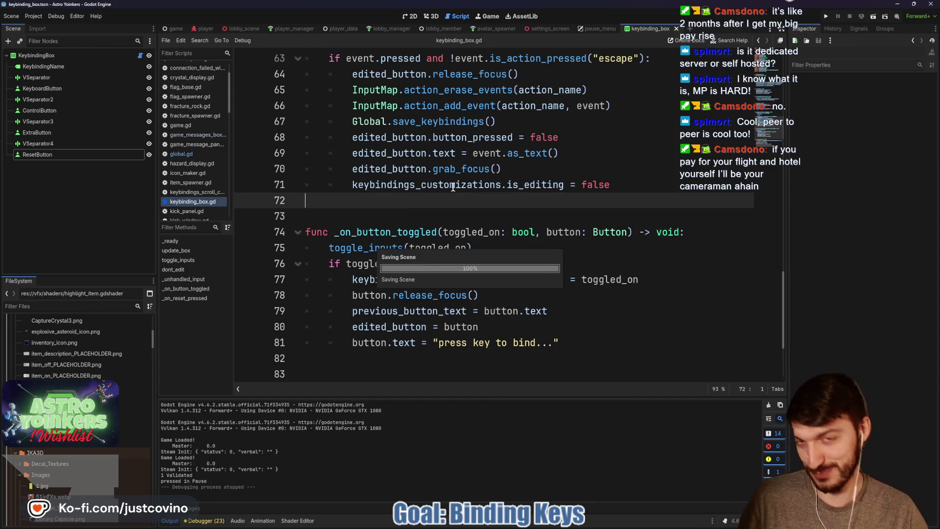
- Launch two debug instances, host a lobby in one, and arrange the windows side by side
{"action": "key", "text": "F5"}
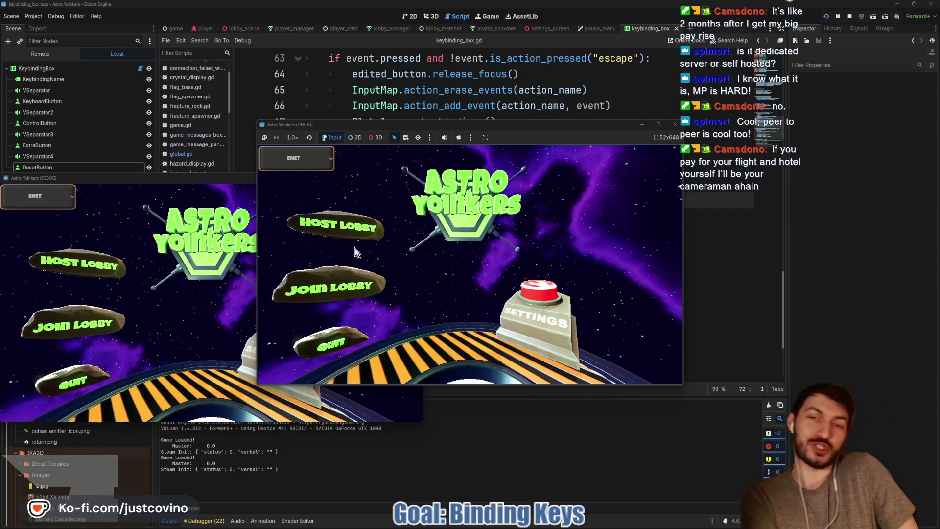
{"action": "left_click", "coordinate": [343, 218]}
{"action": "left_click", "coordinate": [456, 236]}
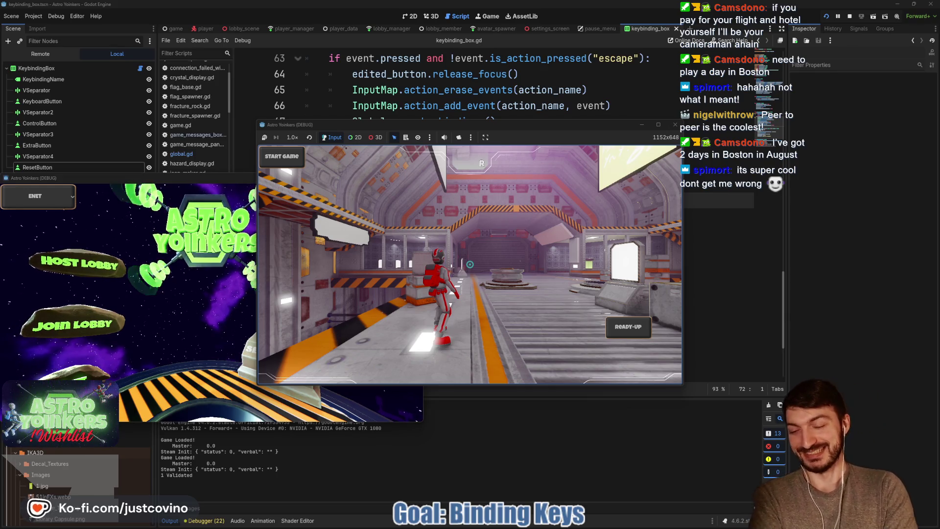
{"action": "key", "text": "w"}
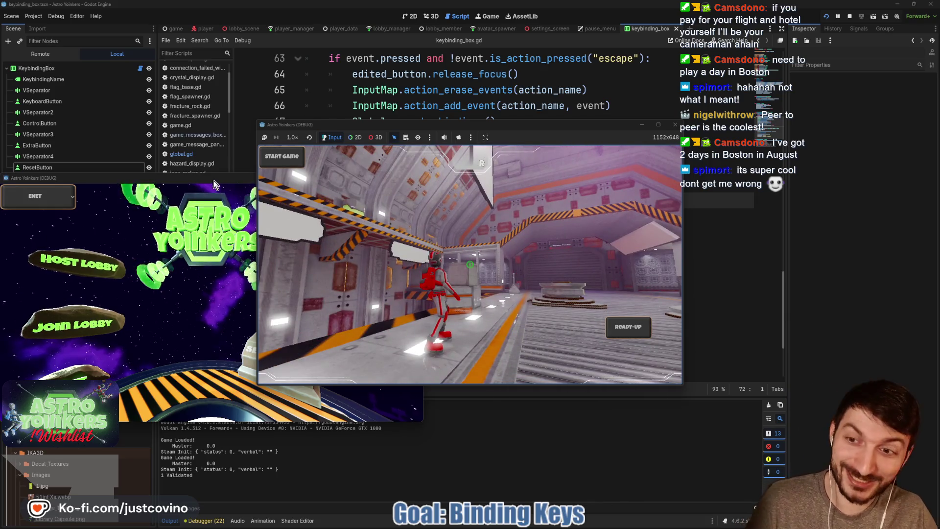
{"action": "left_click_drag", "start_coordinate": [213, 180], "coordinate": [728, 156]}
{"action": "mouse_move", "coordinate": [603, 123]}
{"action": "left_mouse_down"}
{"action": "mouse_move", "coordinate": [376, 153]}
{"action": "mouse_move", "coordinate": [421, 120]}
{"action": "left_mouse_up"}
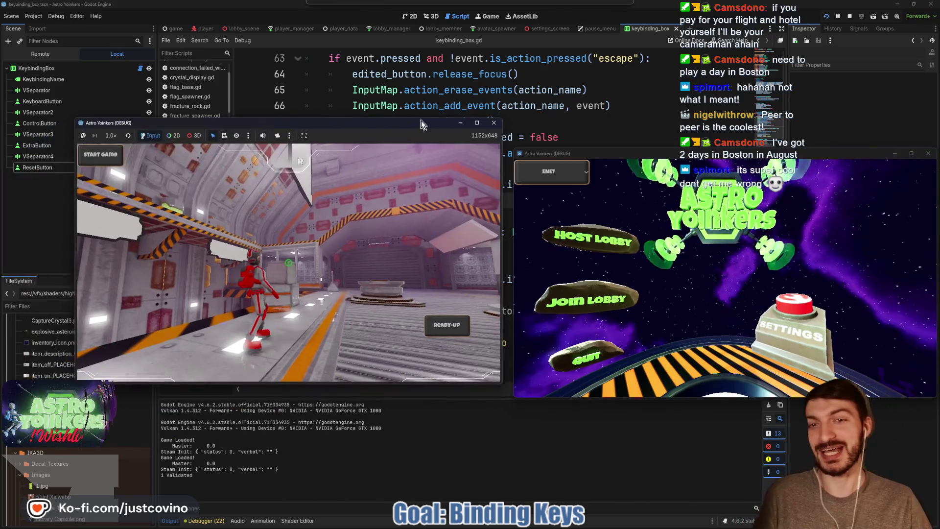
- Join lobby 0 from the second instance and mark the players ready
{"action": "left_click", "coordinate": [592, 292]}
{"action": "left_click", "coordinate": [749, 193]}
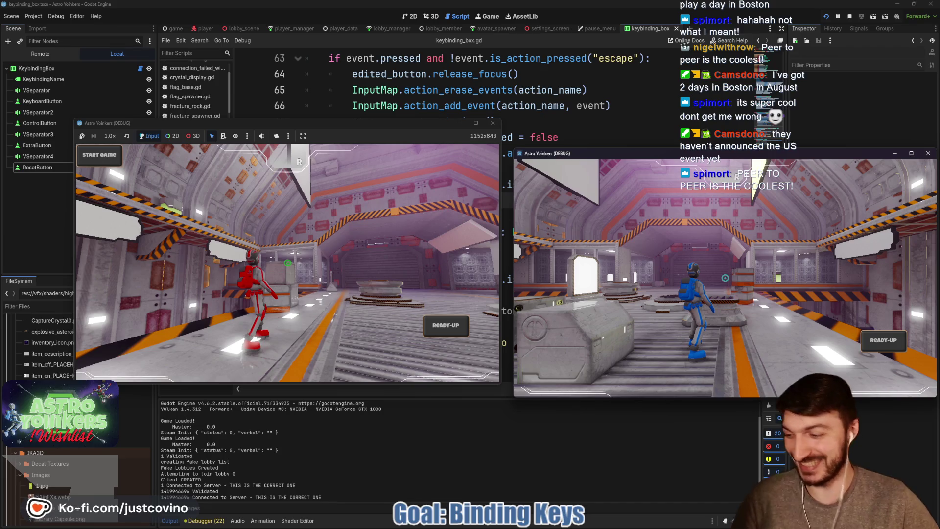
{"action": "key", "text": "w"}
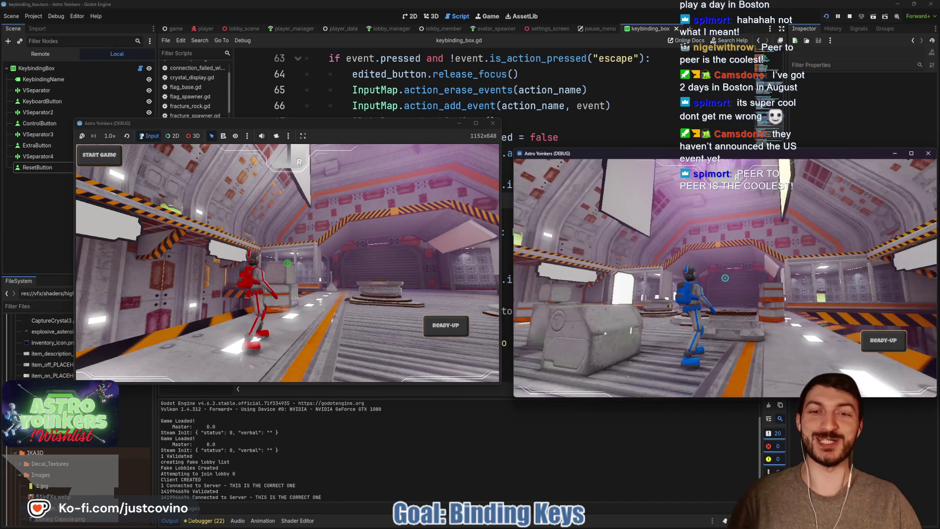
{"action": "key", "text": "a"}
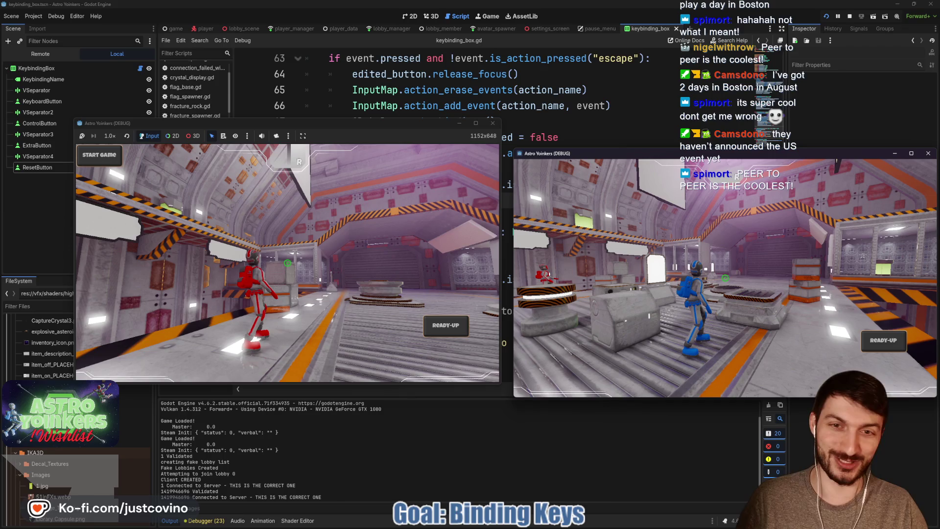
{"action": "mouse_move", "coordinate": [398, 125]}
{"action": "left_mouse_down"}
{"action": "mouse_move", "coordinate": [342, 494]}
{"action": "mouse_move", "coordinate": [348, 162]}
{"action": "mouse_move", "coordinate": [341, 169]}
{"action": "left_mouse_up"}
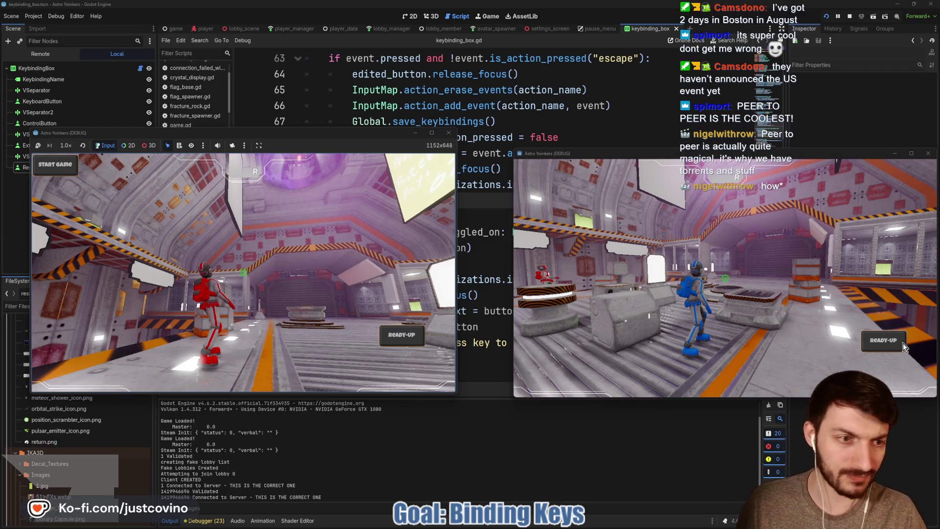
{"action": "left_click", "coordinate": [399, 331]}
{"action": "left_click", "coordinate": [399, 334]}
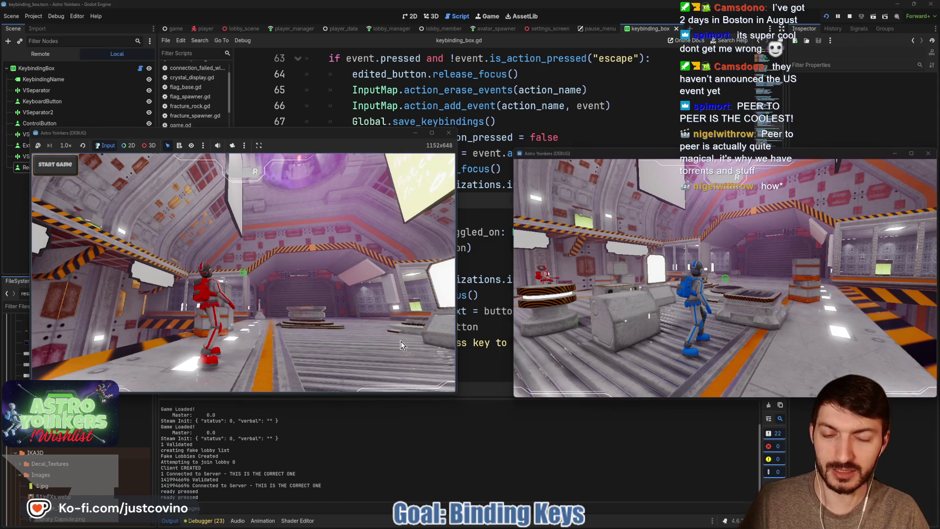
- Start the match and jump and jetpack the red astronaut
{"action": "left_click", "coordinate": [61, 165]}
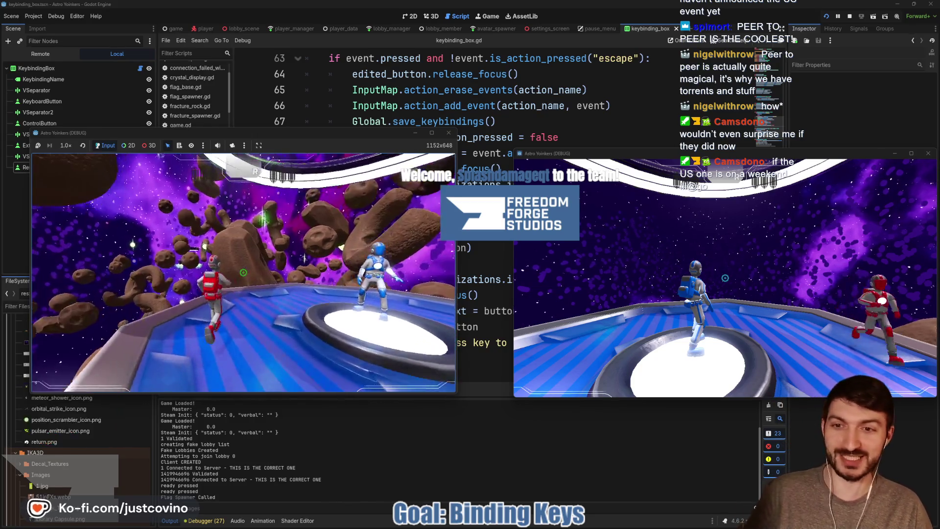
{"action": "key", "text": "space"}
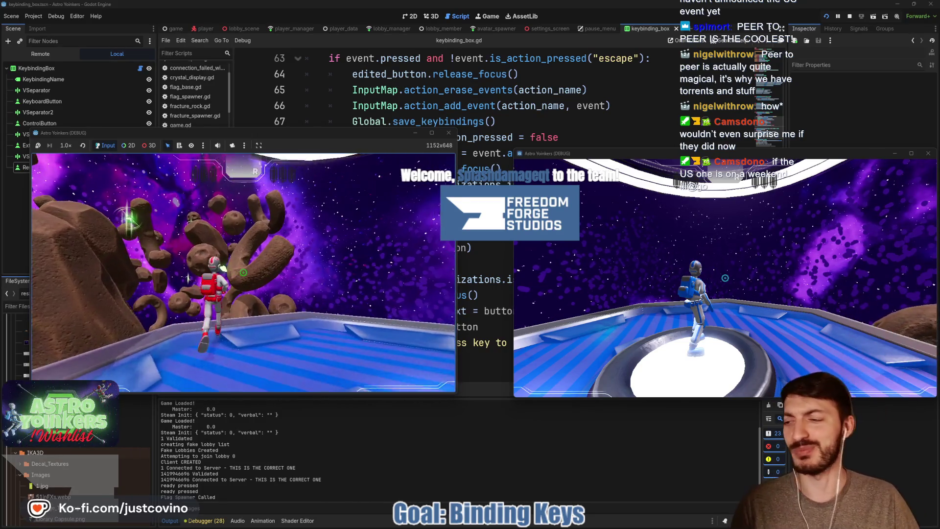
{"action": "key", "text": "space"}
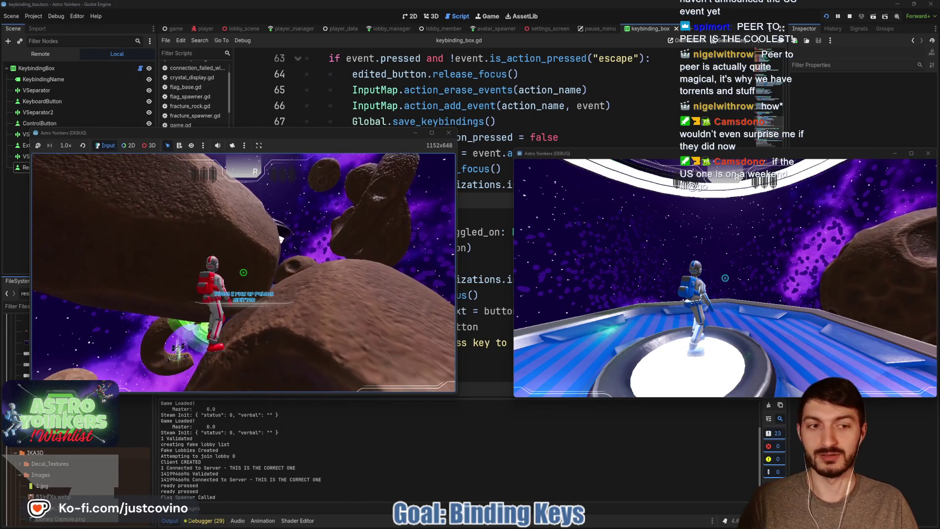
- Open the pause menu's Keybindings screen, stop the game, and save keybinding_box
{"action": "key", "text": "Escape"}
{"action": "key", "text": "Down"}
{"action": "key", "text": "Down"}
{"action": "key", "text": "Down"}
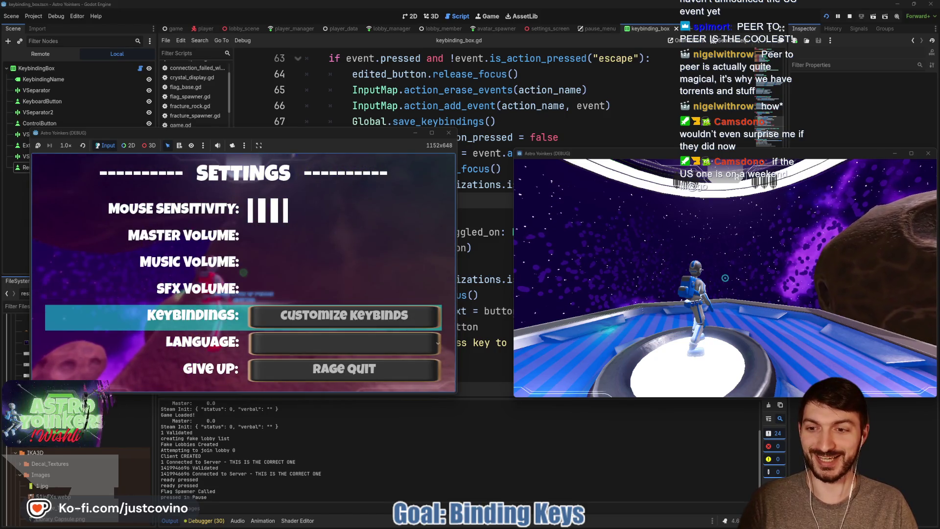
{"action": "key", "text": "Return"}
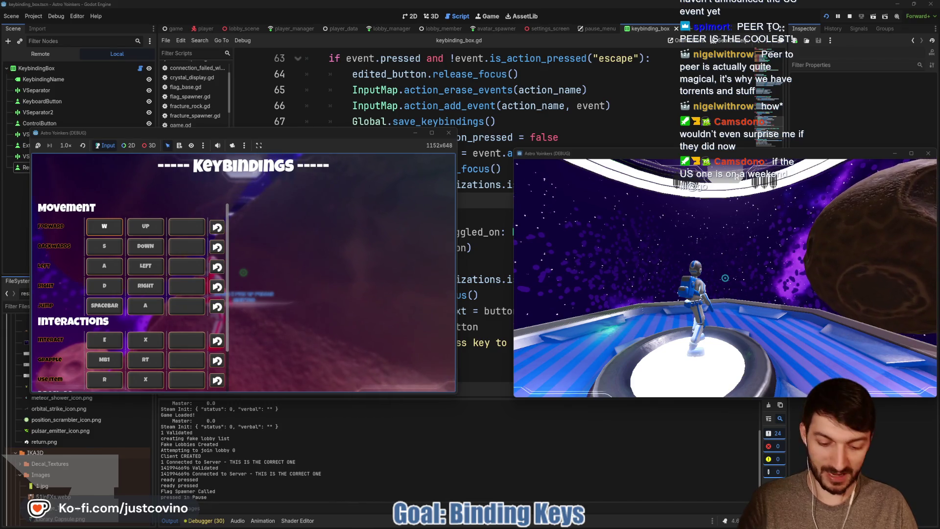
{"action": "key", "text": "F8"}
{"action": "left_click", "coordinate": [414, 221]}
{"action": "key", "text": "ctrl+s"}
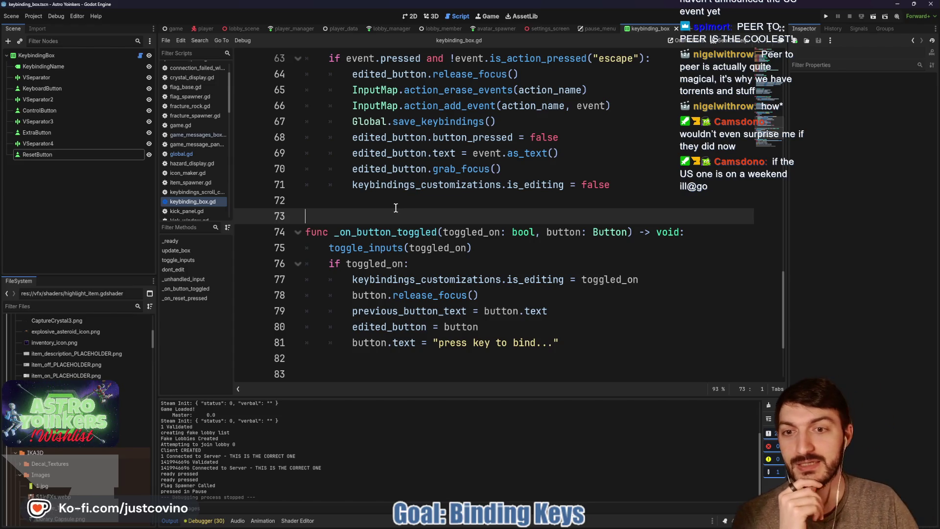
- Glance at the lobby_scene script, then open the pause_menu scene in the 2D view
{"action": "key", "text": "Up"}
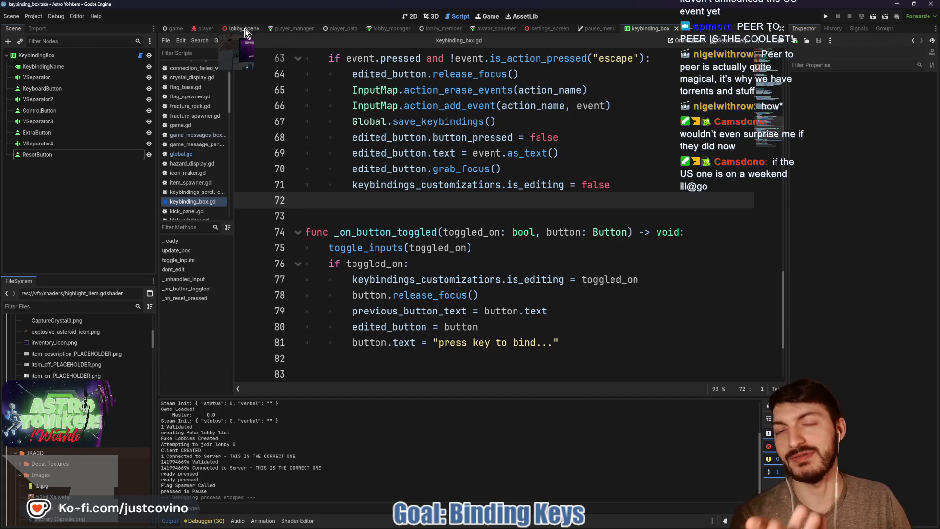
{"action": "left_click", "coordinate": [243, 29]}
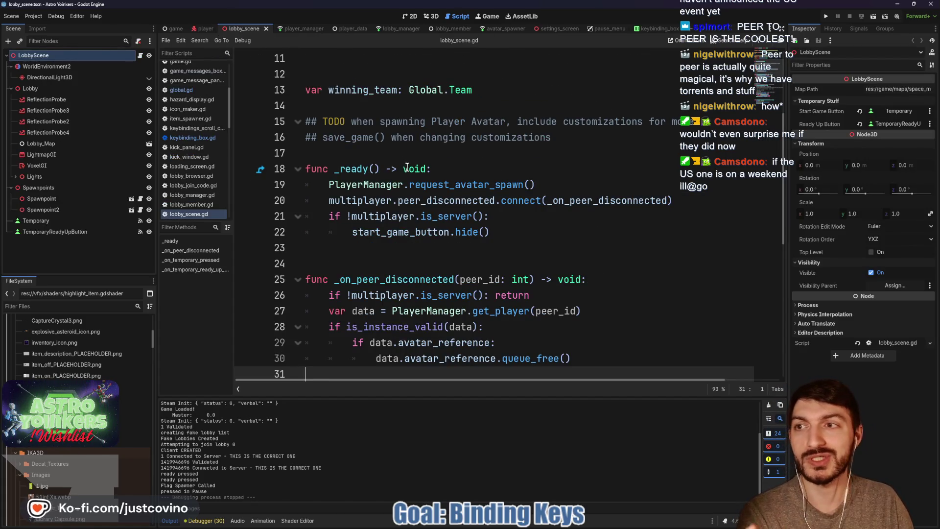
{"action": "left_click", "coordinate": [386, 153]}
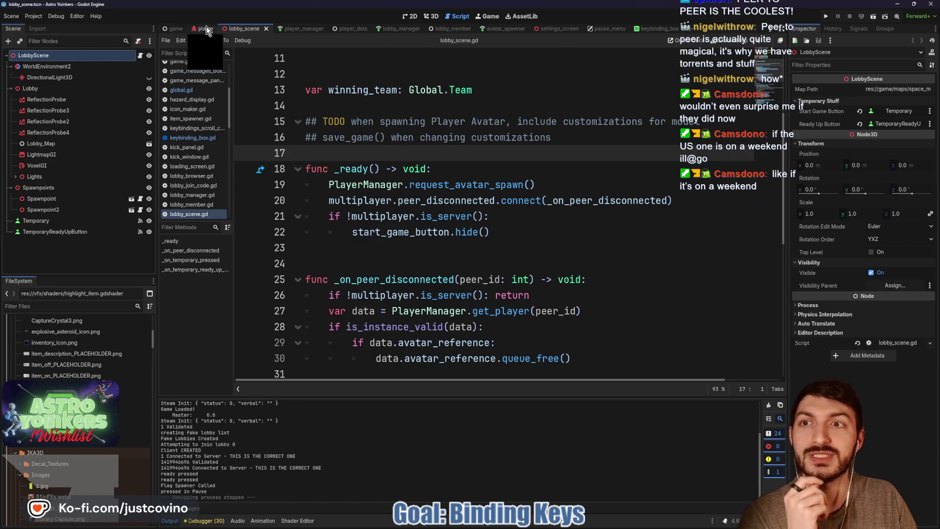
{"action": "left_click", "coordinate": [609, 29]}
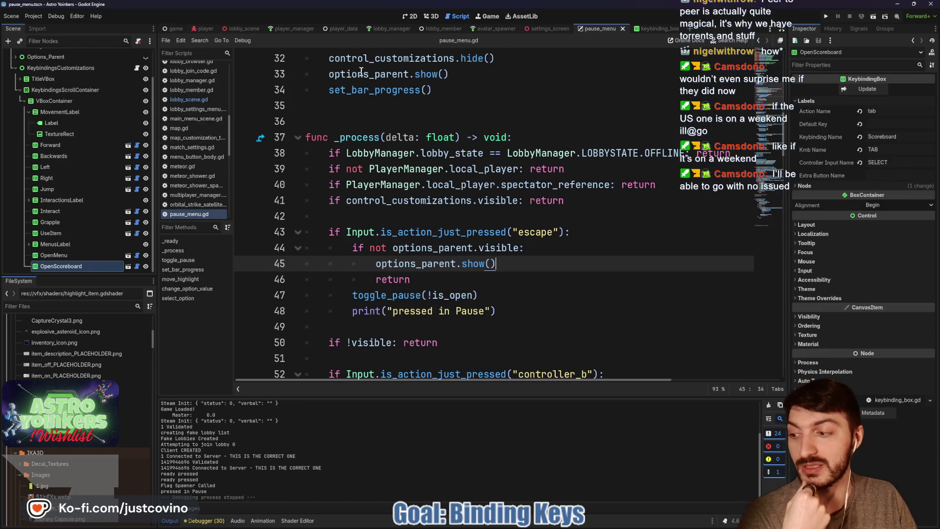
{"action": "left_click", "coordinate": [411, 16]}
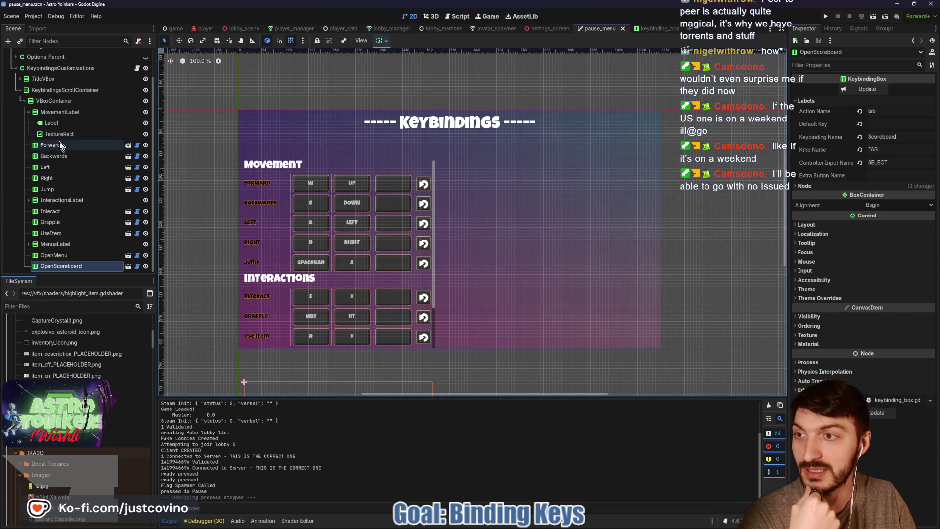
- Select KeybindingsScrollContainer and expand its Layout and Transform properties in the Inspector
{"action": "left_click", "coordinate": [49, 67]}
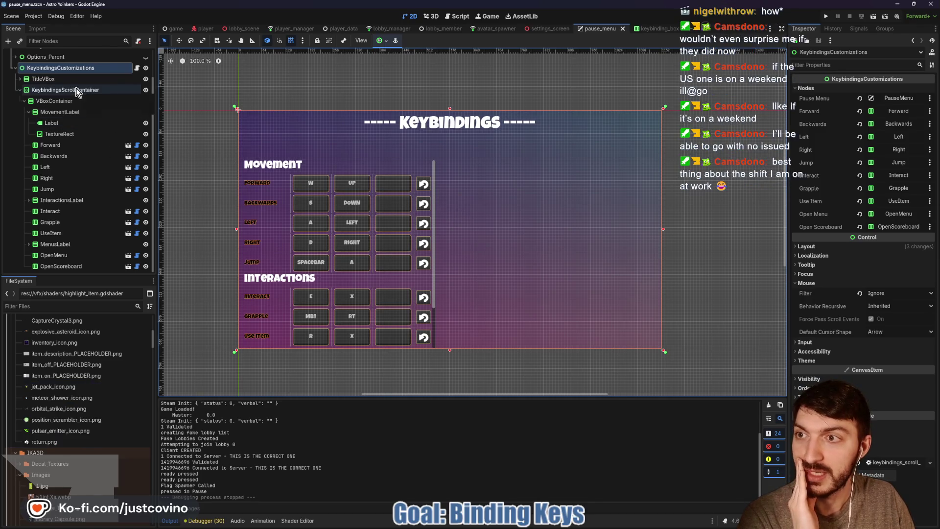
{"action": "left_click", "coordinate": [59, 80]}
{"action": "left_click", "coordinate": [57, 91]}
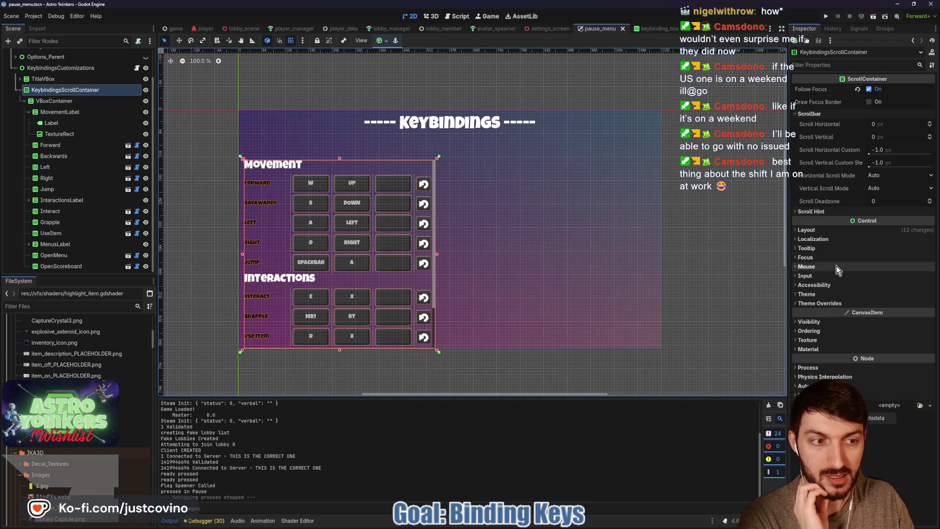
{"action": "left_click", "coordinate": [823, 302]}
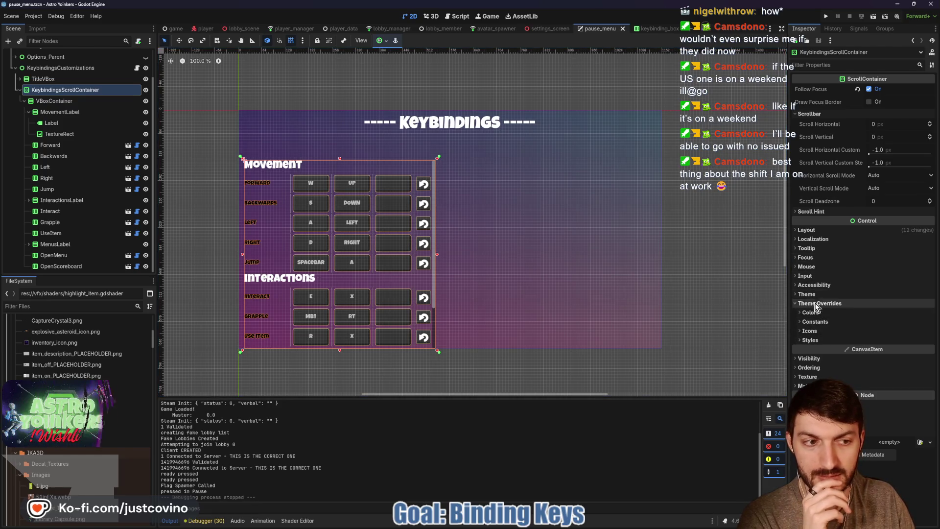
{"action": "left_click", "coordinate": [816, 304]}
{"action": "left_click", "coordinate": [806, 230]}
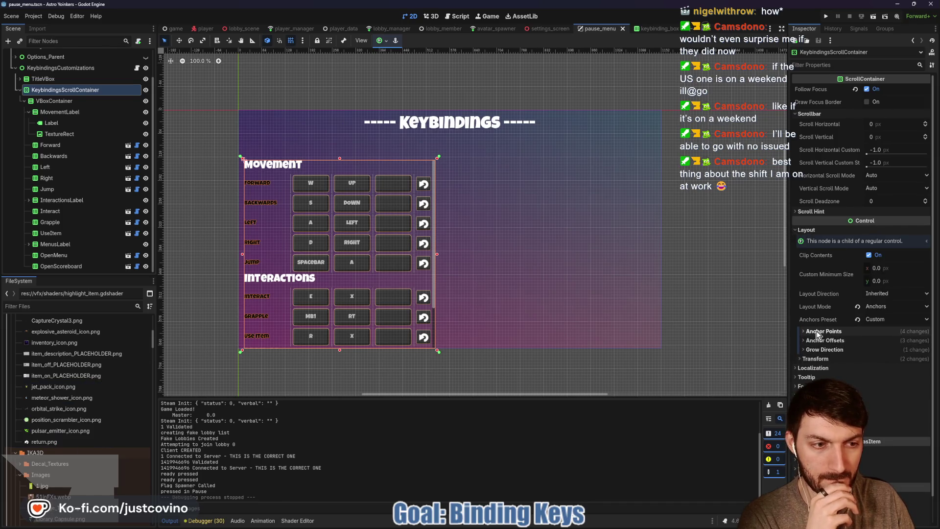
{"action": "left_click", "coordinate": [807, 350]}
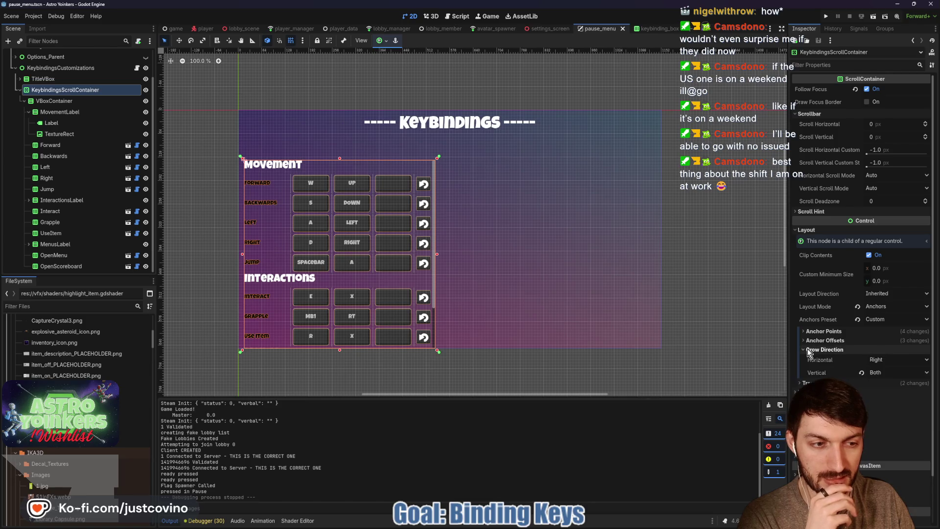
{"action": "left_click", "coordinate": [812, 383]}
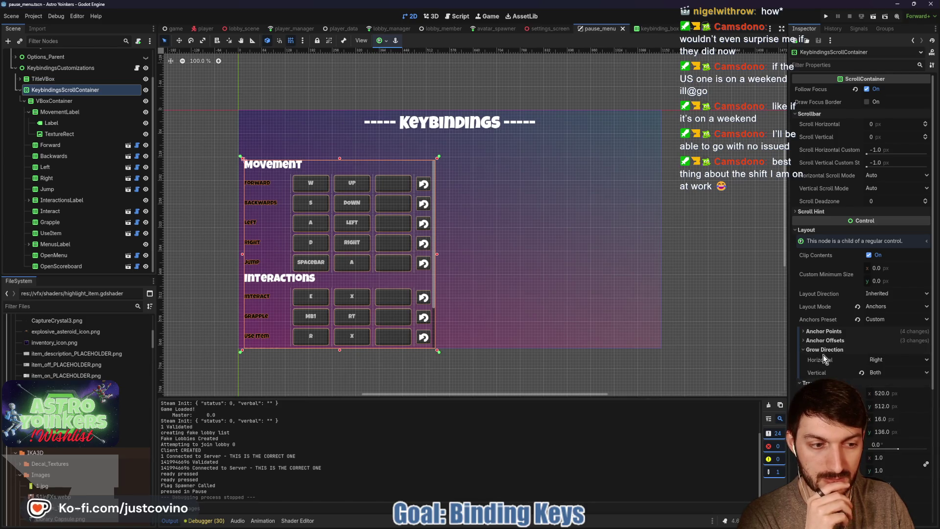
{"action": "scroll", "coordinate": [827, 377], "scroll_direction": "down", "scroll_amount": 4}
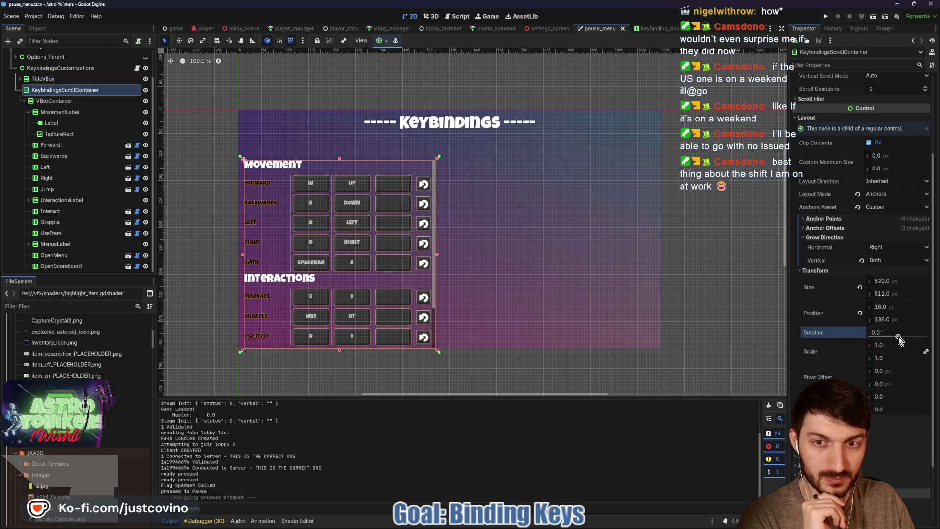
- Set the container's horizontal pivot offset to 260 px, leaving rotation at 0°
{"action": "left_click_drag", "start_coordinate": [898, 335], "coordinate": [898, 334]}
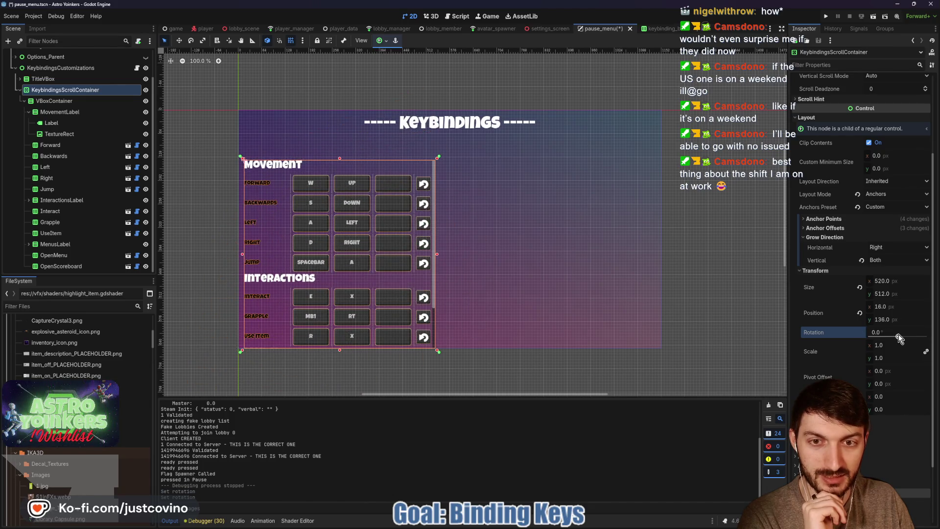
{"action": "left_click_drag", "start_coordinate": [883, 371], "coordinate": [882, 372]}
{"action": "left_click", "coordinate": [883, 372]}
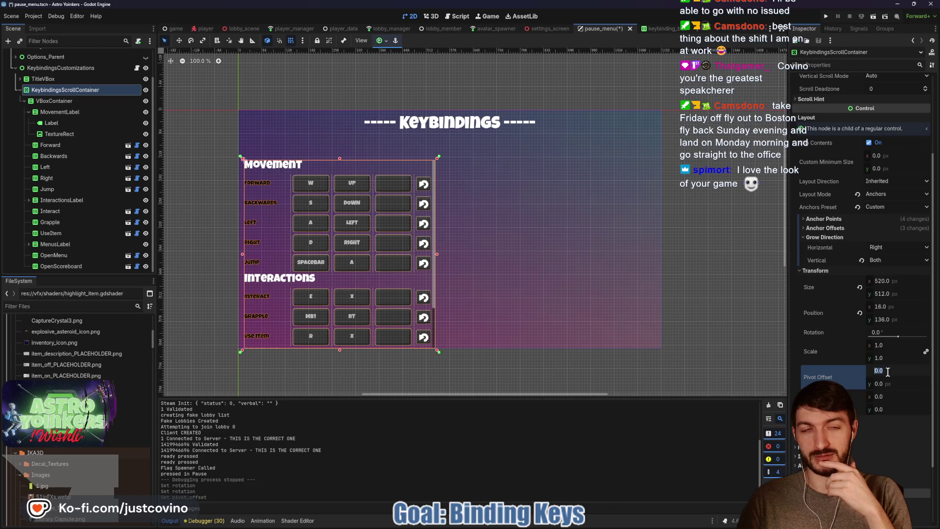
{"action": "type", "text": "260"}
{"action": "key", "text": "Return"}
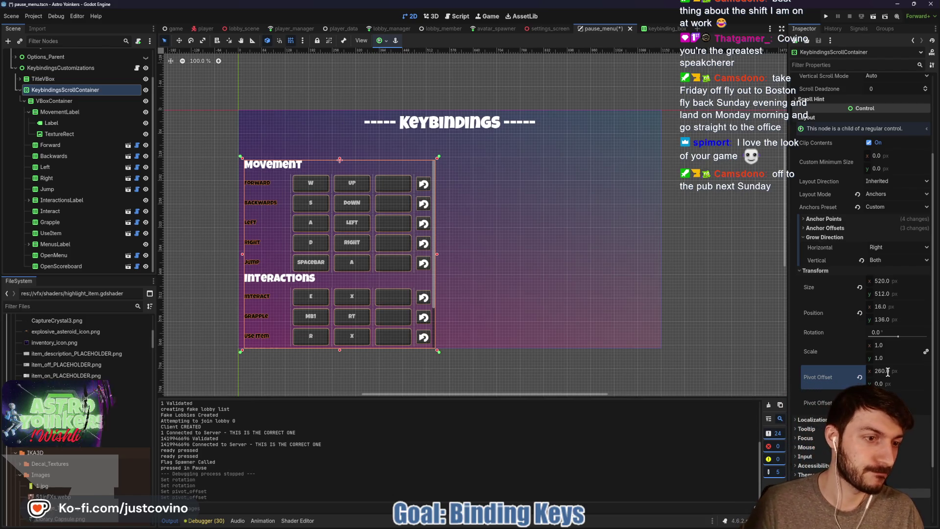
{"action": "left_click", "coordinate": [886, 384]}
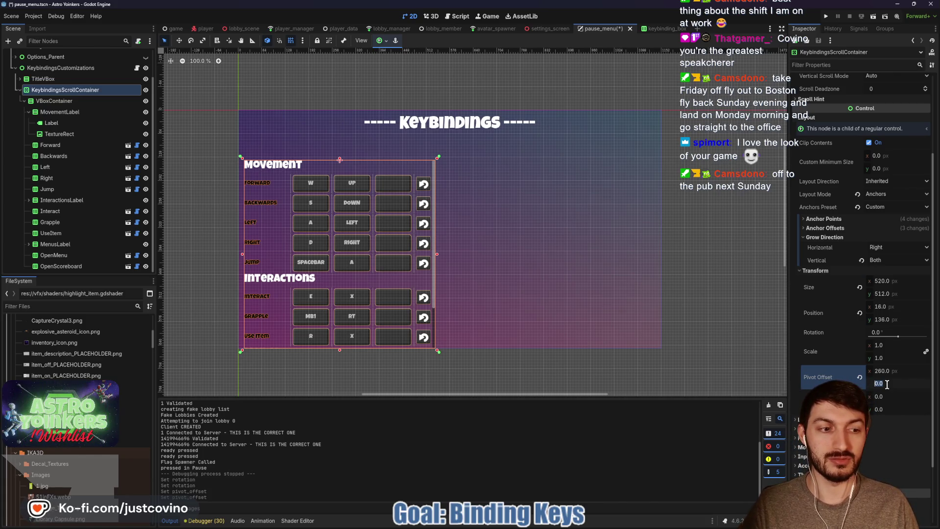
{"action": "mouse_move", "coordinate": [898, 338]}
{"action": "left_mouse_down"}
{"action": "mouse_move", "coordinate": [890, 341]}
{"action": "mouse_move", "coordinate": [898, 337]}
{"action": "left_mouse_up"}
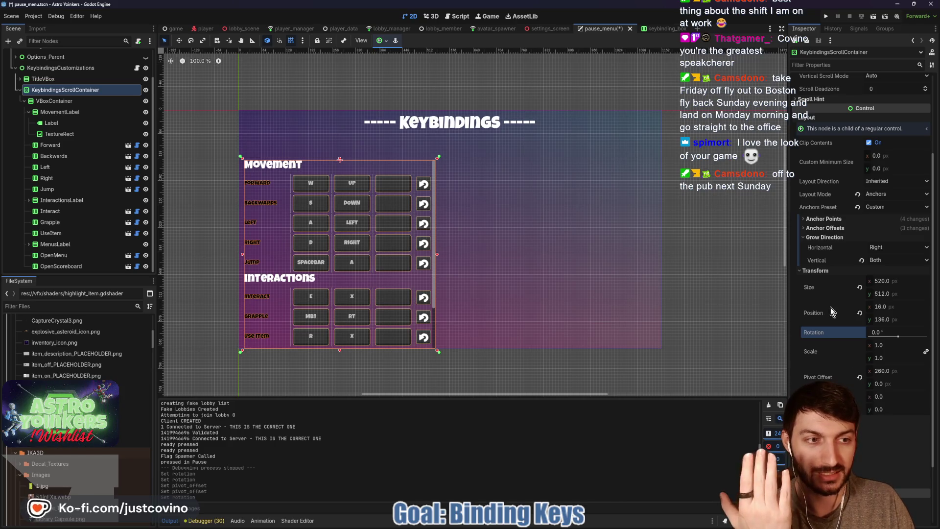
{"action": "left_click", "coordinate": [827, 228]}
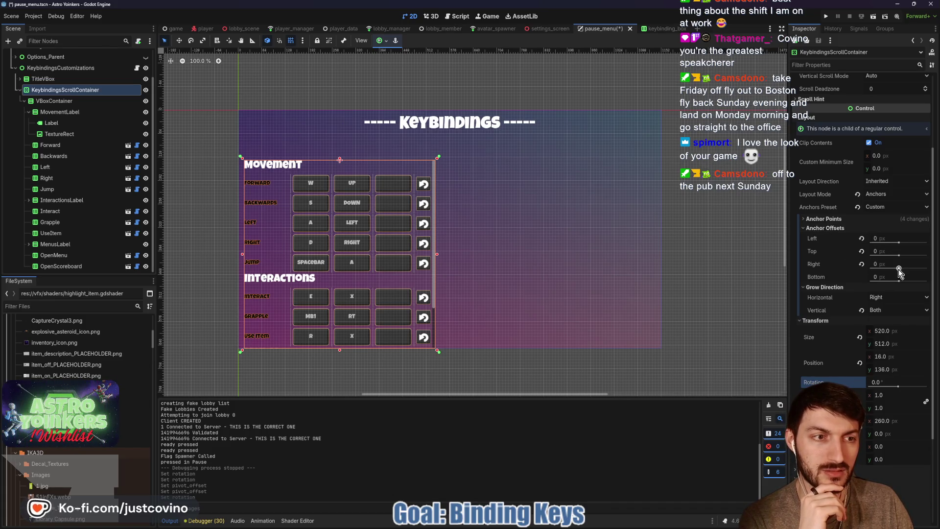
- Review the container's horizontal grow direction, anchor points and anchor offsets, then scroll to Transform
{"action": "left_click", "coordinate": [886, 296]}
{"action": "left_click", "coordinate": [887, 297]}
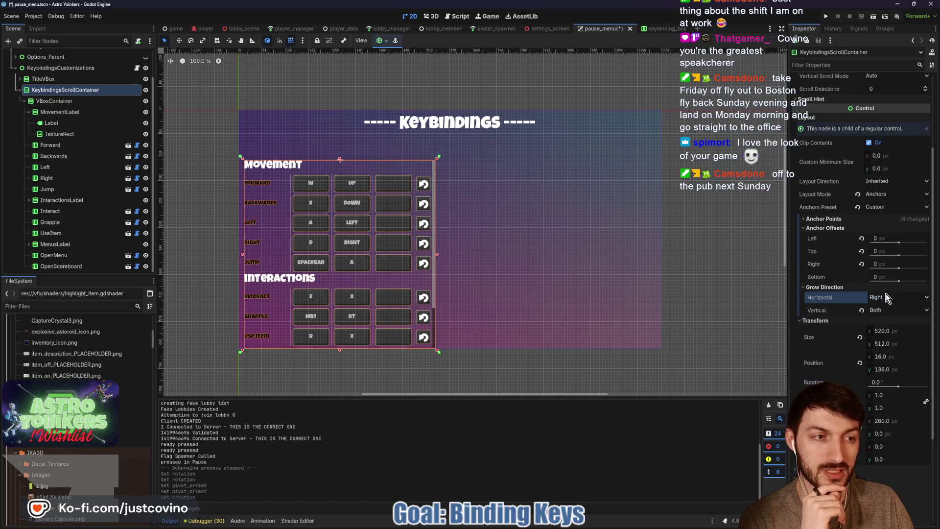
{"action": "left_click", "coordinate": [822, 219]}
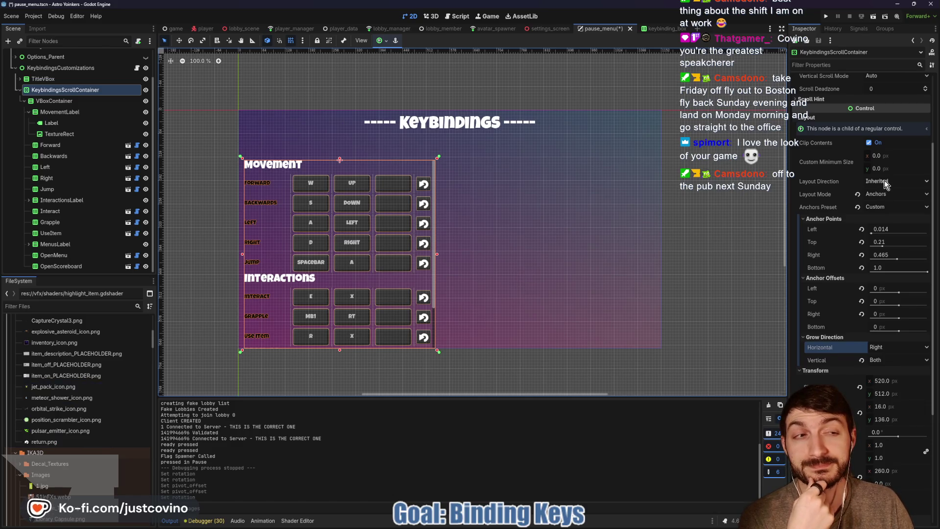
{"action": "scroll", "coordinate": [823, 220], "scroll_direction": "down", "scroll_amount": 5}
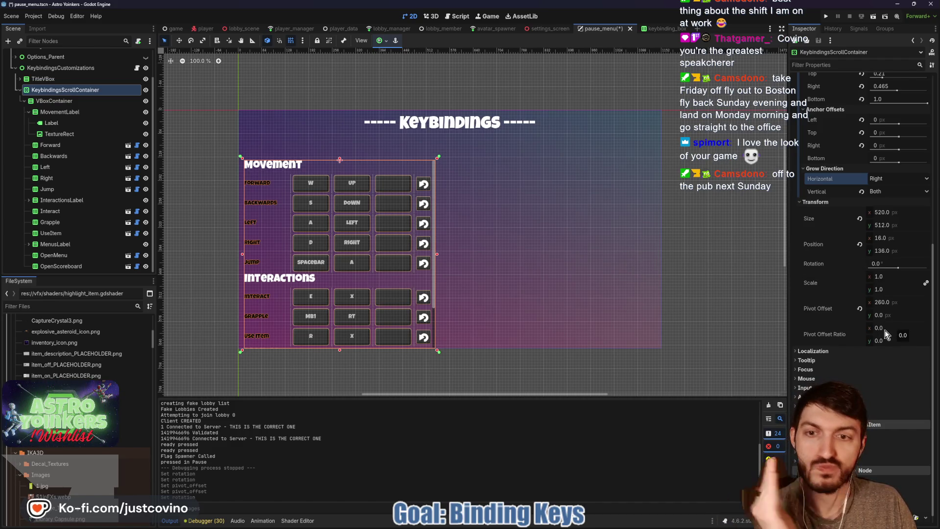
- Set the vertical pivot offset to 256 and tilt the container to 18 degrees
{"action": "left_click_drag", "start_coordinate": [885, 330], "coordinate": [890, 330]}
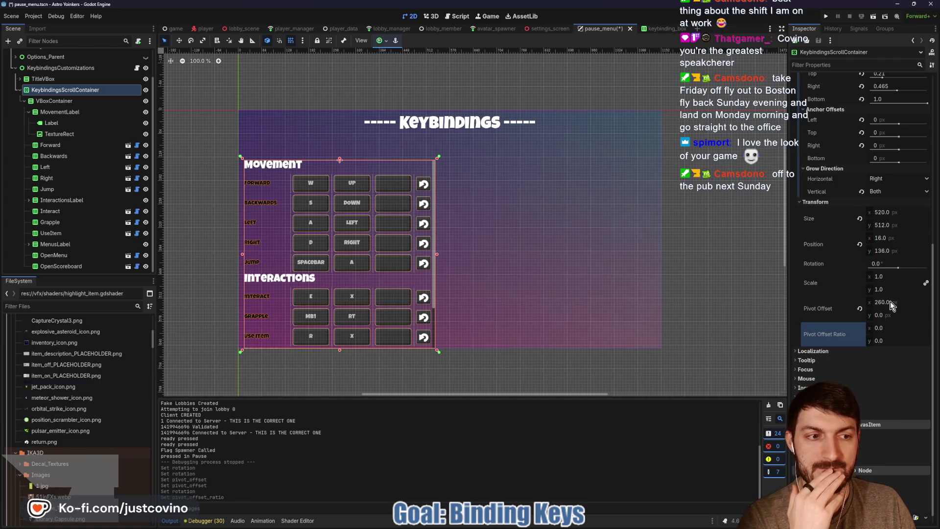
{"action": "left_click", "coordinate": [892, 316]}
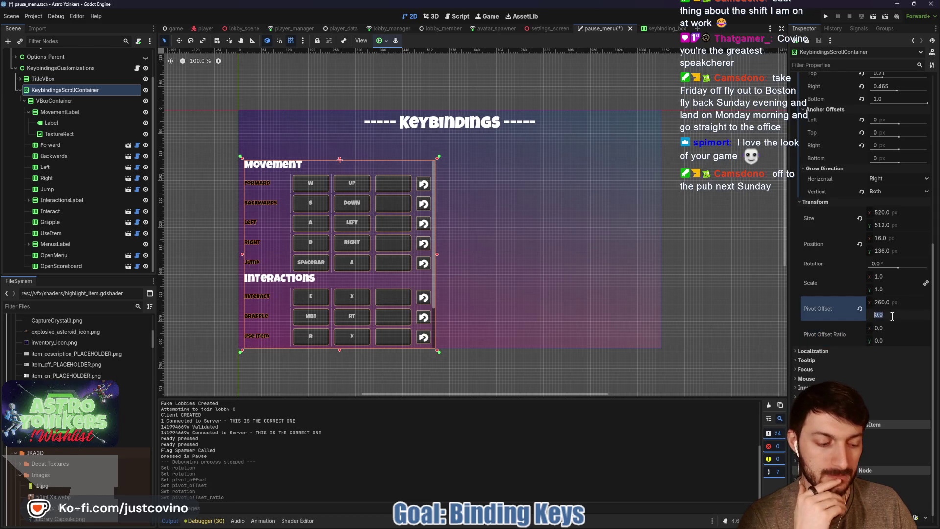
{"action": "type", "text": "512/256"}
{"action": "key", "text": "Return"}
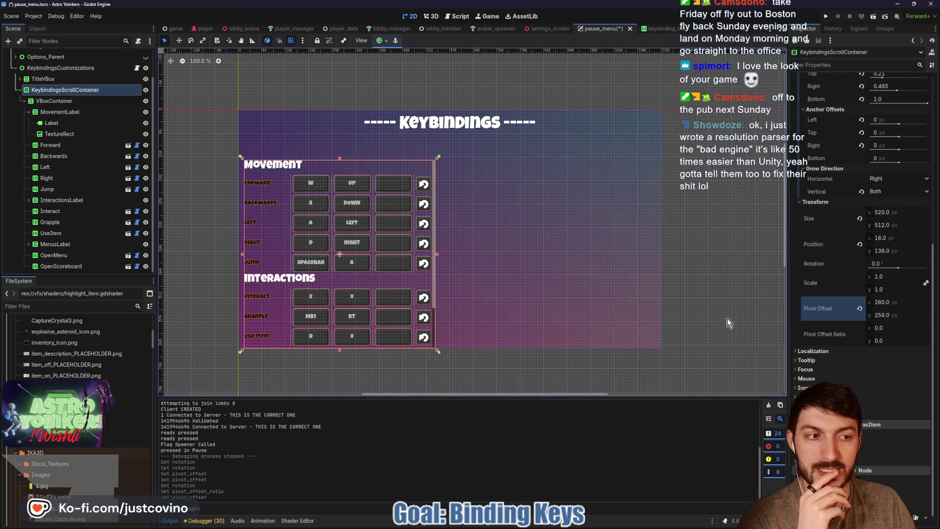
{"action": "left_click_drag", "start_coordinate": [899, 272], "coordinate": [898, 266]}
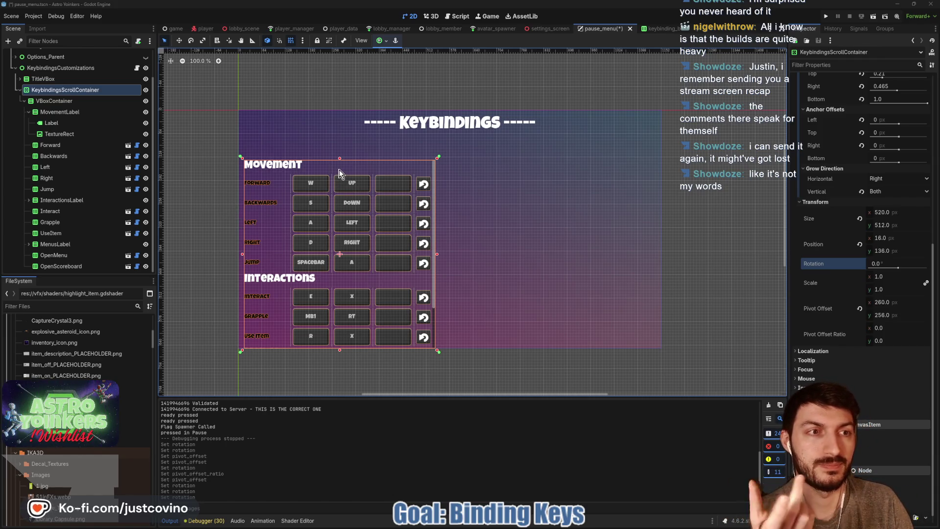
- Keep the scroll container's Layout Direction set to Inherited
{"action": "scroll", "coordinate": [857, 146], "scroll_direction": "up", "scroll_amount": 3}
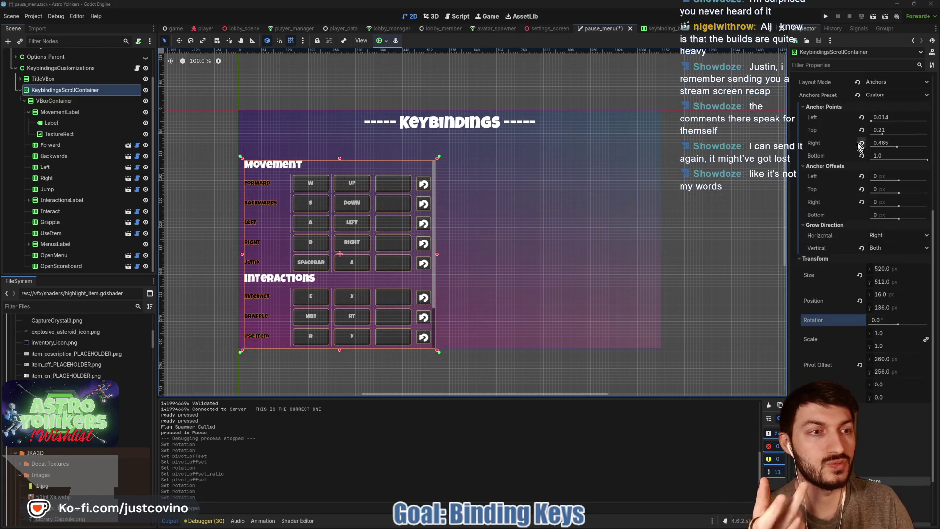
{"action": "scroll", "coordinate": [836, 181], "scroll_direction": "up", "scroll_amount": 3}
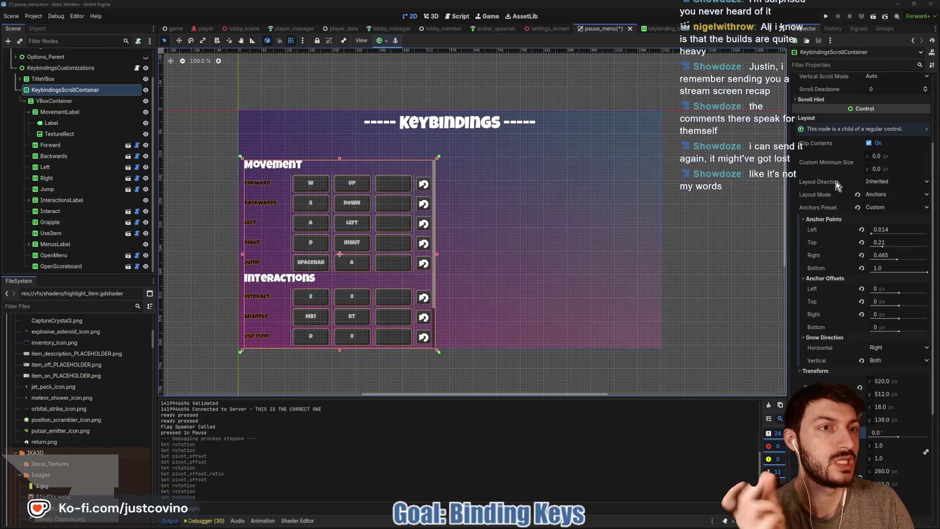
{"action": "left_click", "coordinate": [867, 182]}
{"action": "left_click", "coordinate": [874, 193]}
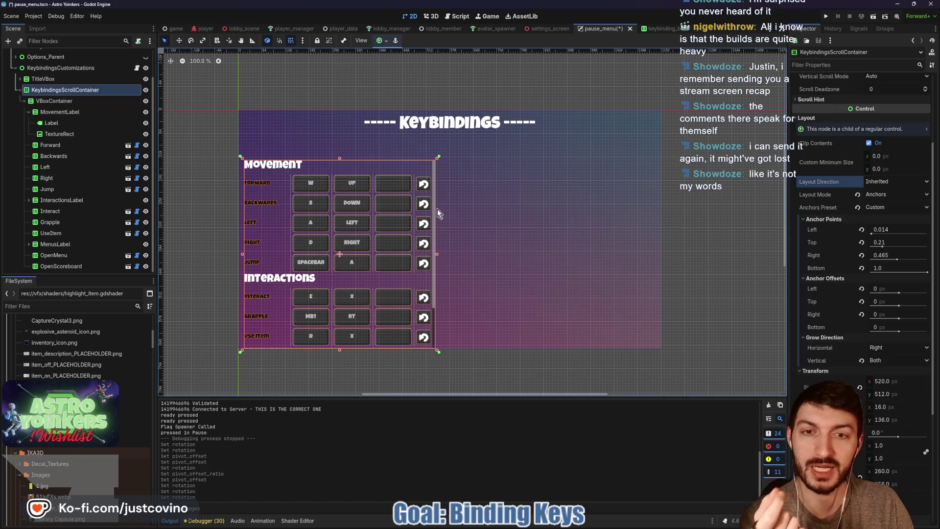
- Expand the Scroll Hint section, then bring the web browser in front
{"action": "scroll", "coordinate": [838, 201], "scroll_direction": "up", "scroll_amount": 3}
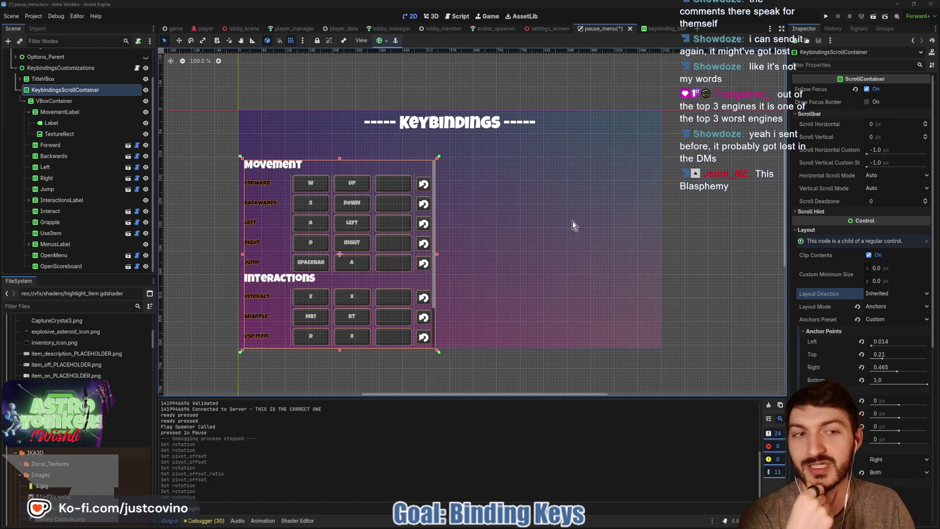
{"action": "left_click", "coordinate": [808, 209]}
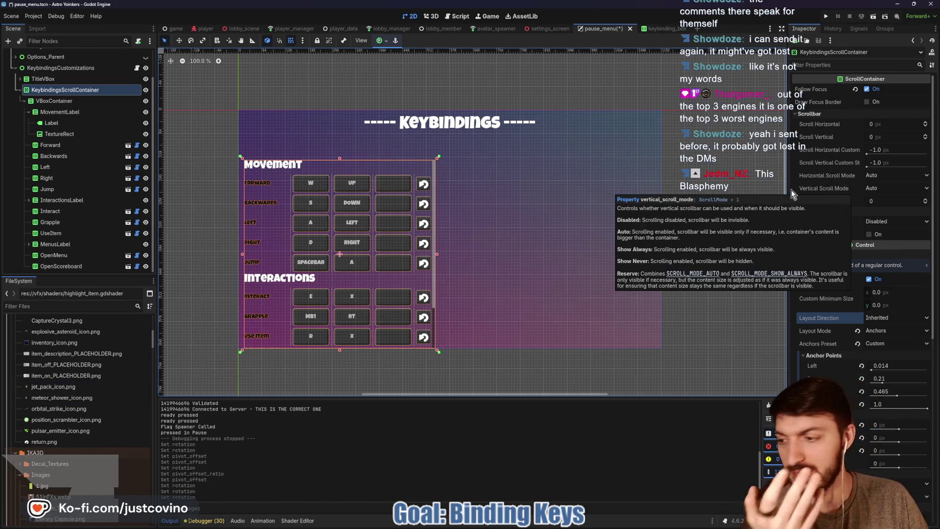
{"action": "left_click", "coordinate": [500, 525]}
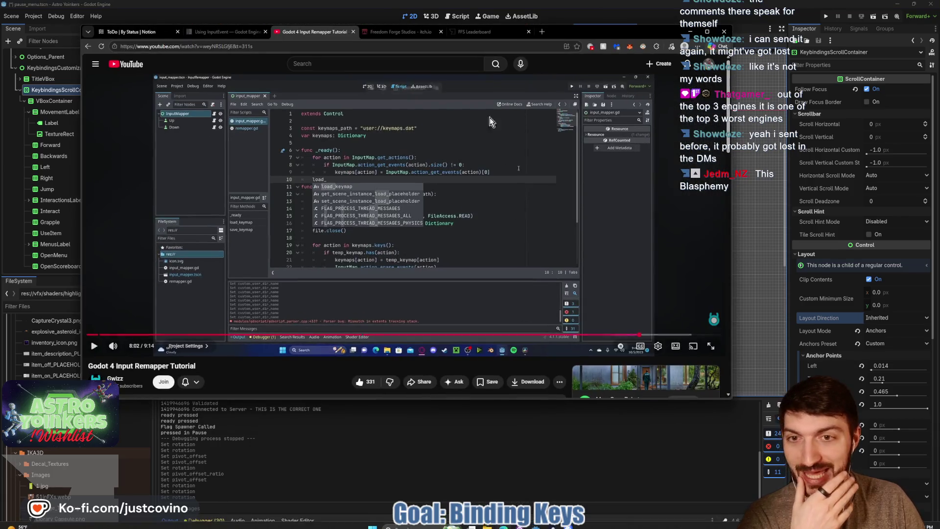
- Close the YouTube tutorial and search Google for 'can you pan control node in godot'
{"action": "left_click", "coordinate": [352, 31]}
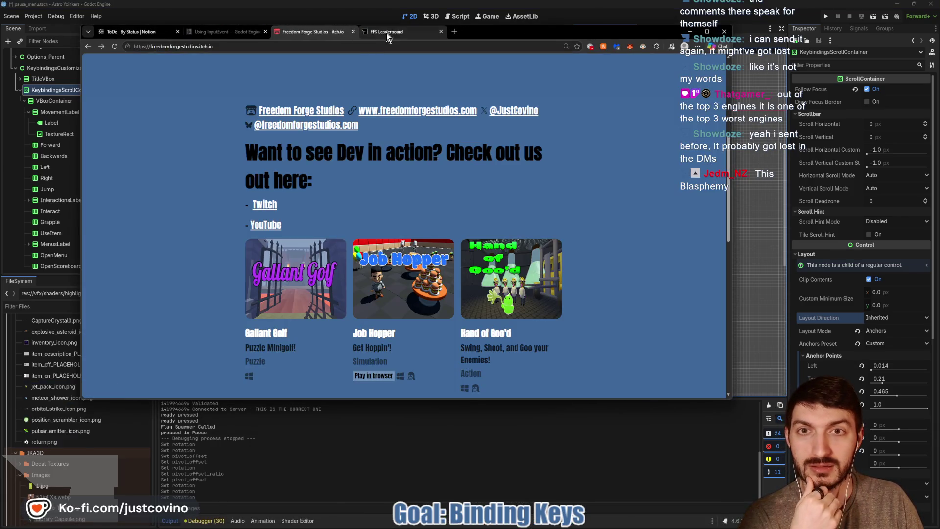
{"action": "left_click", "coordinate": [453, 33]}
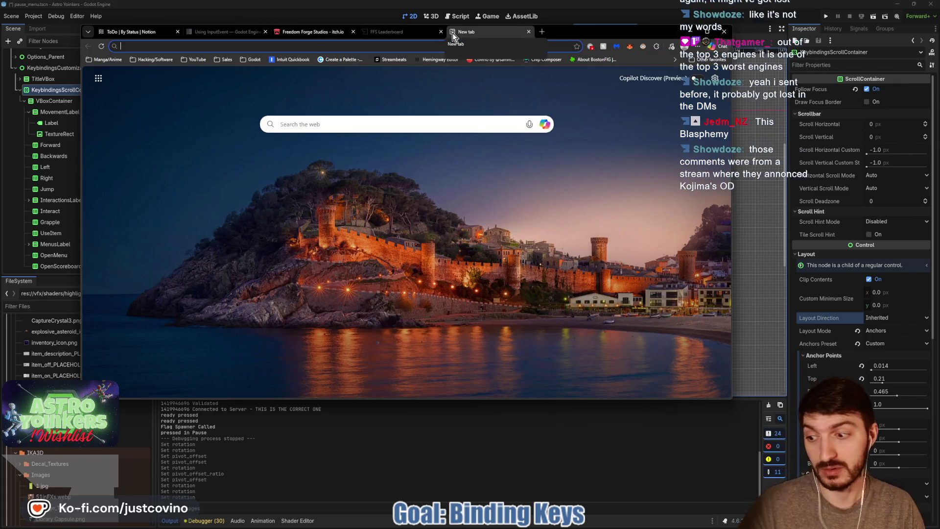
{"action": "type", "text": "can "}
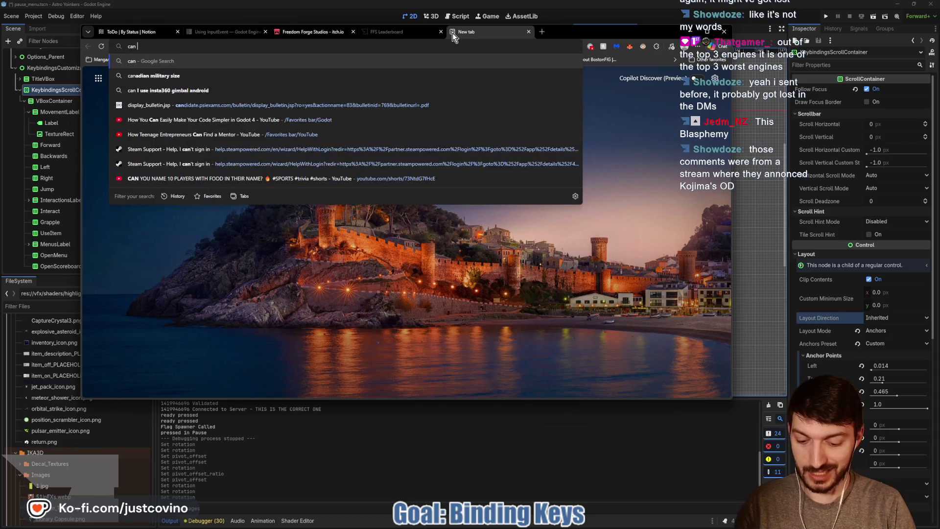
{"action": "type", "text": "you pan control node in godot"}
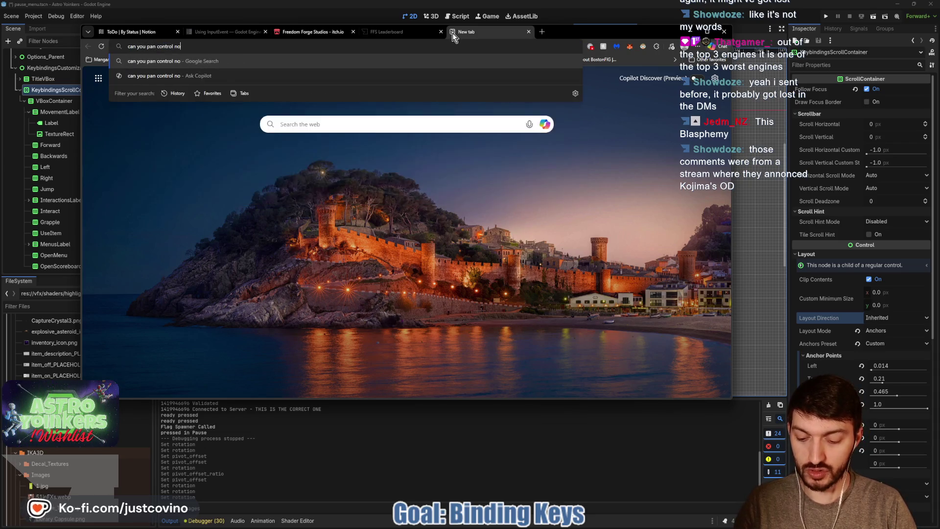
{"action": "key", "text": "Return"}
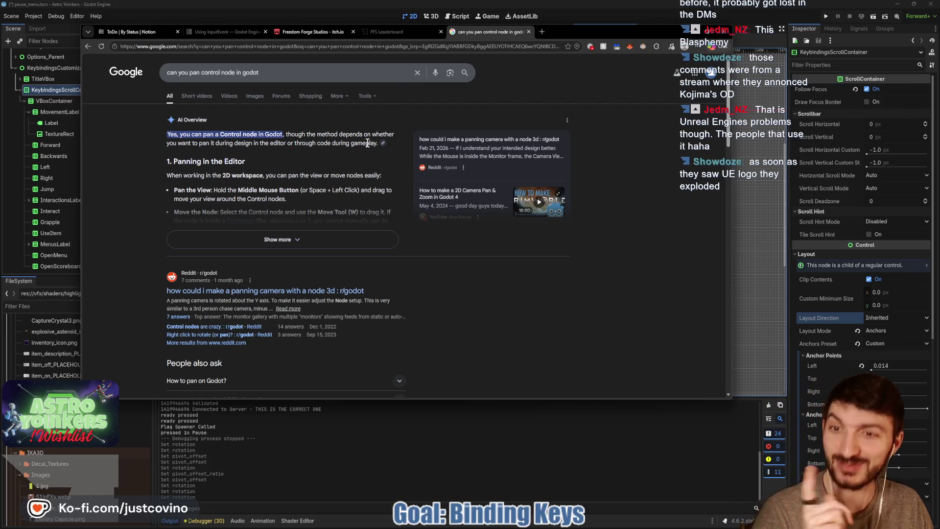
- Read the full AI Overview, then close the search and return to Godot
{"action": "left_click", "coordinate": [282, 240]}
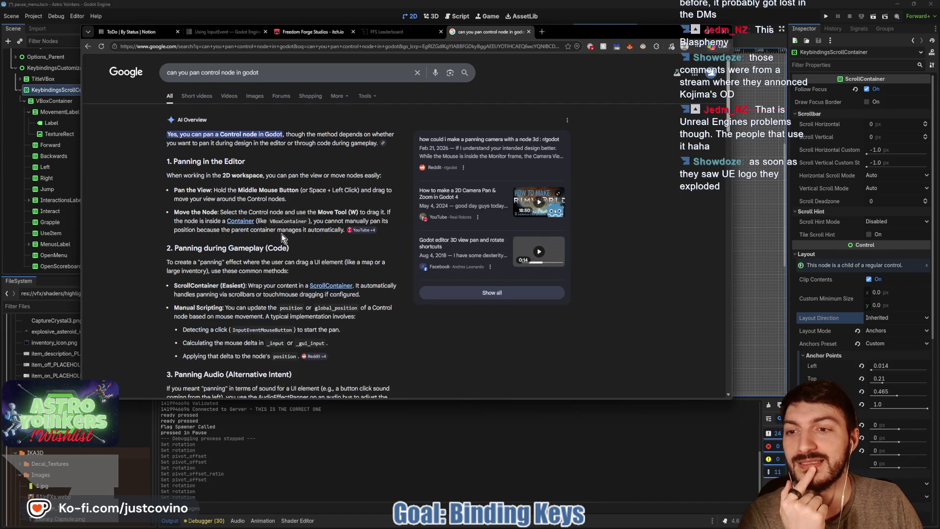
{"action": "scroll", "coordinate": [288, 235], "scroll_direction": "down", "scroll_amount": 2}
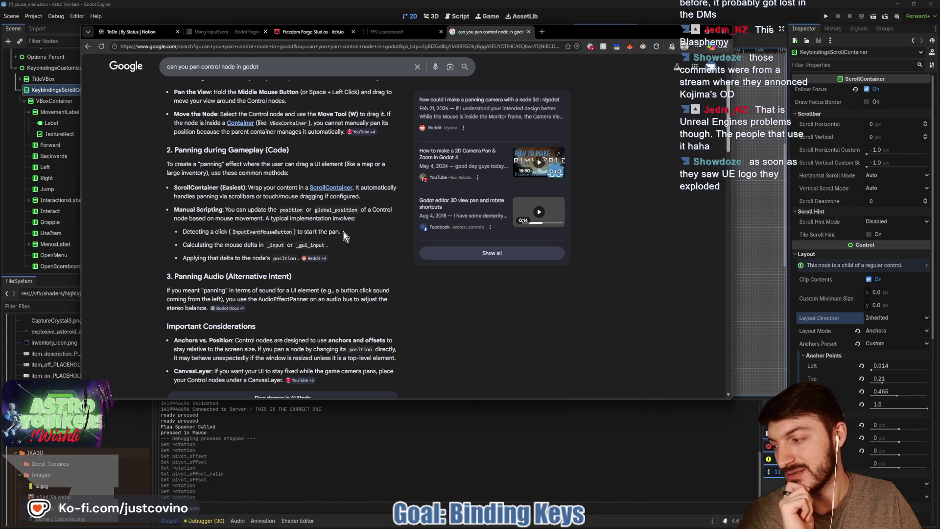
{"action": "scroll", "coordinate": [331, 229], "scroll_direction": "up", "scroll_amount": 3}
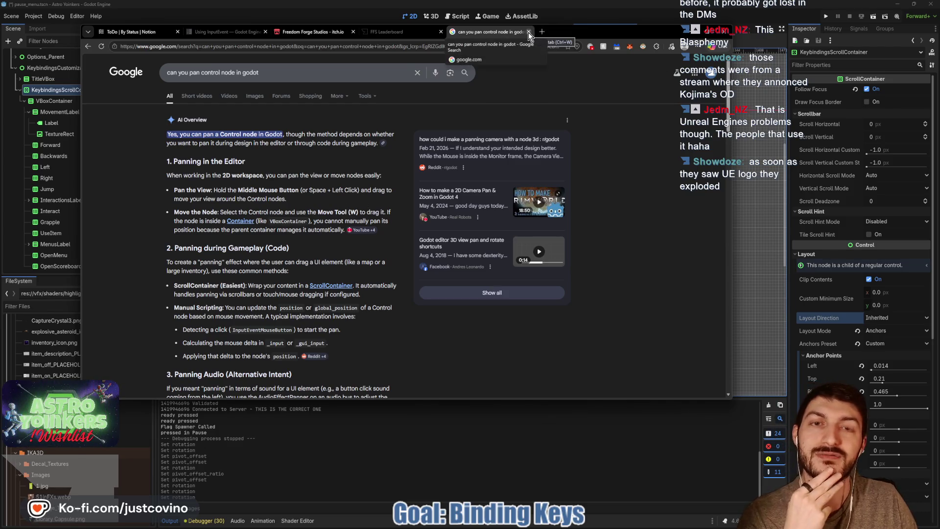
{"action": "left_click", "coordinate": [85, 46]}
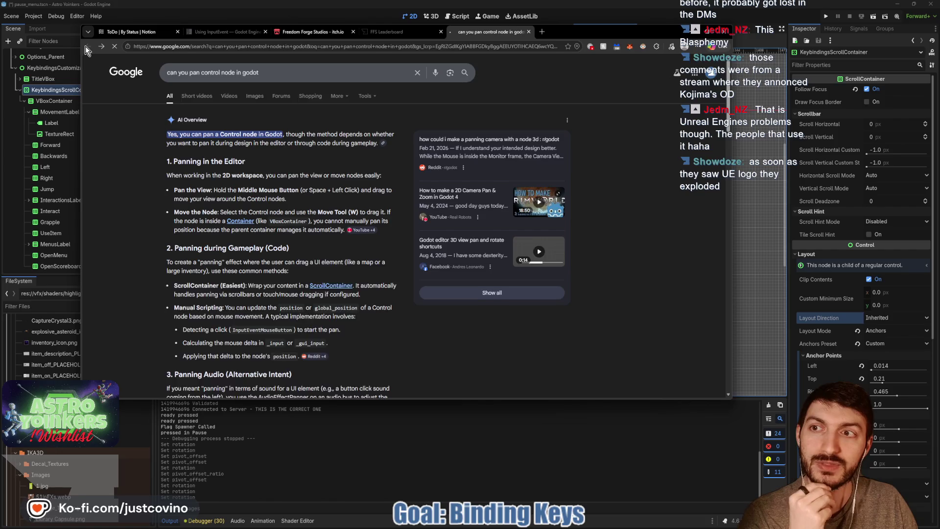
{"action": "left_click", "coordinate": [528, 33]}
{"action": "left_click", "coordinate": [692, 36]}
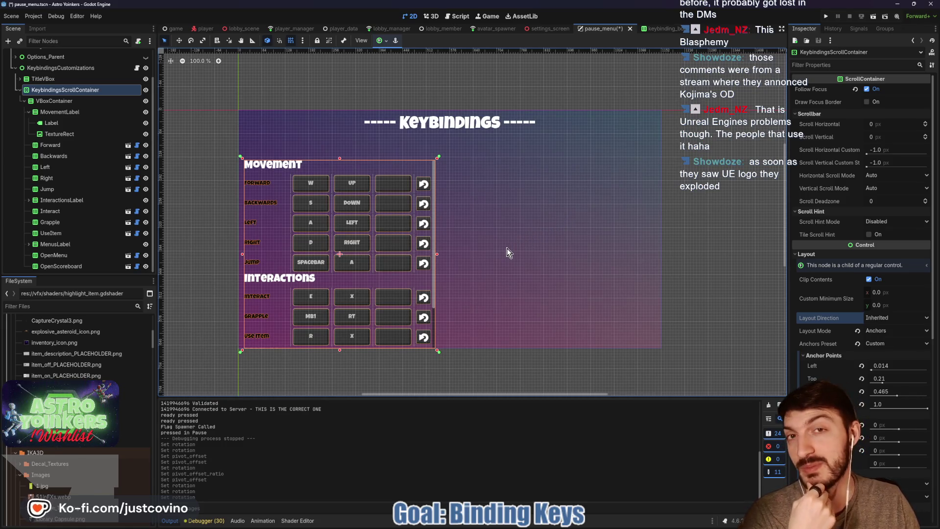
{"action": "key", "text": "ctrl+s"}
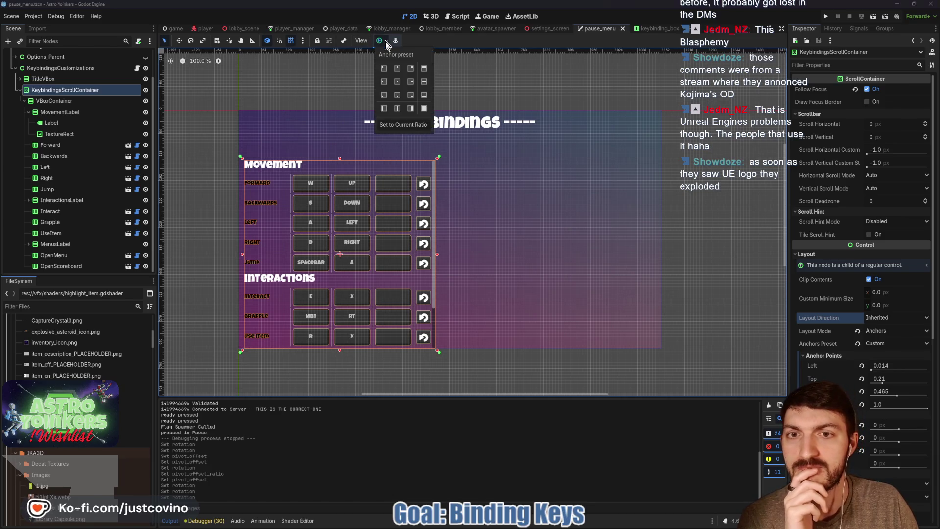
{"action": "left_click", "coordinate": [362, 41]}
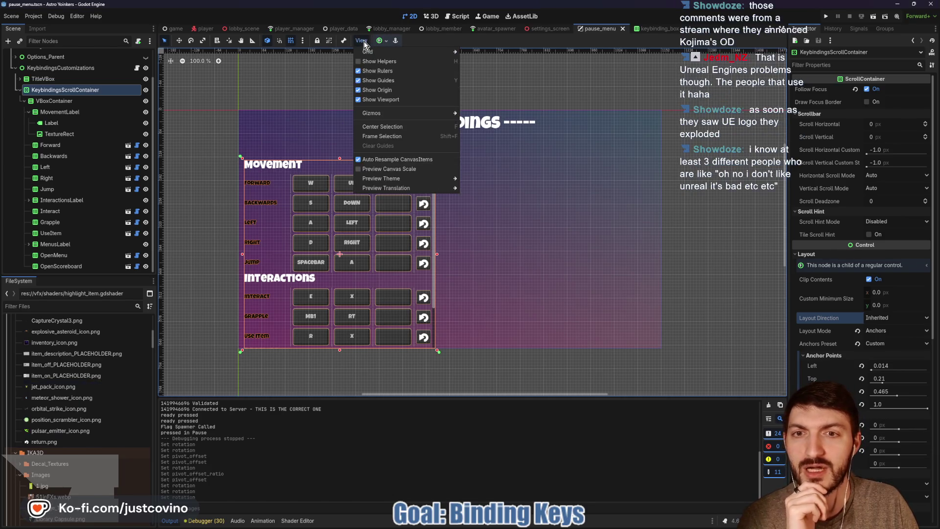
{"action": "mouse_move", "coordinate": [380, 114]}
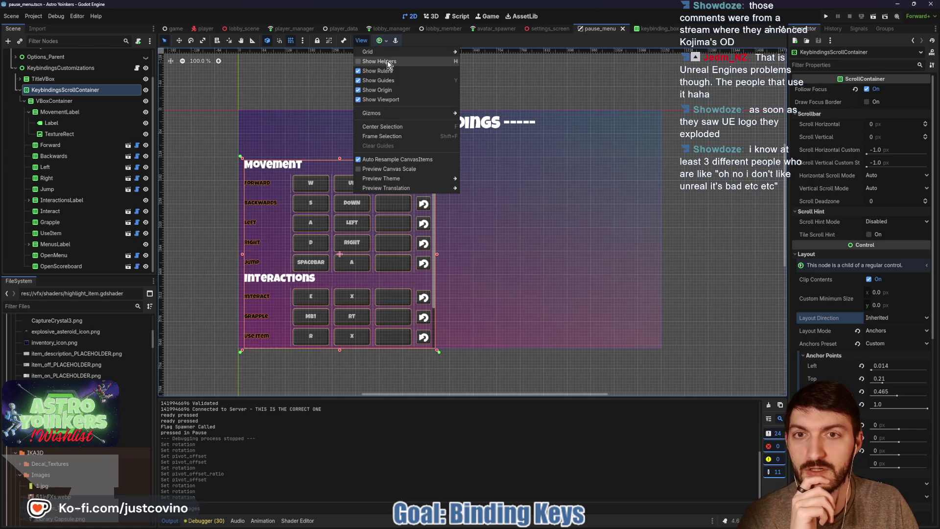
{"action": "mouse_move", "coordinate": [302, 40]}
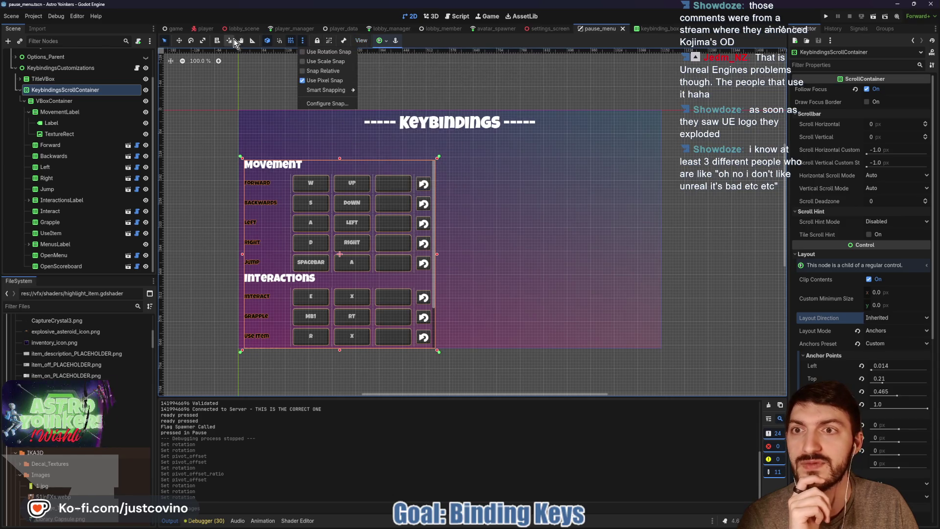
{"action": "left_click", "coordinate": [193, 43]}
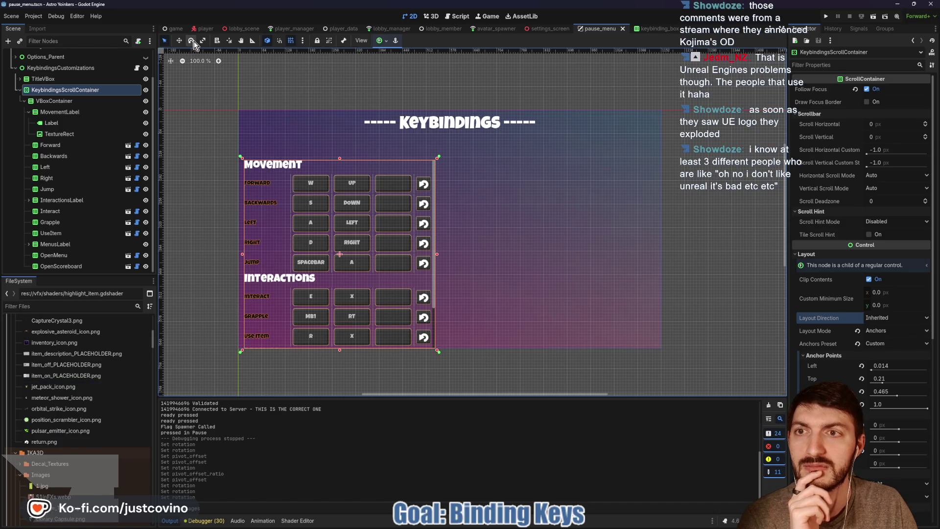
{"action": "left_click", "coordinate": [192, 42]}
{"action": "mouse_move", "coordinate": [332, 257]}
{"action": "left_mouse_down"}
{"action": "mouse_move", "coordinate": [345, 256]}
{"action": "mouse_move", "coordinate": [312, 268]}
{"action": "mouse_move", "coordinate": [406, 245]}
{"action": "mouse_move", "coordinate": [309, 222]}
{"action": "mouse_move", "coordinate": [285, 258]}
{"action": "left_mouse_up"}
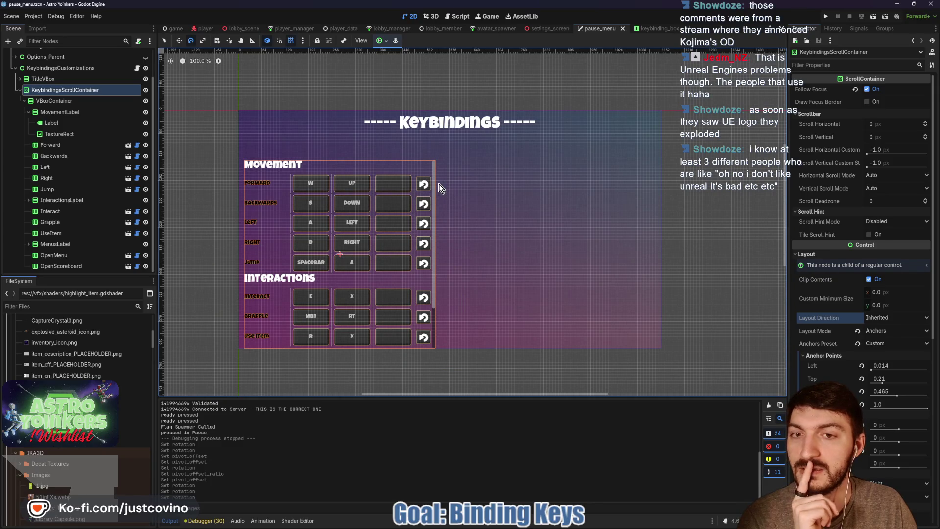